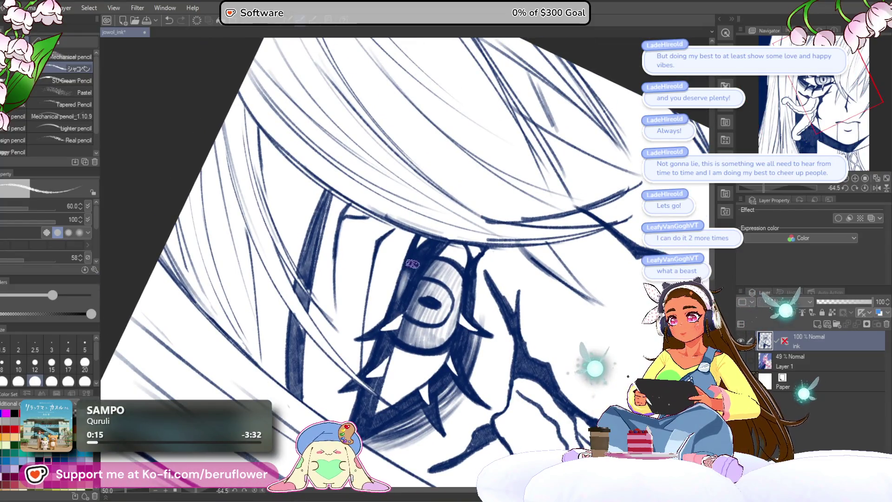
scroll(421, 248, down, 3)
scroll(436, 227, up, 3)
Hatch soft grey pencil shading along the tentacle from the eye area down its length
mouse_move(392, 403)
mouse_down()
mouse_move(379, 338)
mouse_move(339, 405)
mouse_up()
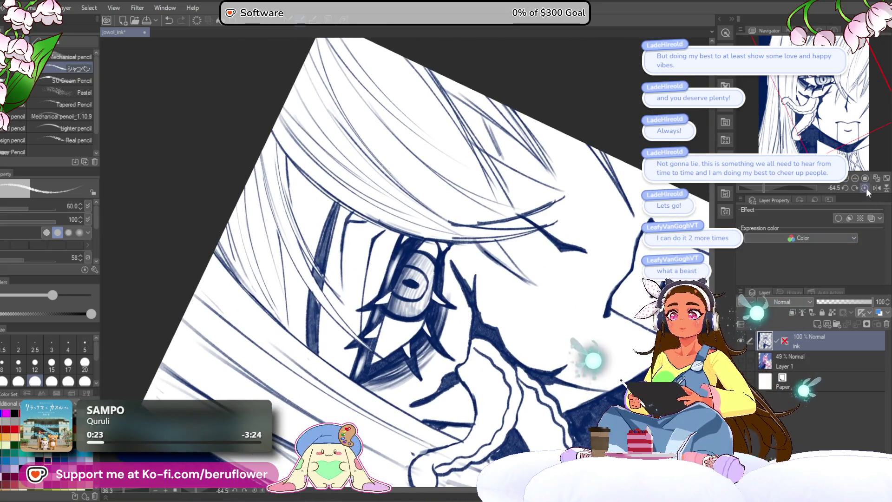
click(868, 189)
scroll(444, 298, down, 2)
scroll(444, 298, up, 3)
scroll(444, 298, up, 1)
scroll(428, 266, up, 2)
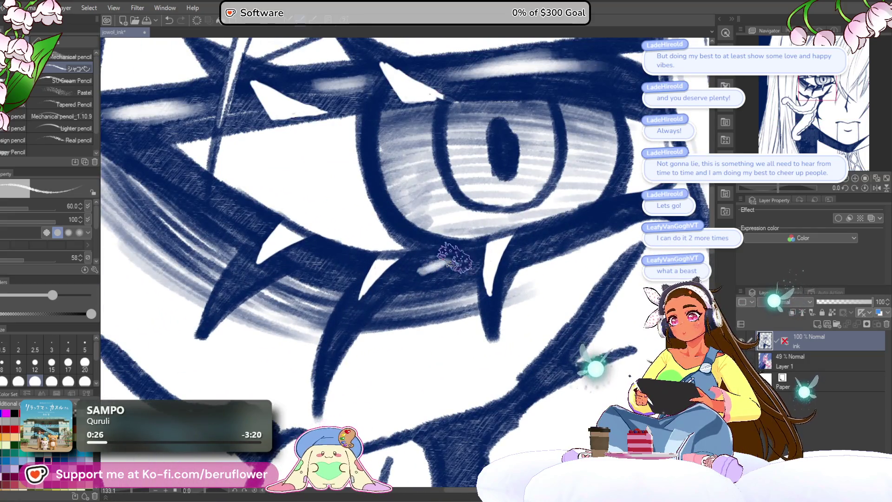
drag(444, 262, 463, 288)
drag(407, 274, 417, 285)
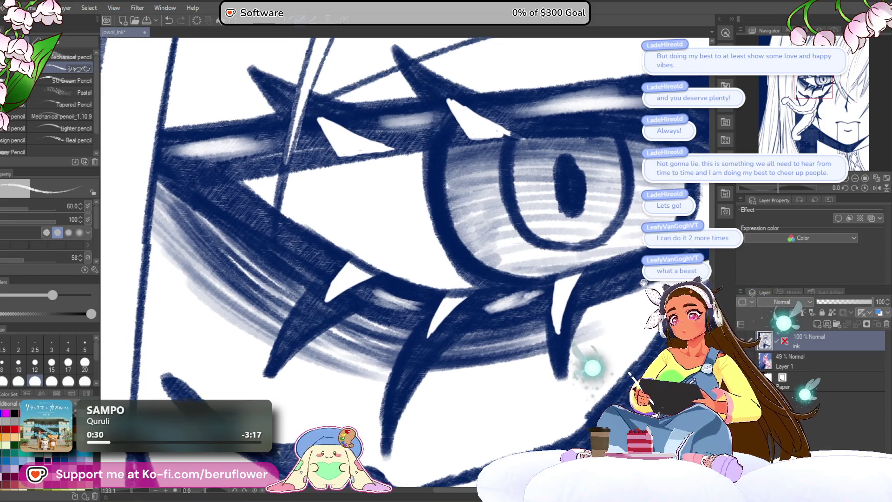
drag(479, 200, 367, 189)
scroll(447, 280, down, 5)
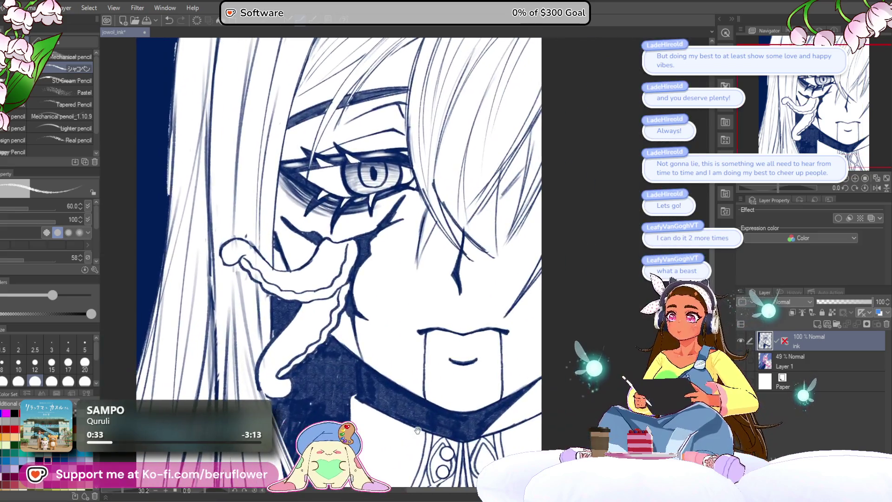
mouse_move(436, 411)
mouse_down()
mouse_move(448, 437)
mouse_move(433, 411)
mouse_up()
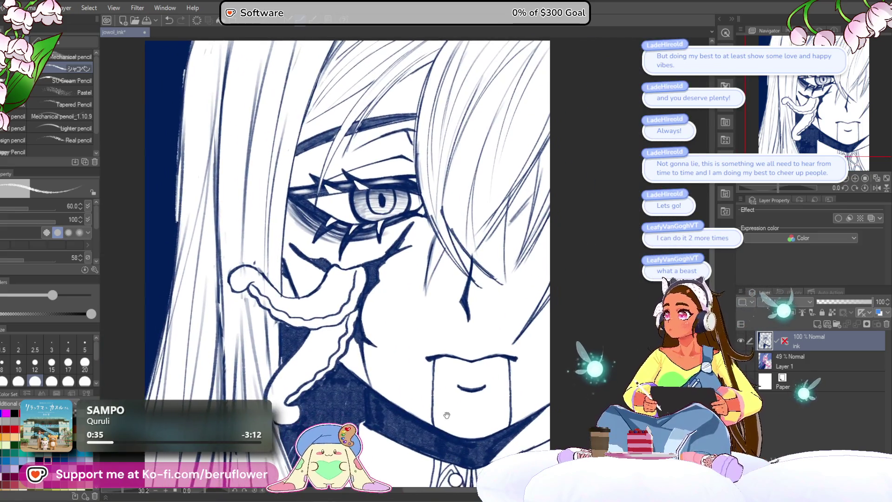
scroll(426, 305, up, 2)
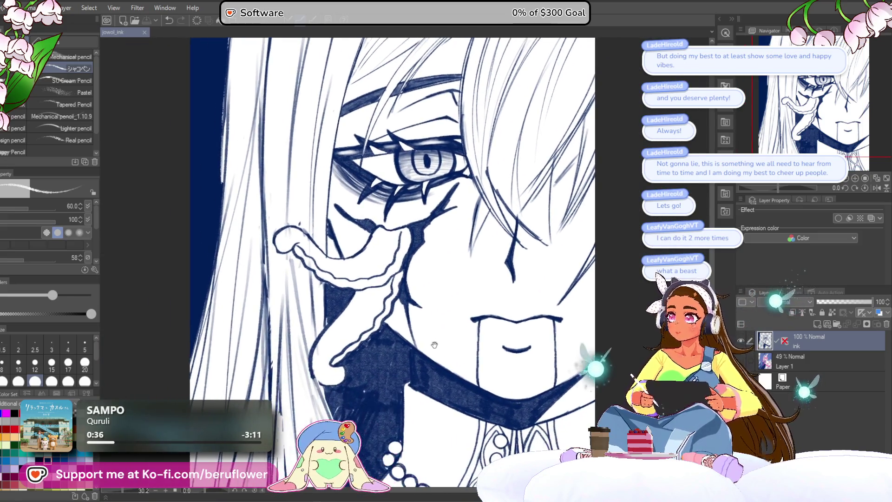
scroll(429, 279, up, 2)
scroll(437, 209, up, 2)
mouse_move(439, 210)
mouse_down()
mouse_move(411, 378)
mouse_move(414, 230)
mouse_up()
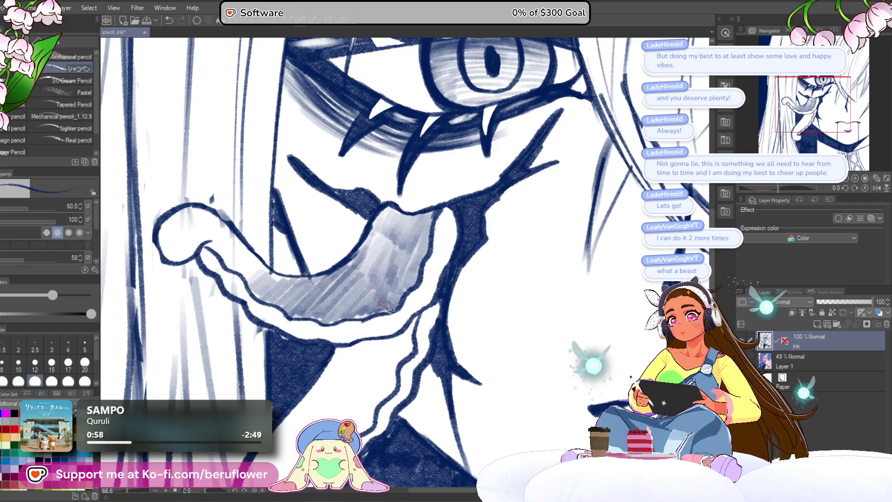
drag(382, 309, 444, 301)
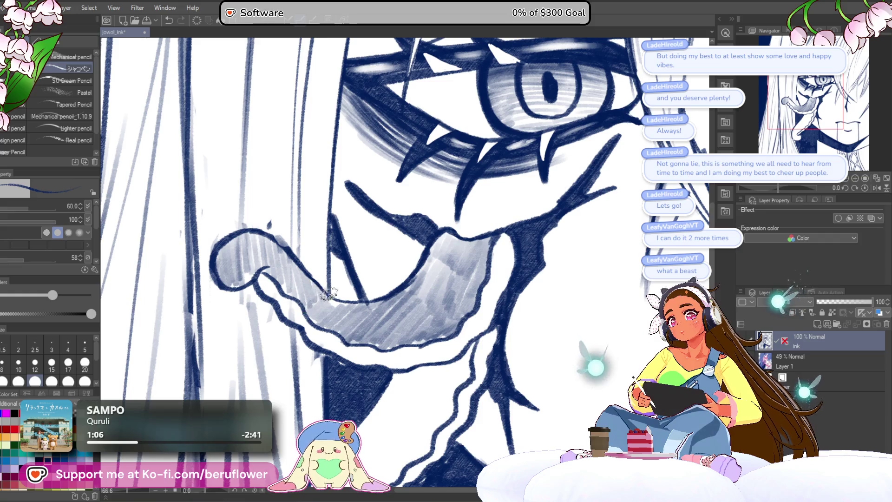
scroll(571, 262, down, 3)
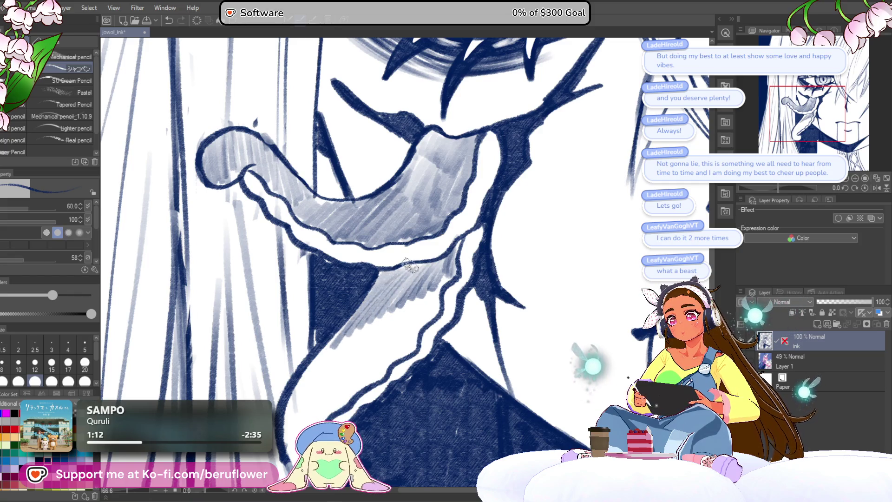
drag(452, 274, 443, 257)
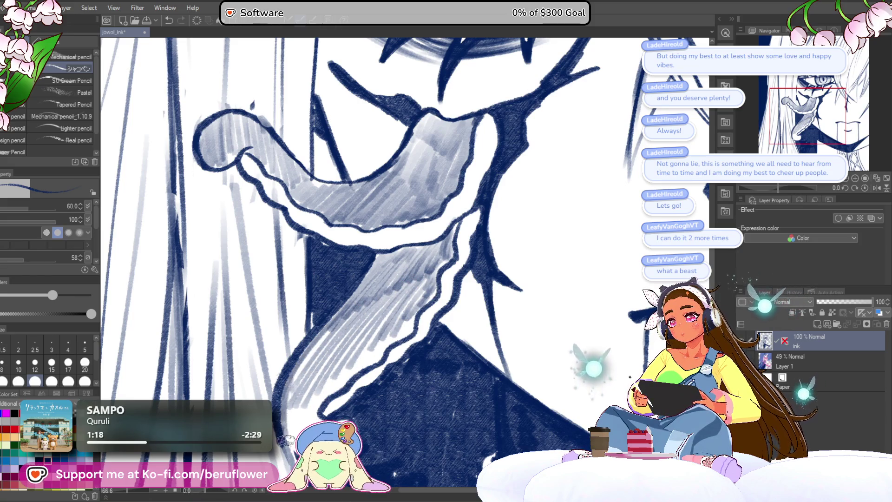
drag(287, 445, 291, 377)
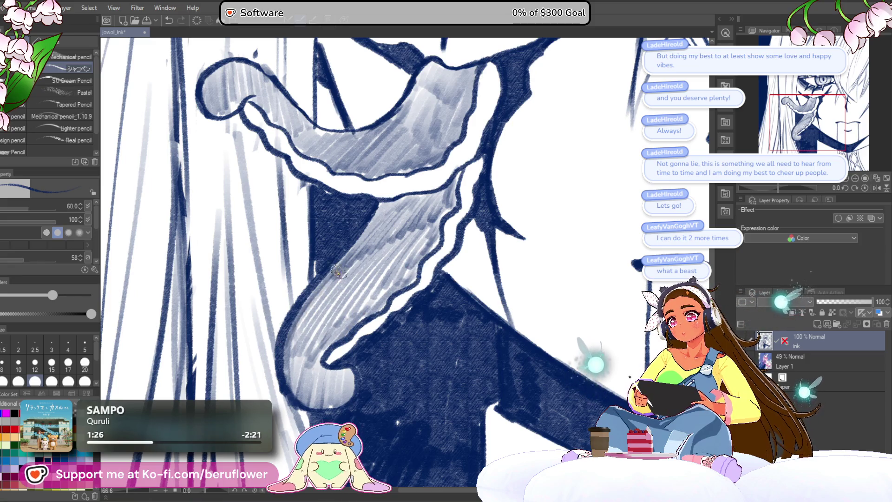
drag(342, 269, 403, 269)
scroll(393, 299, down, 5)
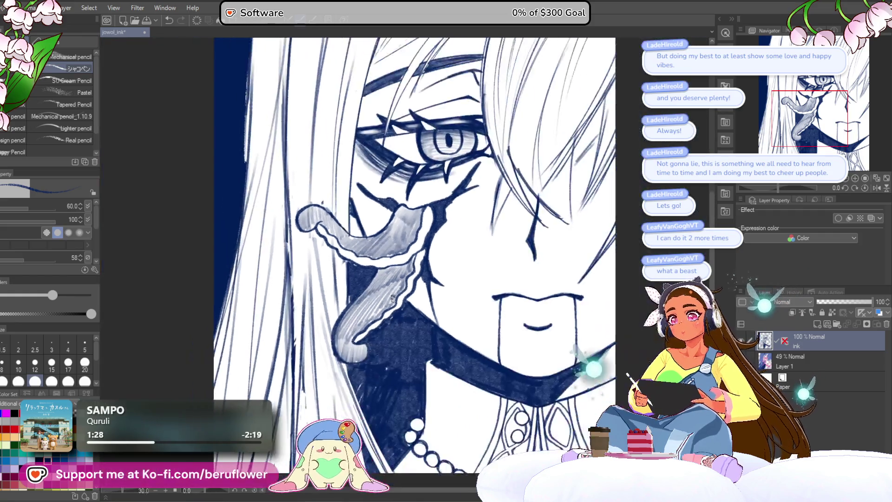
scroll(392, 299, down, 3)
scroll(577, 274, up, 4)
Lower the ink layer's opacity to 46% so the whole line art turns pale
drag(586, 245, 577, 273)
scroll(577, 273, up, 2)
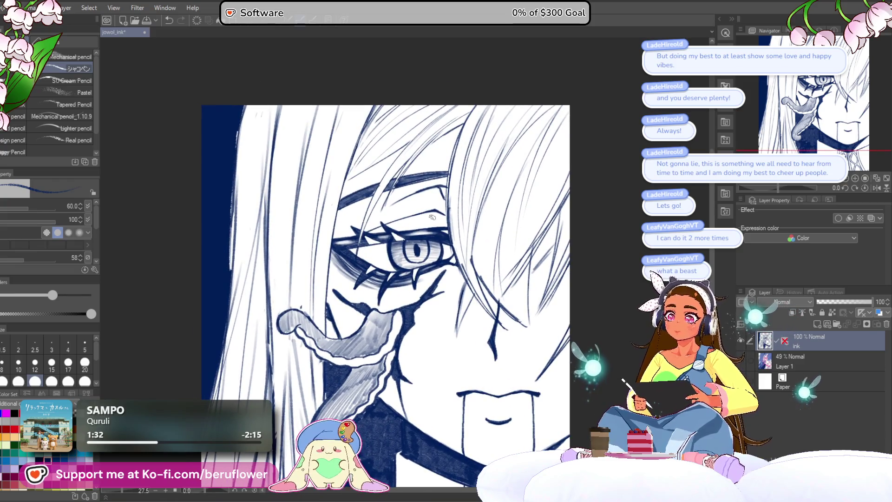
scroll(436, 209, down, 3)
scroll(433, 218, up, 2)
scroll(433, 218, up, 1)
scroll(453, 222, up, 1)
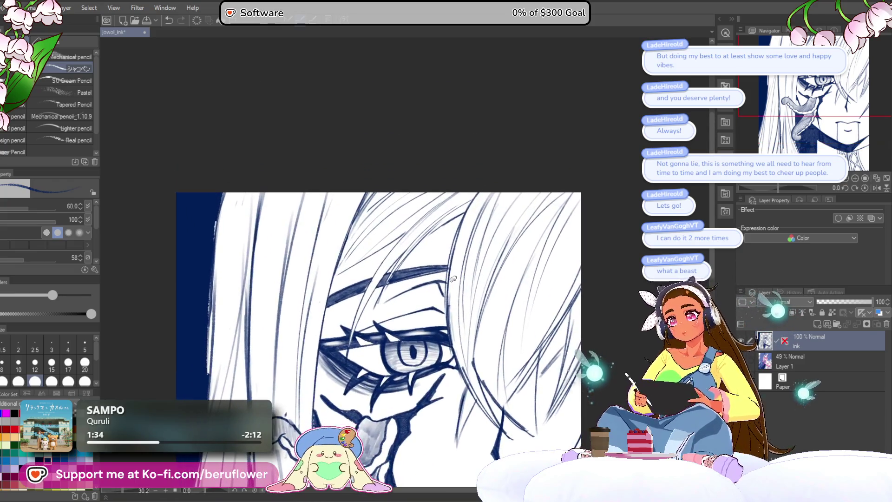
scroll(482, 226, up, 2)
drag(481, 226, 493, 241)
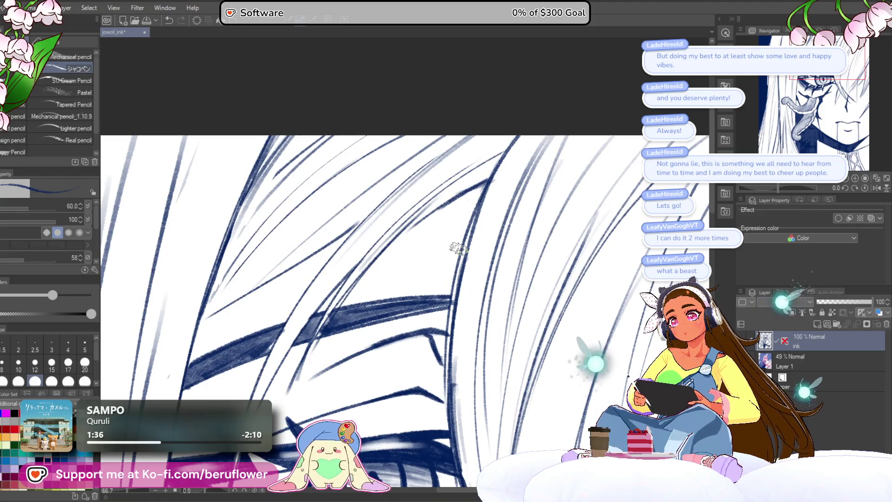
scroll(458, 249, down, 3)
drag(610, 254, 540, 353)
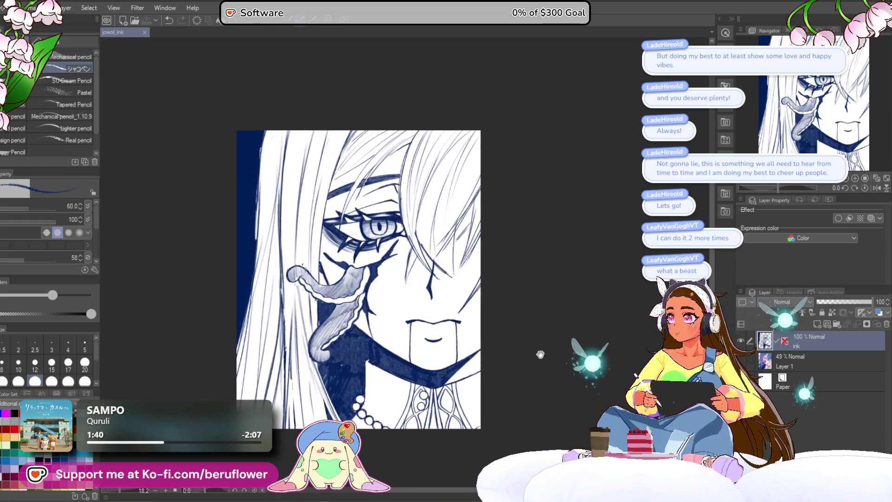
scroll(540, 353, up, 3)
scroll(523, 335, down, 1)
scroll(516, 328, down, 1)
scroll(516, 329, up, 1)
click(843, 300)
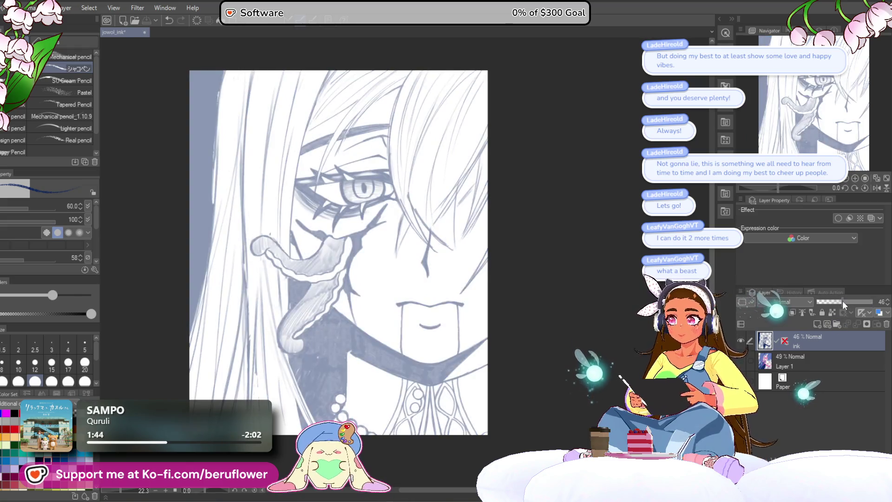
Rename the faded layer 'sketch' and add a new raster layer named 'ink' above it
double_click(800, 345)
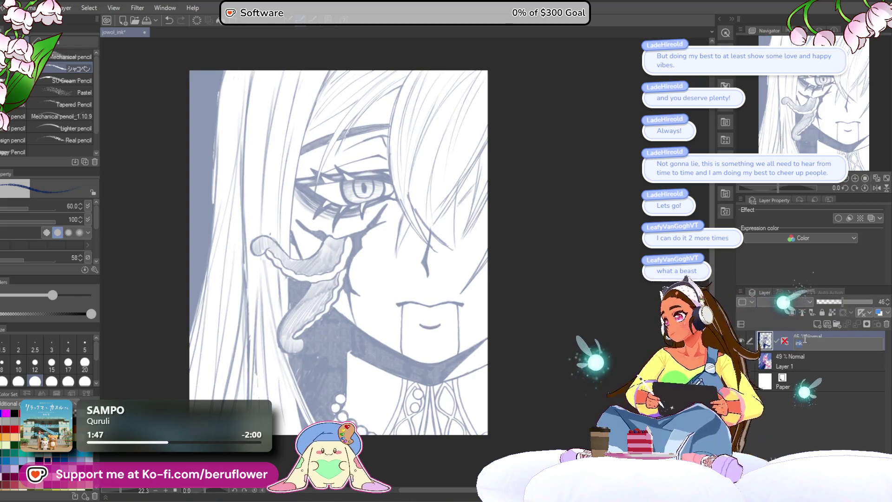
text(sketch)
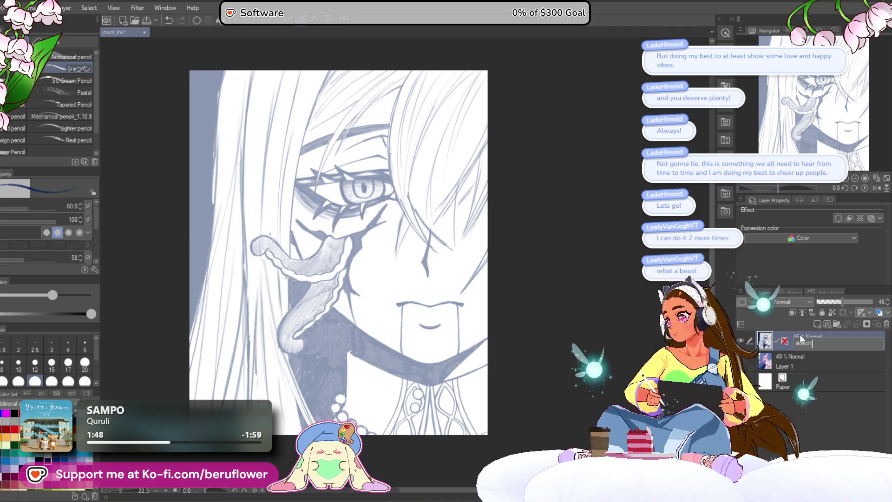
key(Return)
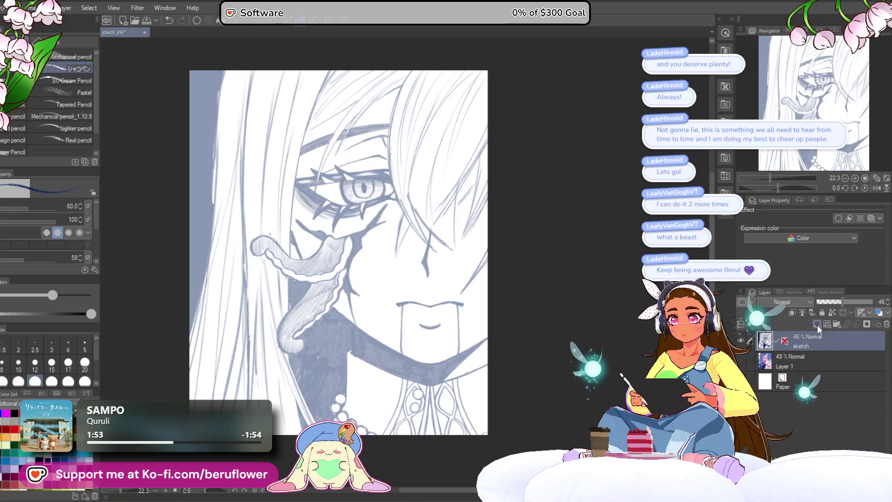
click(818, 323)
double_click(803, 346)
text(ink)
click(786, 366)
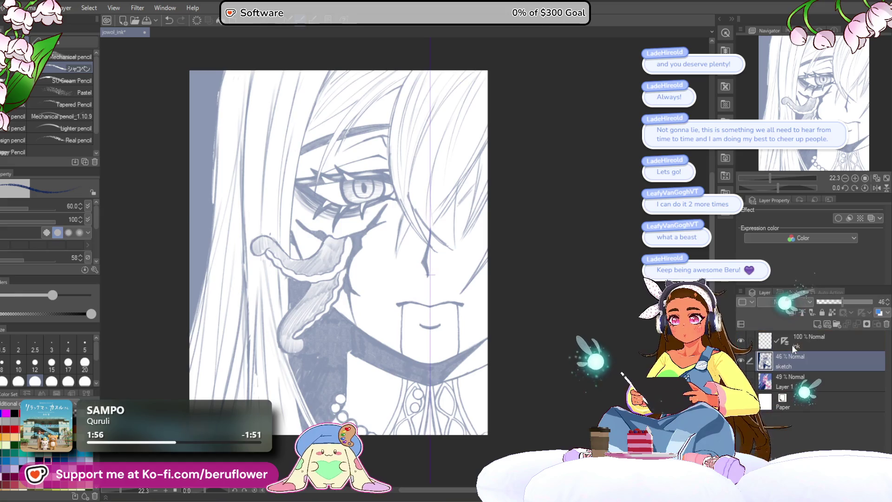
Make the ink layer active with the Real G-Pen and bring up the drawing colour settings
click(792, 347)
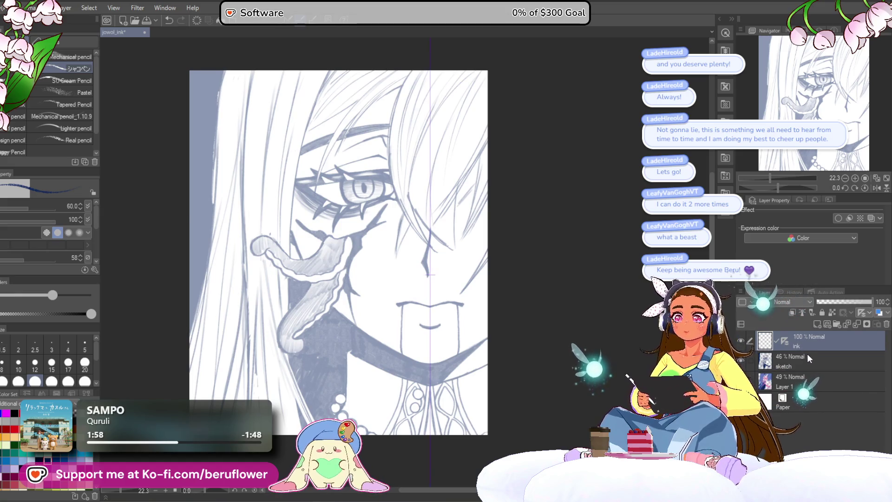
key(p)
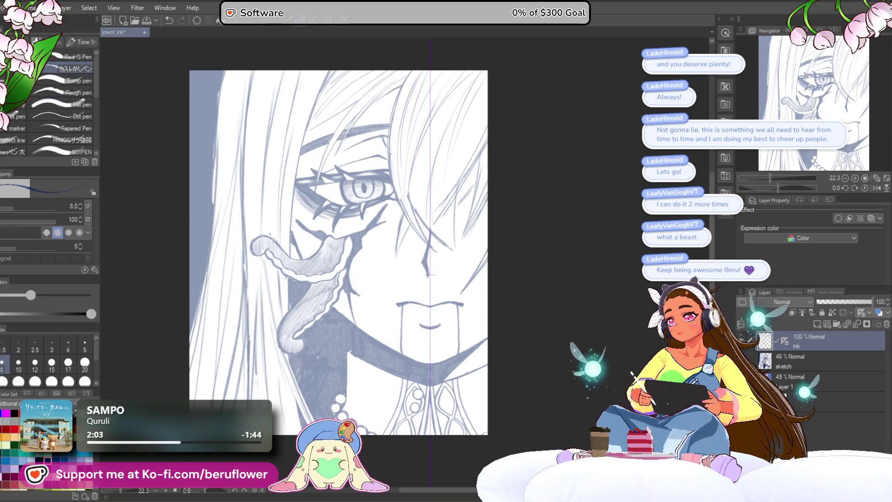
click(585, 245)
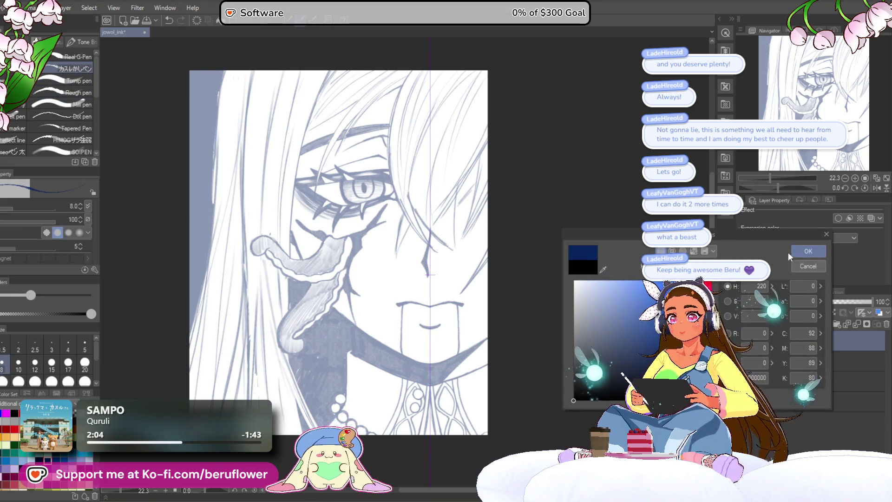
Accept the dark navy colour, then group sketch and Layer 1 into a new folder with Ctrl+G
click(807, 251)
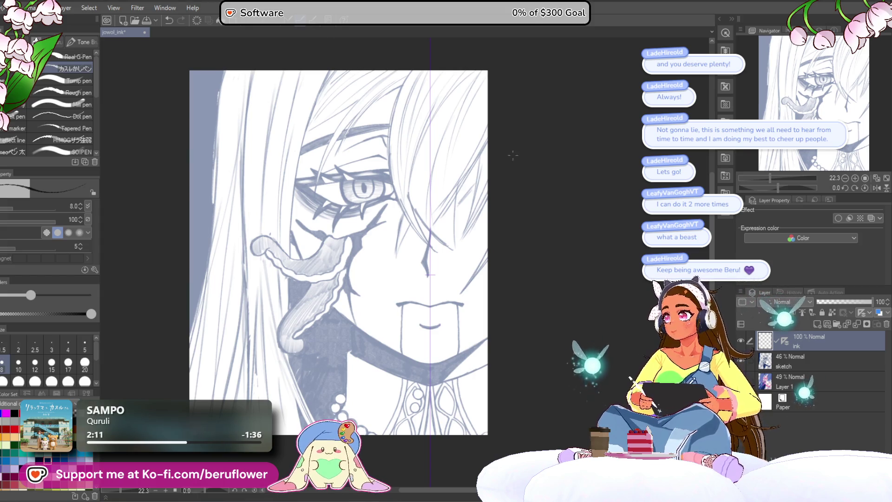
scroll(513, 155, up, 1)
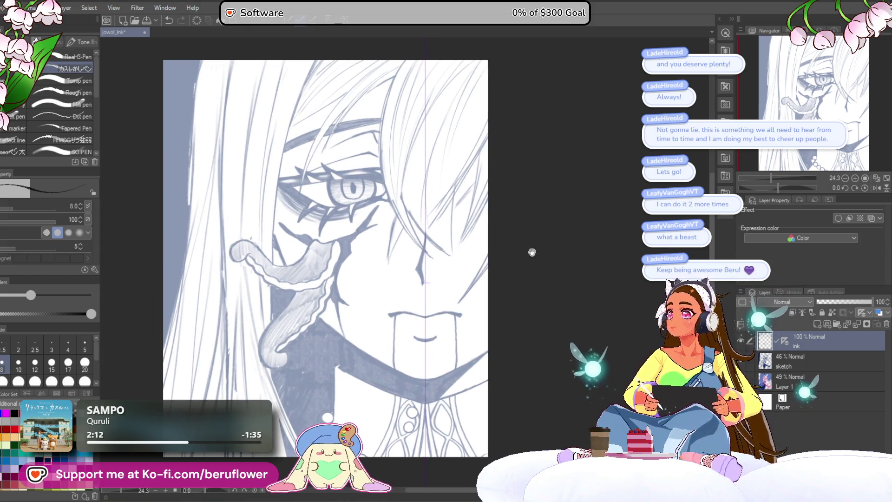
drag(530, 249, 375, 276)
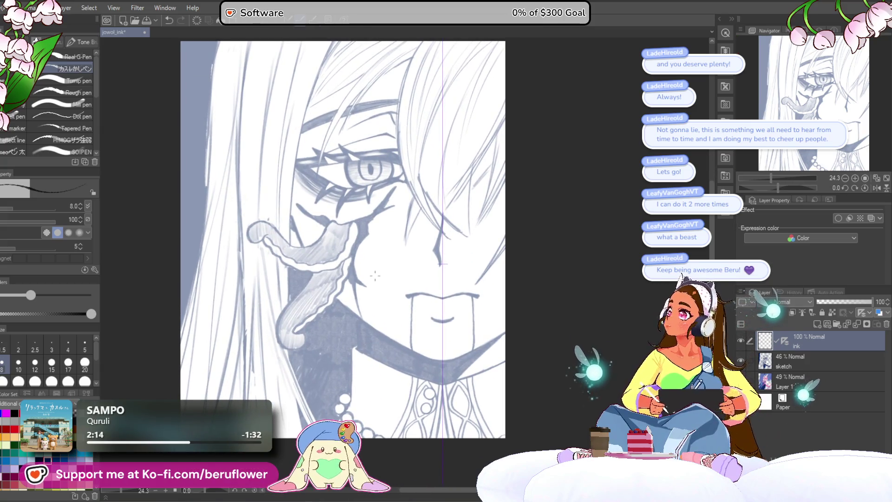
scroll(375, 276, up, 2)
mouse_move(375, 276)
mouse_down()
mouse_move(467, 359)
mouse_move(479, 262)
mouse_up()
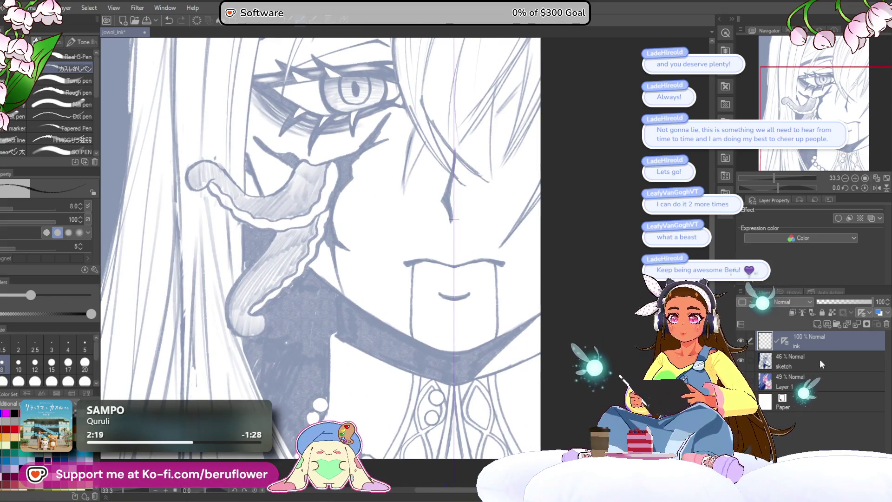
click(817, 356)
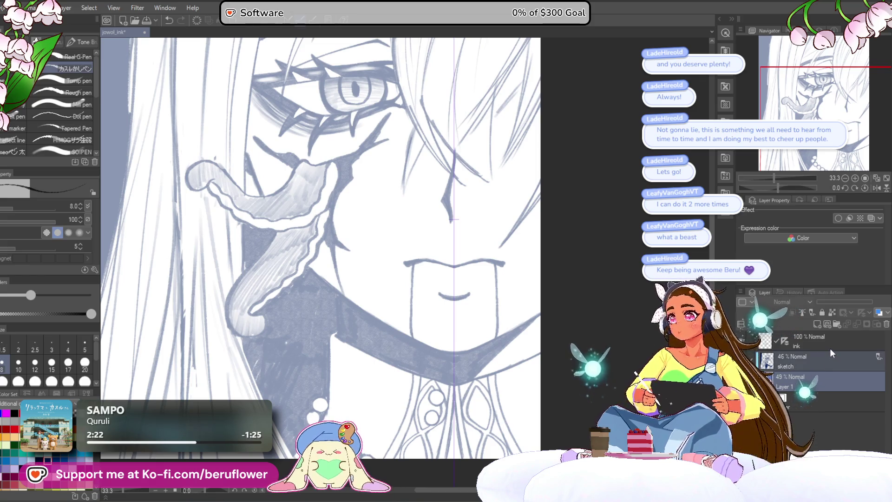
key(ctrl+g)
Name the folder 'sketches', fade it to 65% opacity, and return to the ink layer
double_click(798, 358)
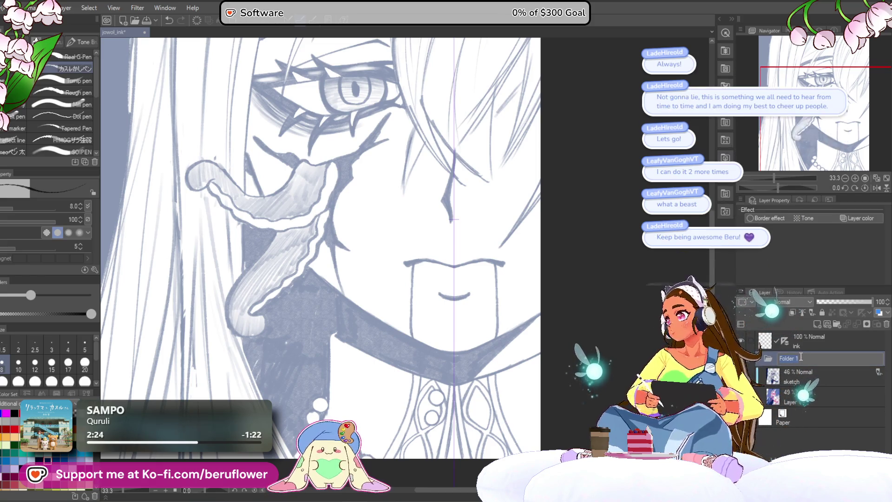
text(sket)
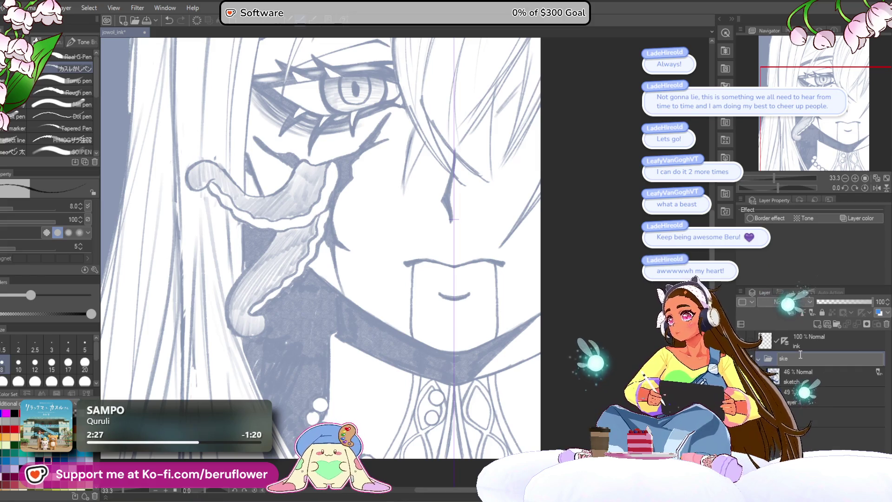
key(Escape)
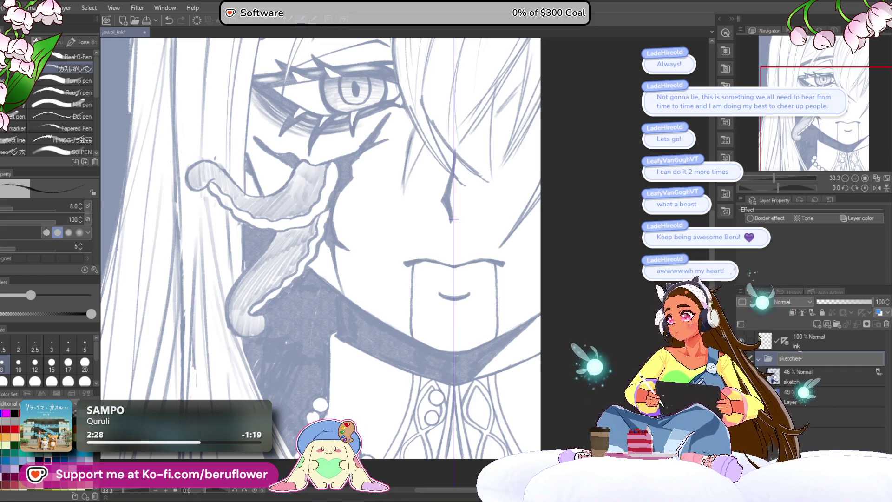
click(761, 359)
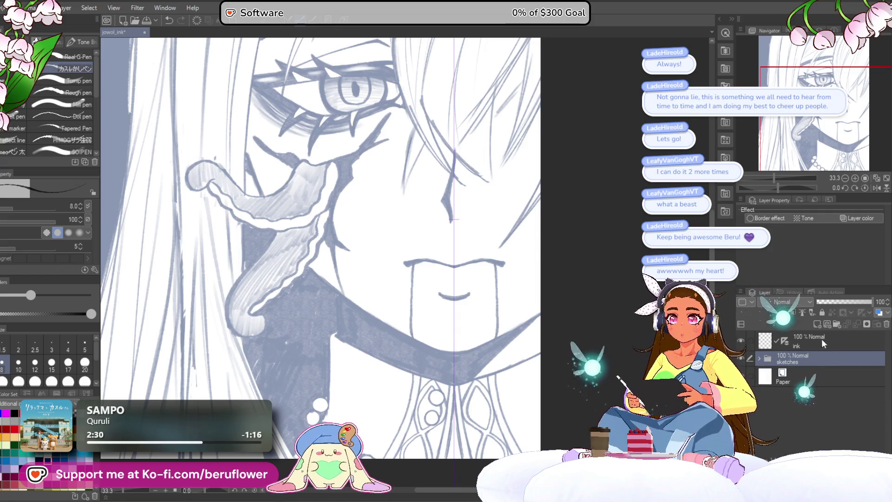
drag(872, 301, 853, 302)
click(814, 337)
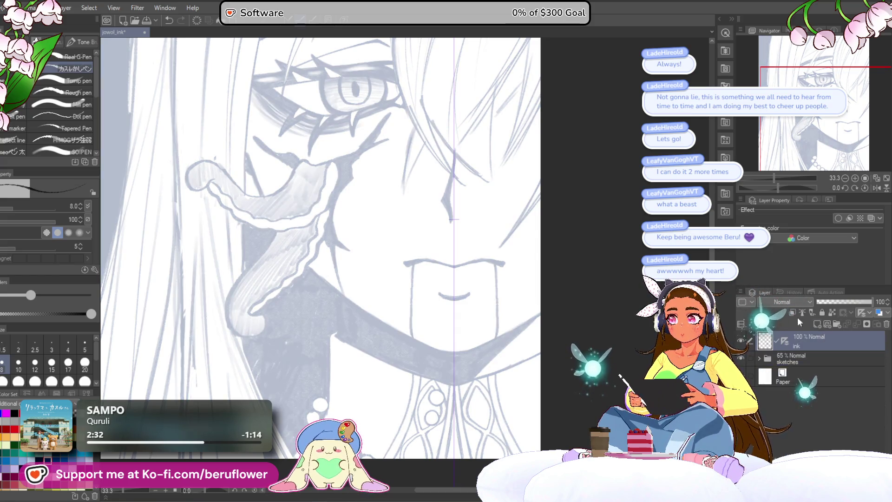
scroll(458, 376, up, 1)
drag(459, 375, 460, 289)
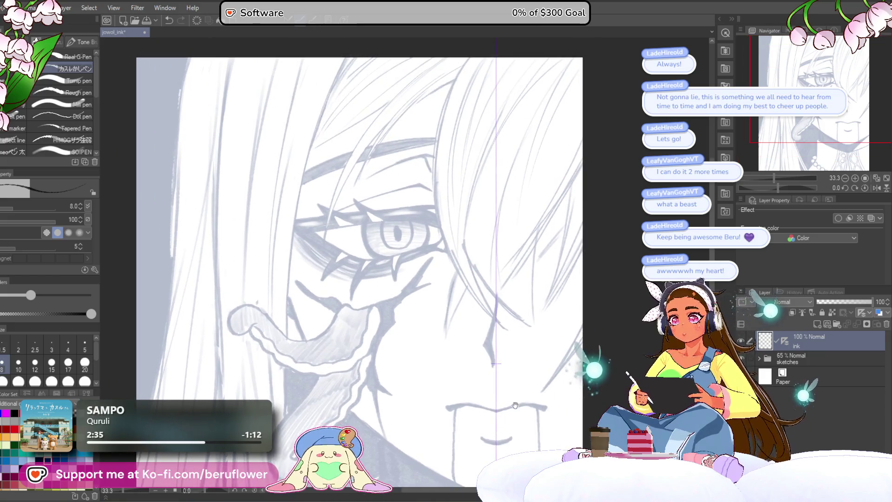
scroll(460, 290, up, 2)
scroll(460, 289, up, 2)
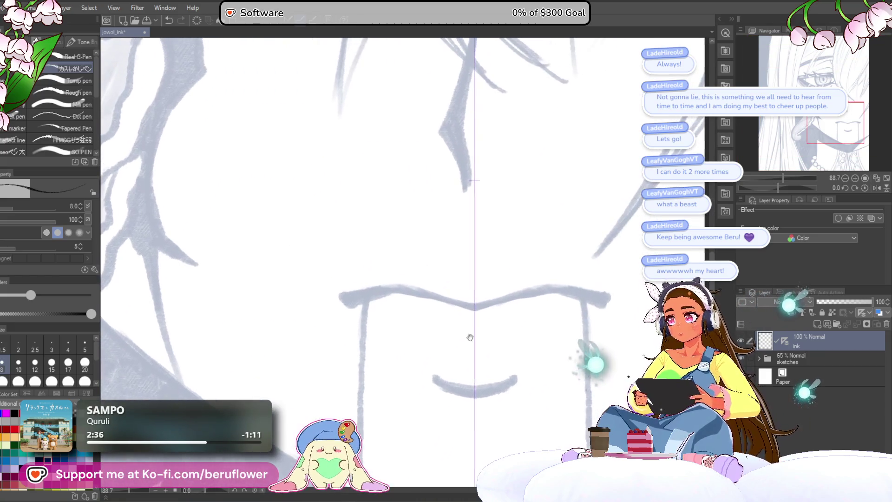
With the G-pen at size 30, ink the line above the mouth along the sketch
key(bracketright)
key(bracketright)
key(bracketright)
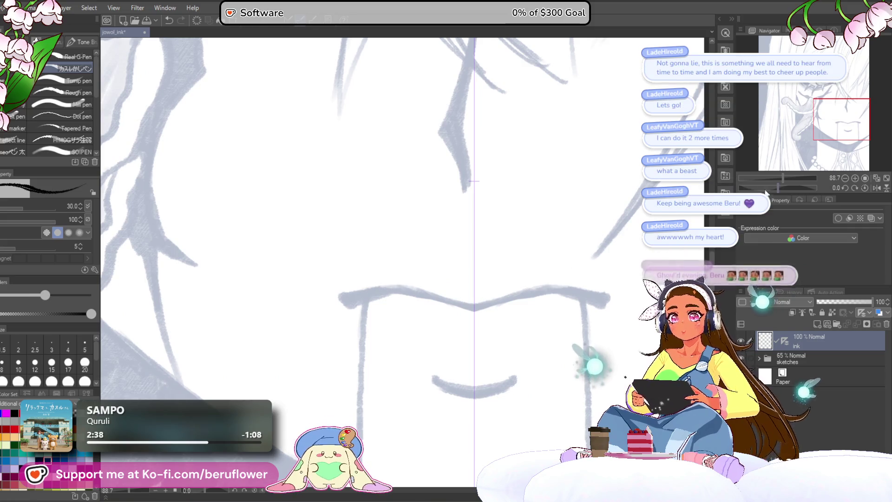
mouse_move(571, 323)
mouse_down()
mouse_move(551, 274)
mouse_move(525, 274)
mouse_up()
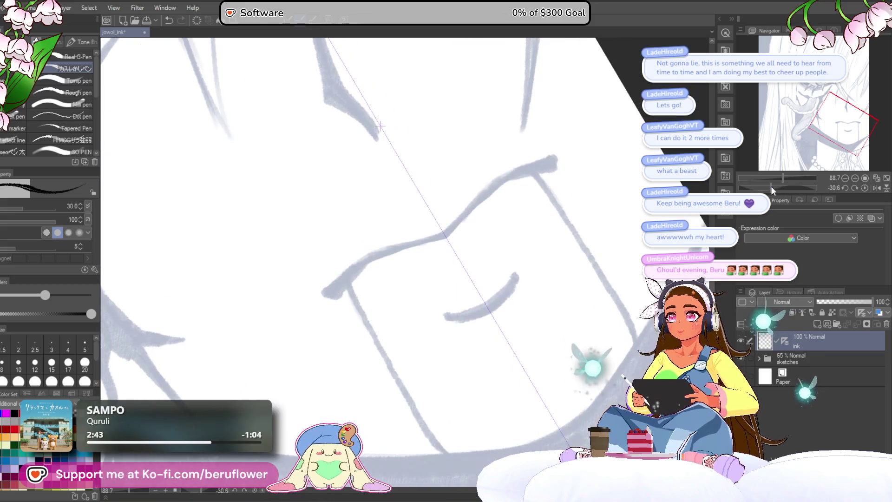
scroll(374, 323, up, 1)
scroll(374, 323, up, 2)
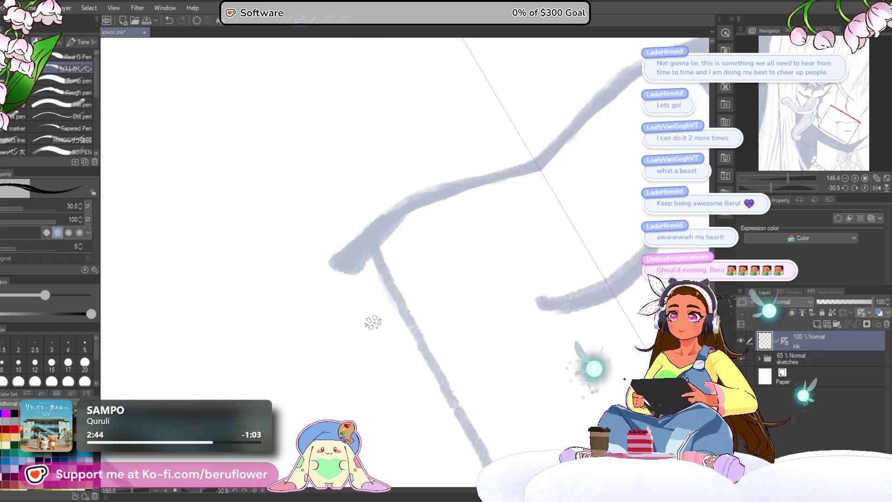
mouse_move(374, 323)
mouse_down()
mouse_move(393, 363)
mouse_move(398, 344)
mouse_up()
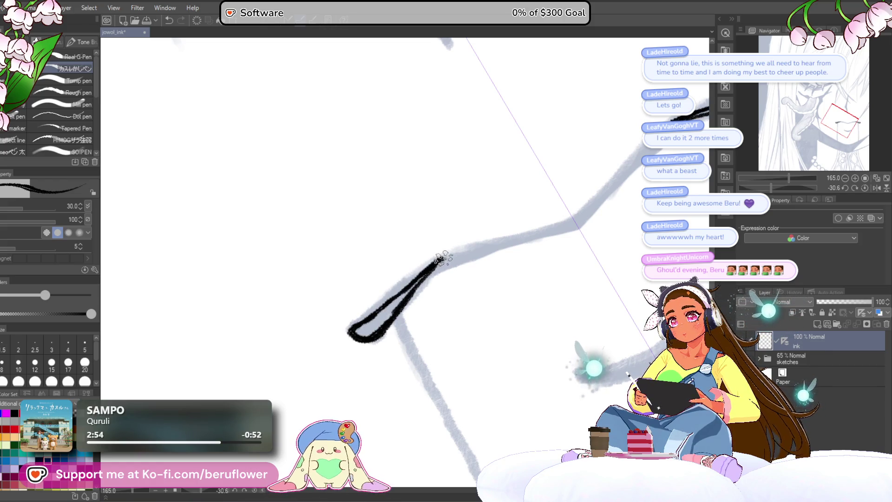
drag(615, 215, 344, 112)
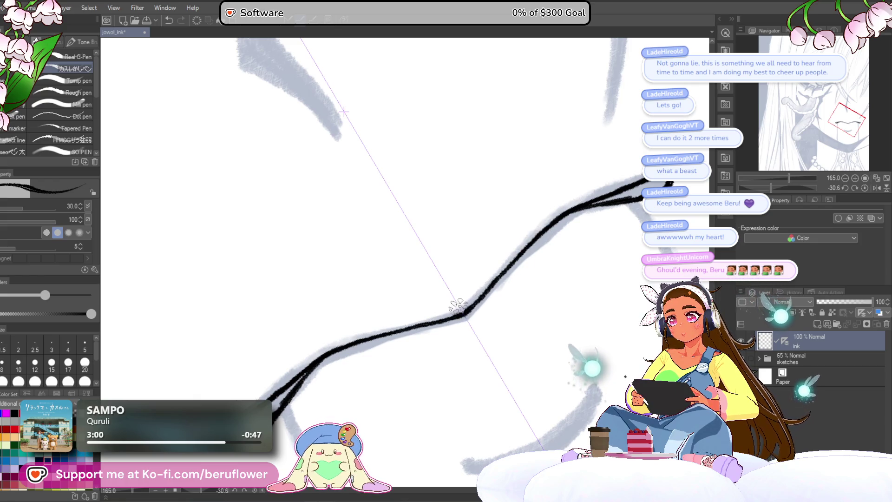
drag(454, 306, 423, 307)
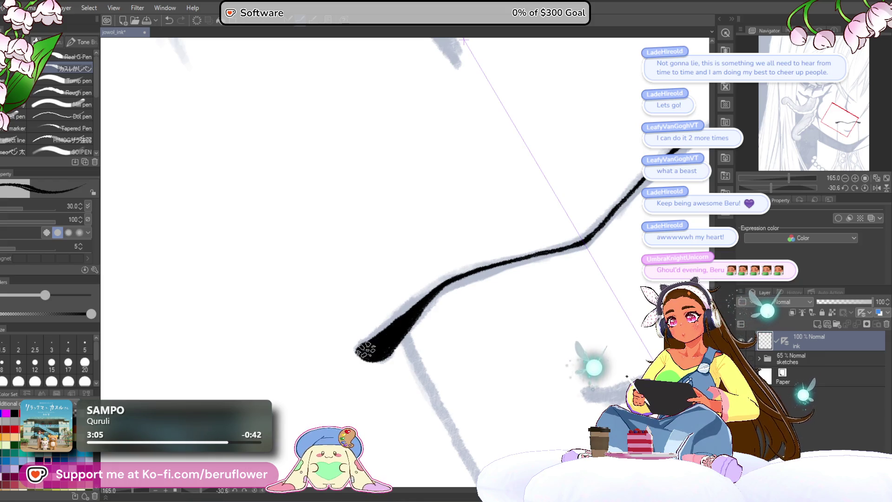
mouse_move(442, 276)
mouse_down()
mouse_move(547, 207)
mouse_move(482, 258)
mouse_move(371, 369)
mouse_up()
scroll(376, 354, down, 5)
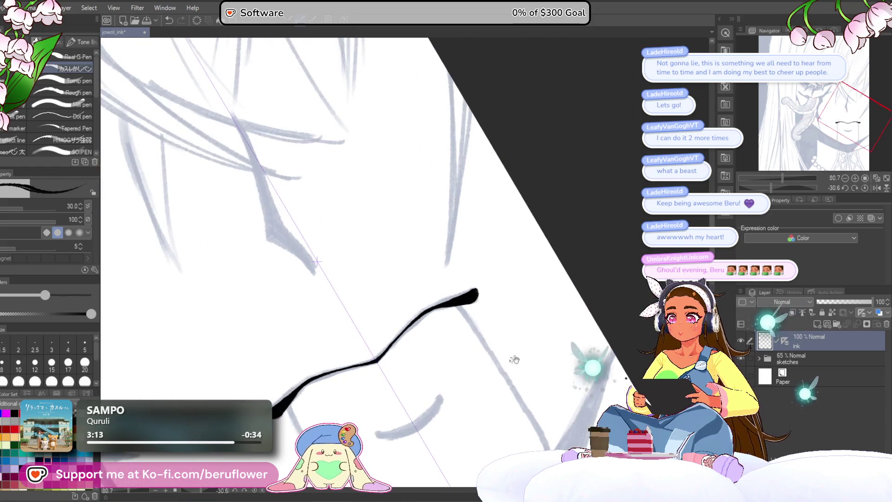
scroll(446, 278, up, 1)
scroll(502, 230, up, 3)
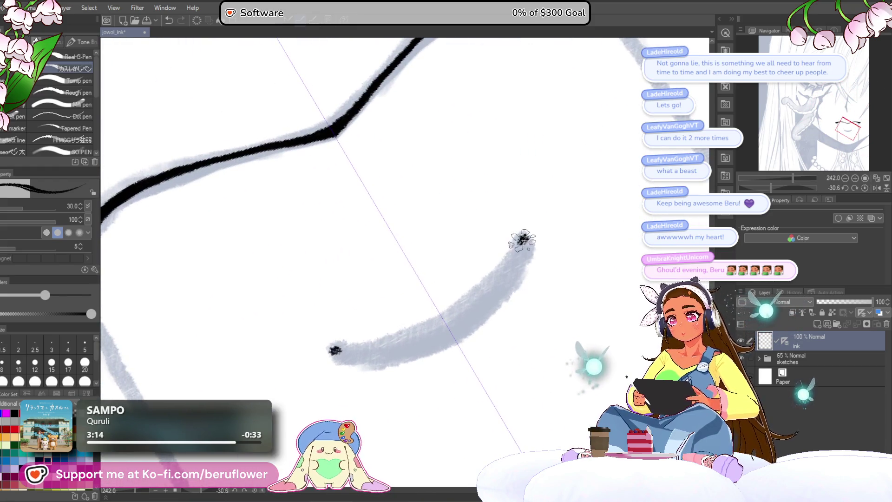
Ink the smile curve and thicken its middle
drag(331, 351, 418, 338)
drag(527, 237, 474, 304)
drag(502, 269, 460, 313)
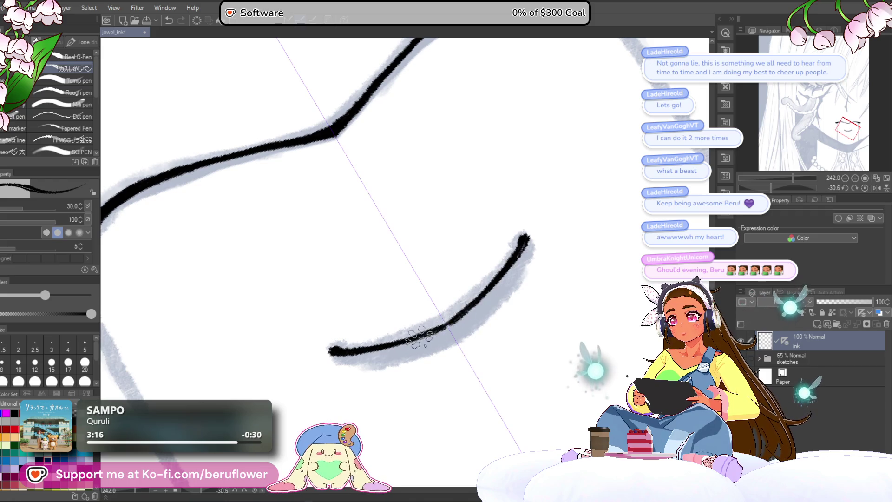
drag(366, 348, 443, 334)
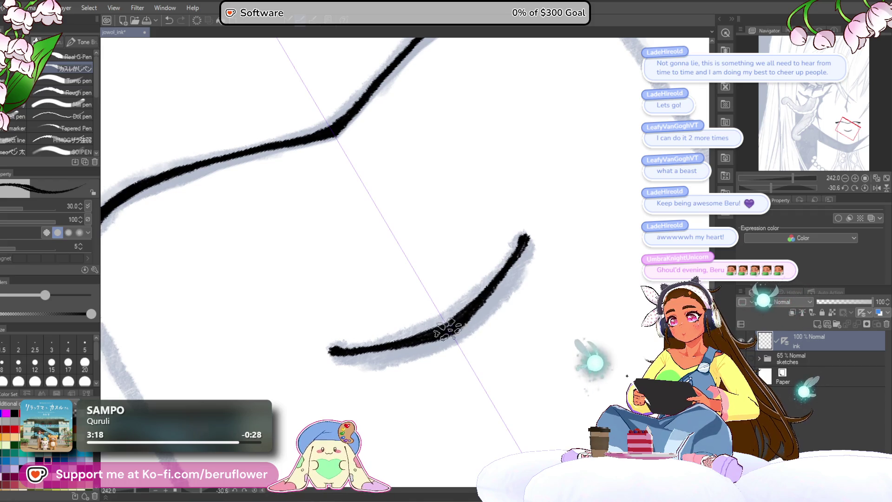
scroll(461, 318, down, 5)
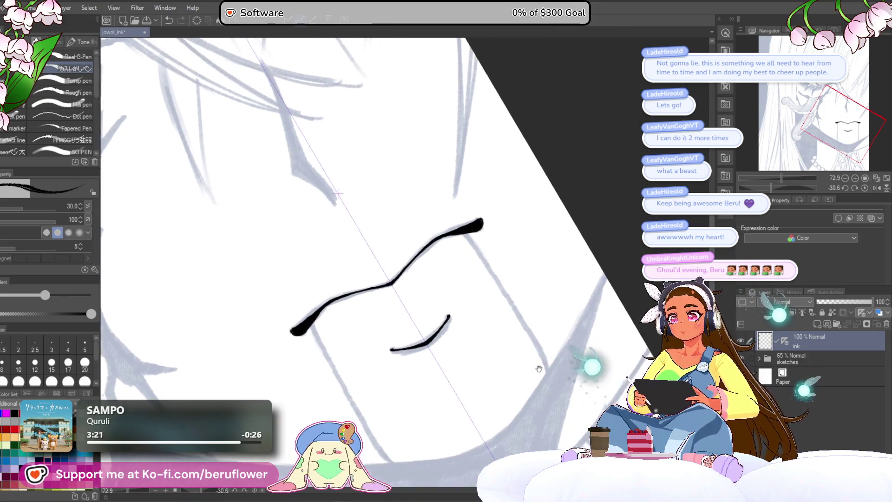
click(865, 188)
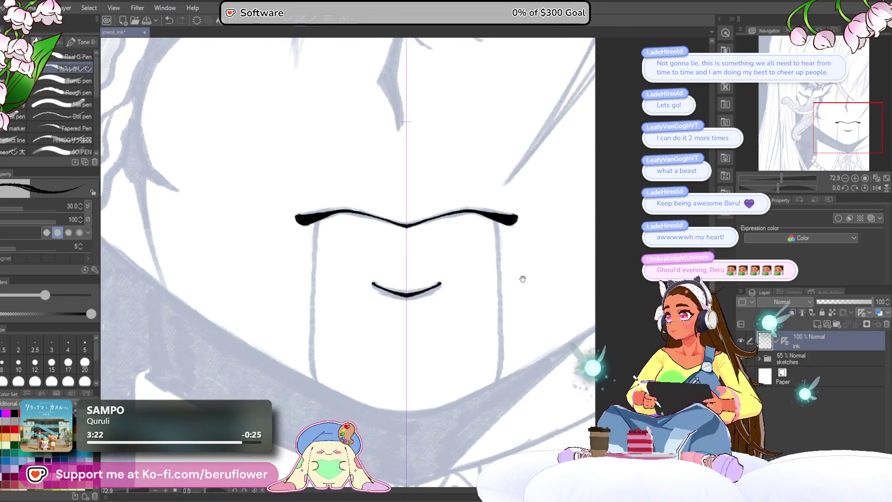
mouse_move(526, 238)
mouse_down()
mouse_move(544, 218)
mouse_move(340, 260)
mouse_move(412, 152)
mouse_up()
scroll(340, 259, up, 3)
At size 20, ink the long line running down from the mouth, redoing strokes until clean
key(bracketleft)
key(bracketleft)
key(bracketleft)
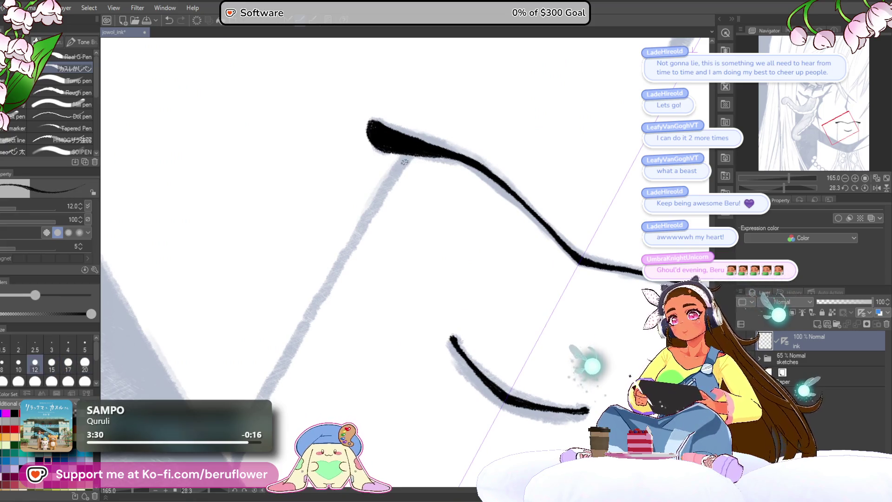
drag(393, 210, 412, 132)
drag(390, 161, 279, 356)
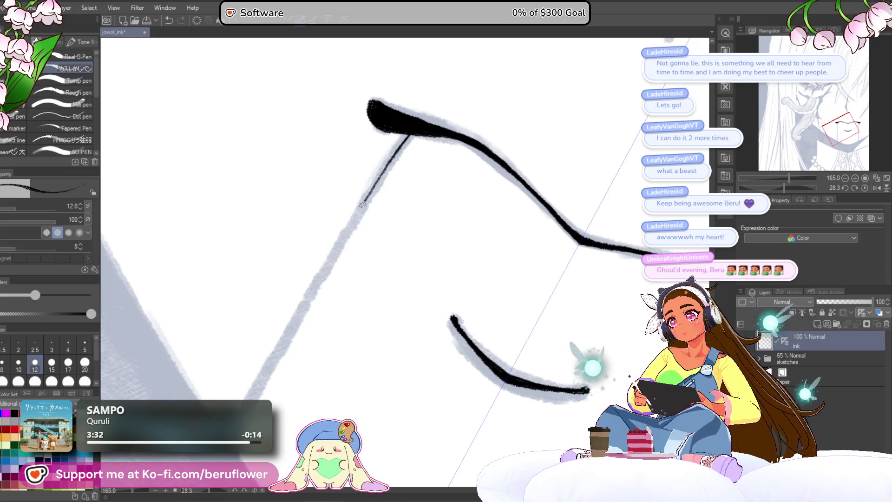
key(ctrl+z)
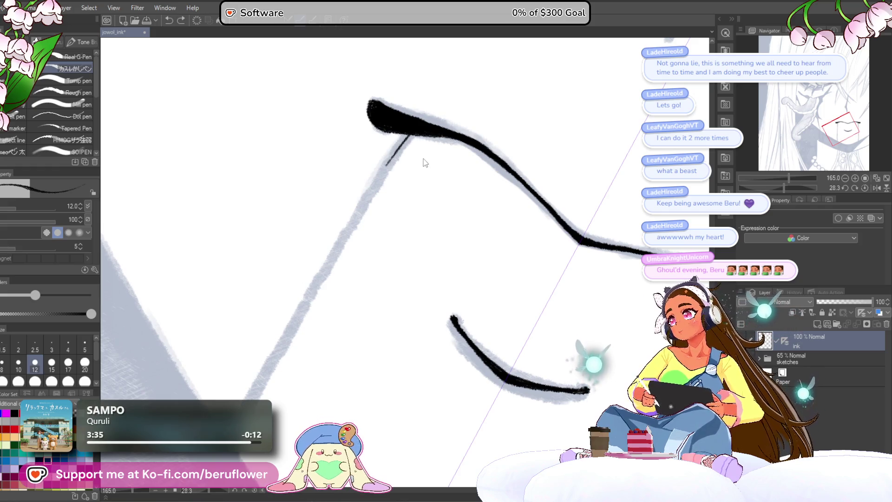
key(bracketright)
key(bracketright)
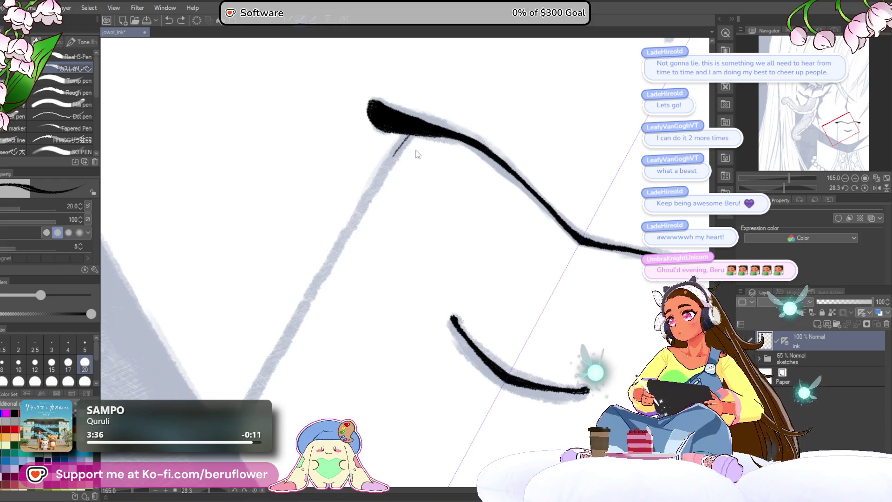
drag(412, 131, 300, 283)
key(ctrl+z)
mouse_move(368, 198)
mouse_down()
mouse_move(411, 135)
mouse_move(352, 225)
mouse_up()
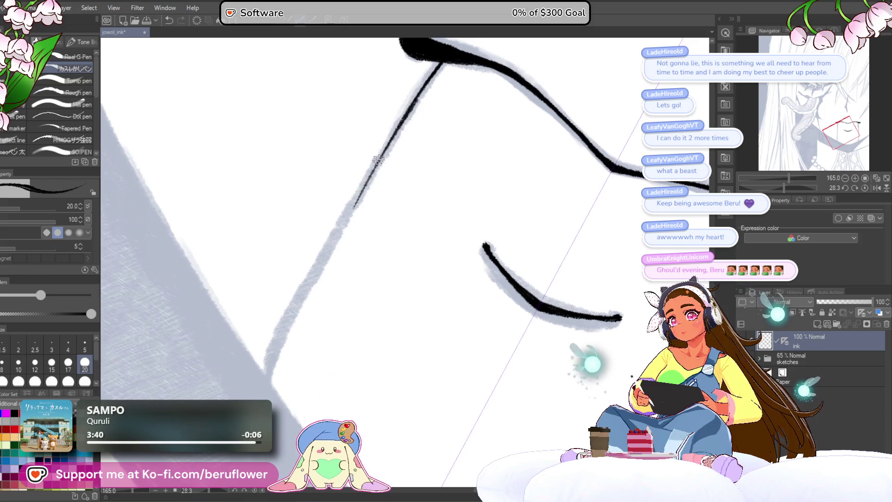
key(ctrl+z)
drag(296, 307, 274, 365)
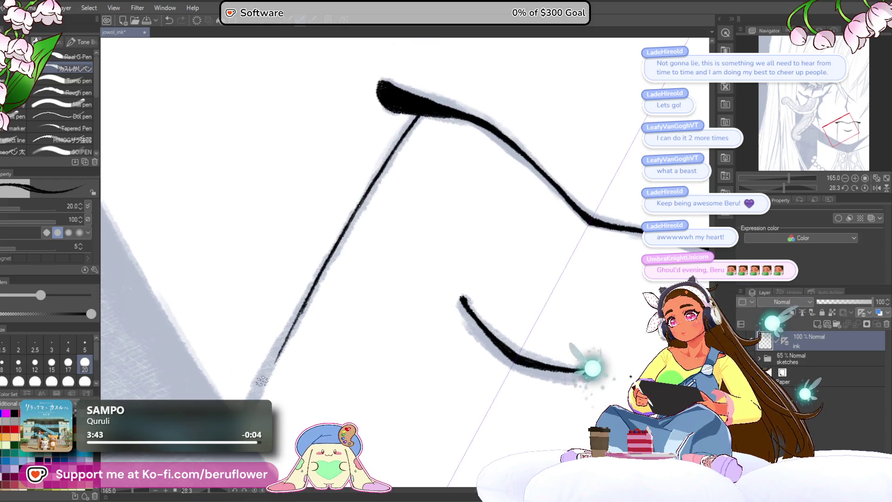
drag(297, 316, 250, 405)
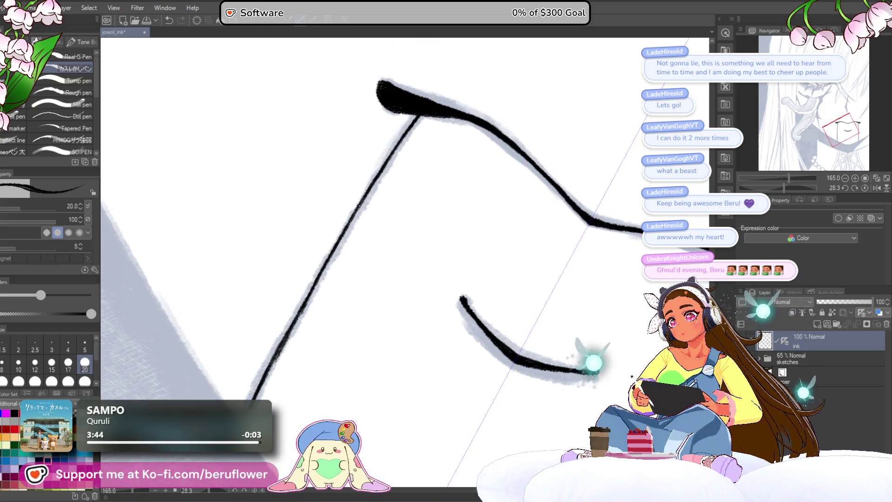
scroll(249, 404, down, 6)
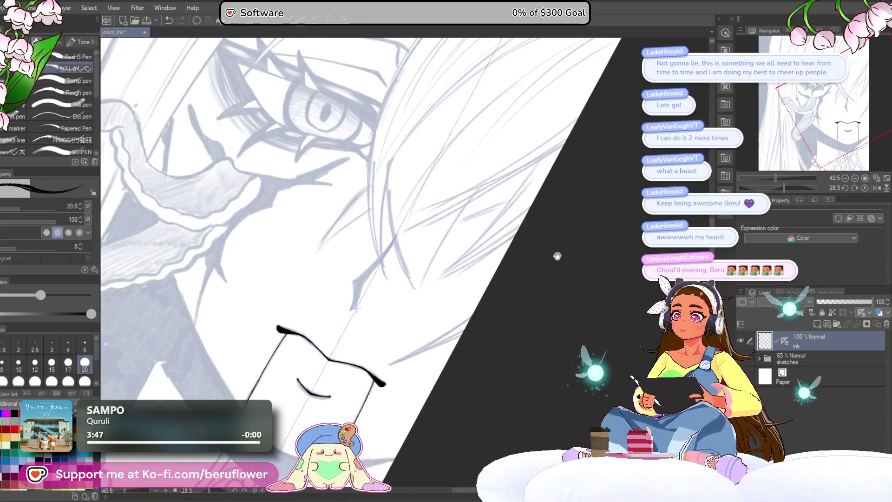
Retrace the hair-edge ink line beside the face downward in overlapping strokes
drag(767, 188, 794, 191)
drag(606, 216, 482, 257)
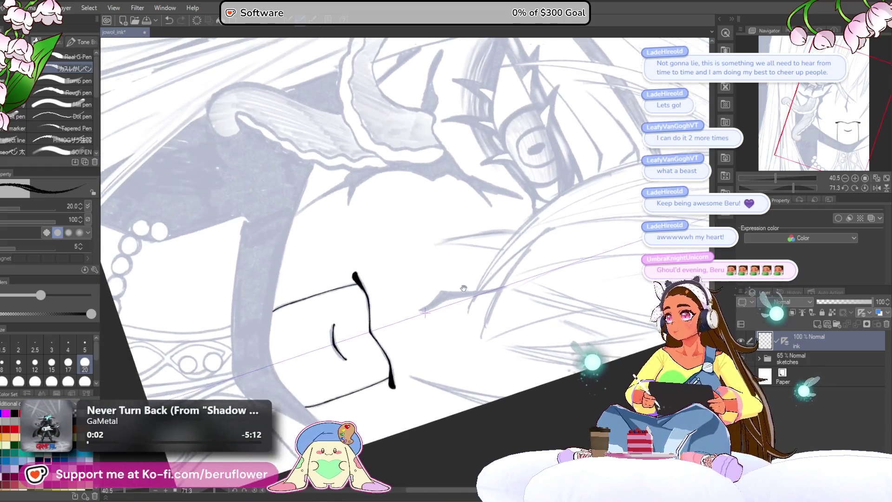
scroll(482, 257, up, 2)
scroll(296, 339, up, 2)
scroll(351, 188, up, 2)
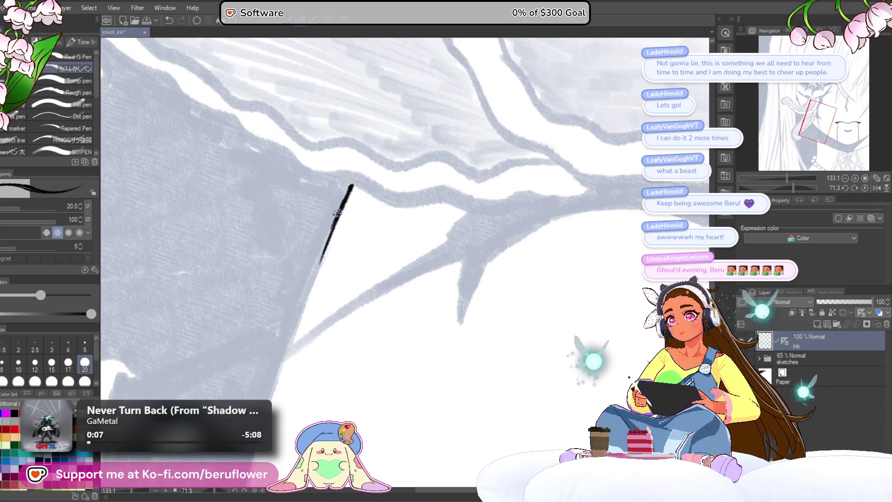
drag(338, 225, 299, 318)
drag(330, 246, 286, 342)
drag(308, 300, 272, 402)
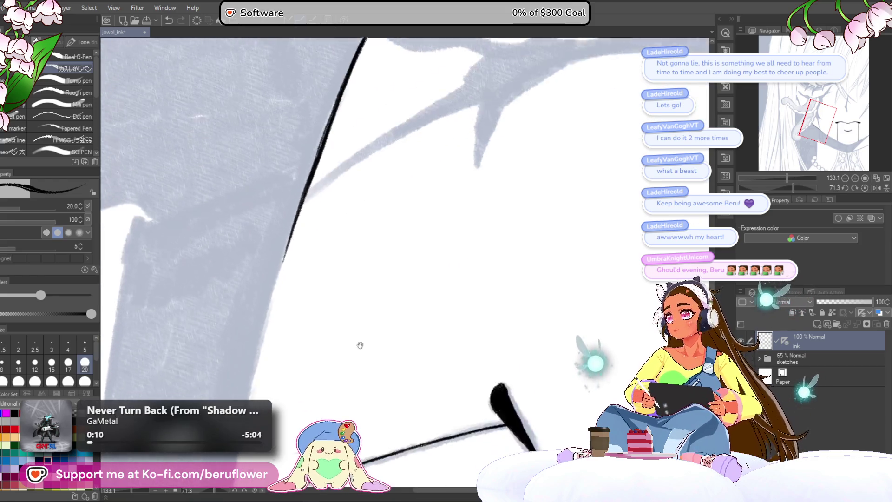
scroll(389, 229, down, 3)
scroll(390, 231, down, 2)
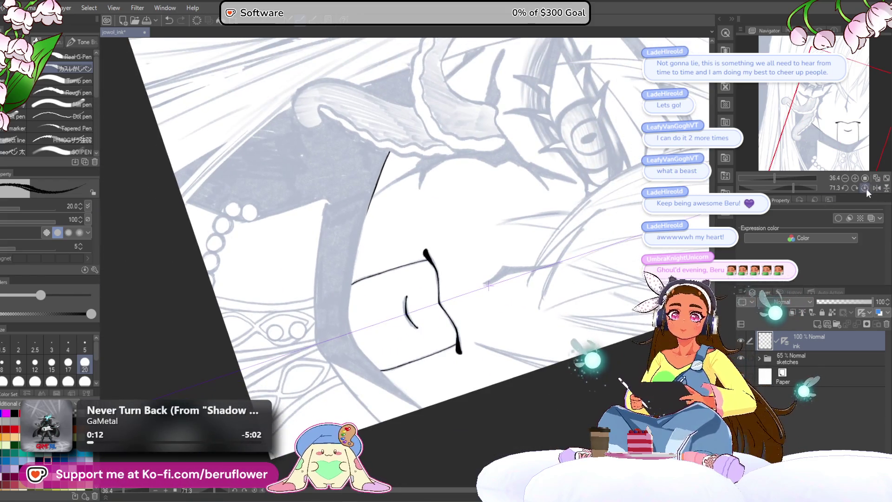
Undo the lower part and re-extend the hair edge line down-left with a larger brush
click(865, 188)
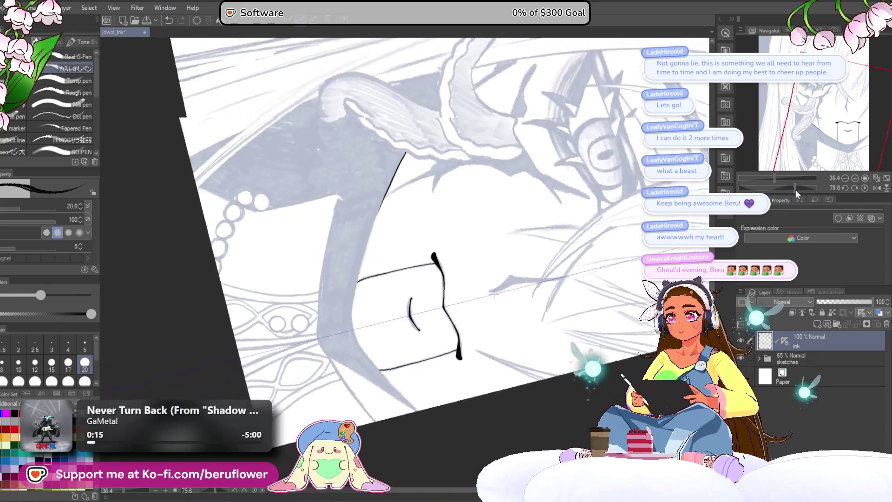
drag(780, 187, 799, 187)
scroll(432, 230, up, 3)
scroll(391, 185, up, 2)
scroll(367, 156, up, 1)
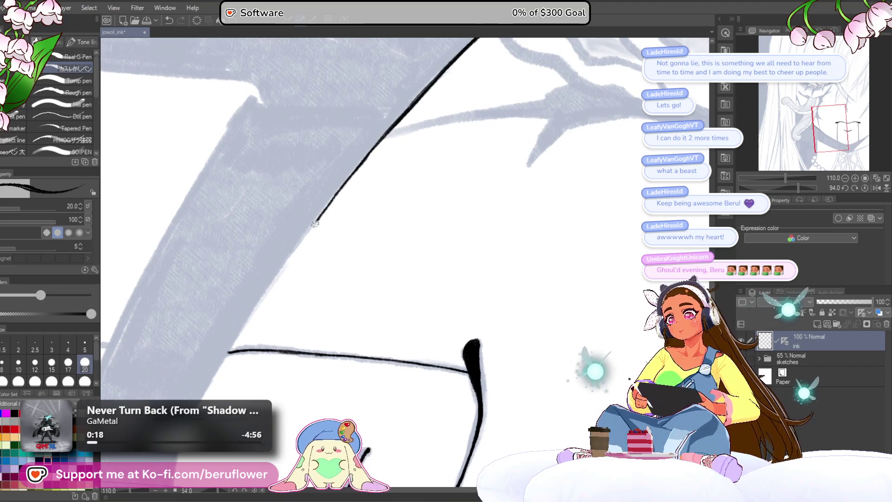
mouse_move(236, 339)
mouse_down()
mouse_move(327, 260)
mouse_move(322, 272)
mouse_up()
key(ctrl+z)
key(bracketright)
key(bracketright)
key(bracketright)
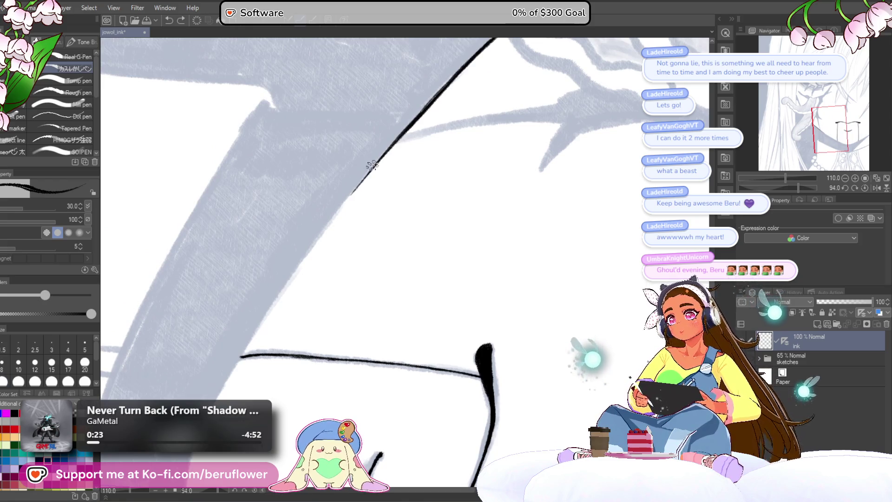
mouse_move(370, 169)
mouse_down()
mouse_move(239, 352)
mouse_move(298, 234)
mouse_move(238, 380)
mouse_up()
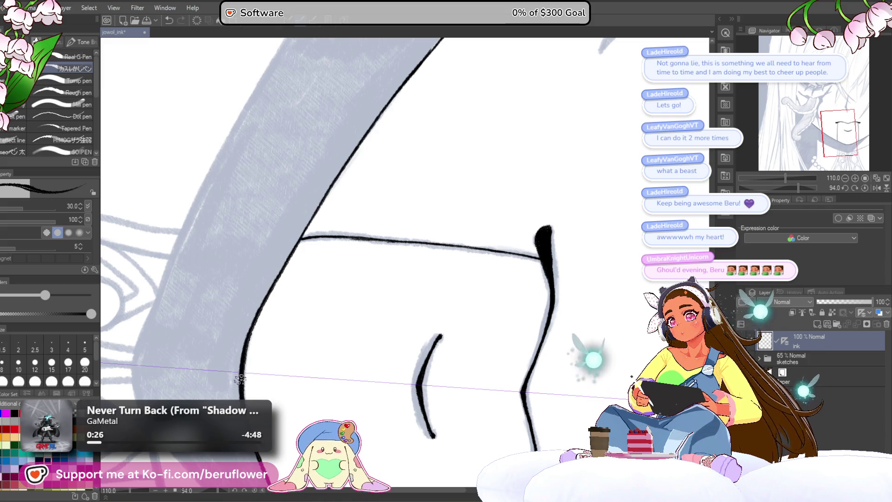
scroll(239, 380, down, 5)
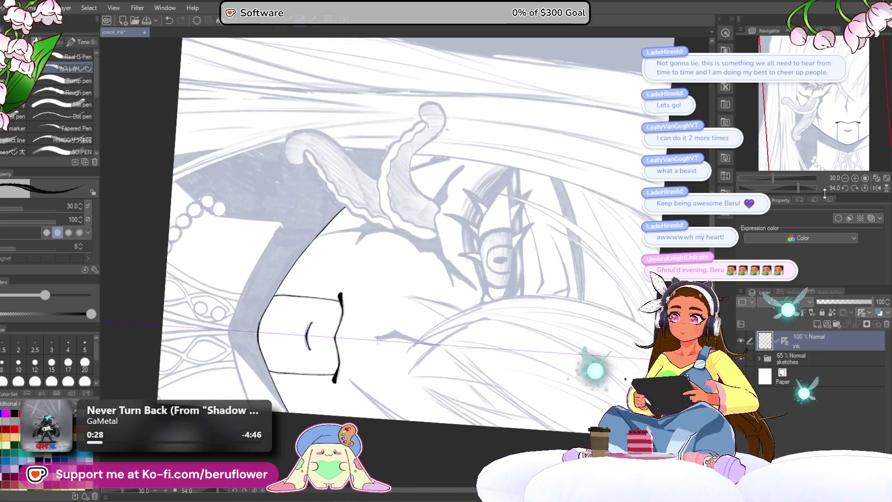
click(866, 188)
Ink the collar's left vertical edge below the jaw
drag(577, 348, 522, 224)
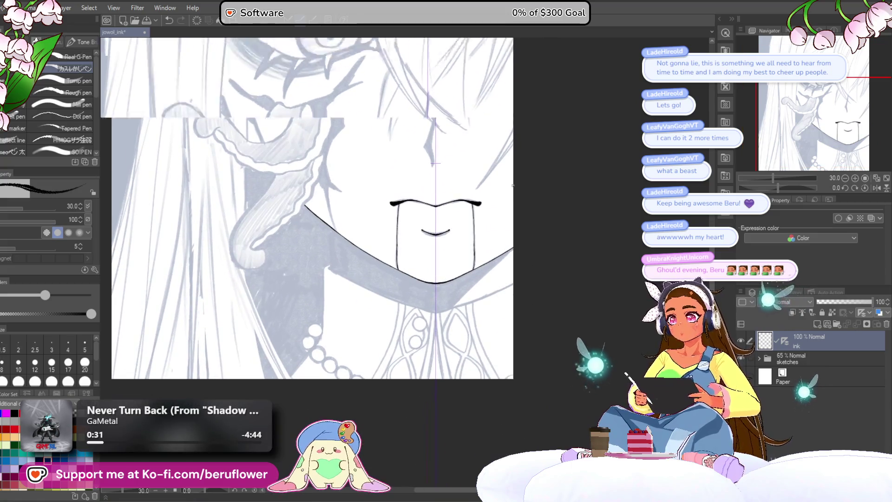
scroll(358, 247, up, 3)
drag(357, 247, 549, 226)
drag(358, 236, 359, 295)
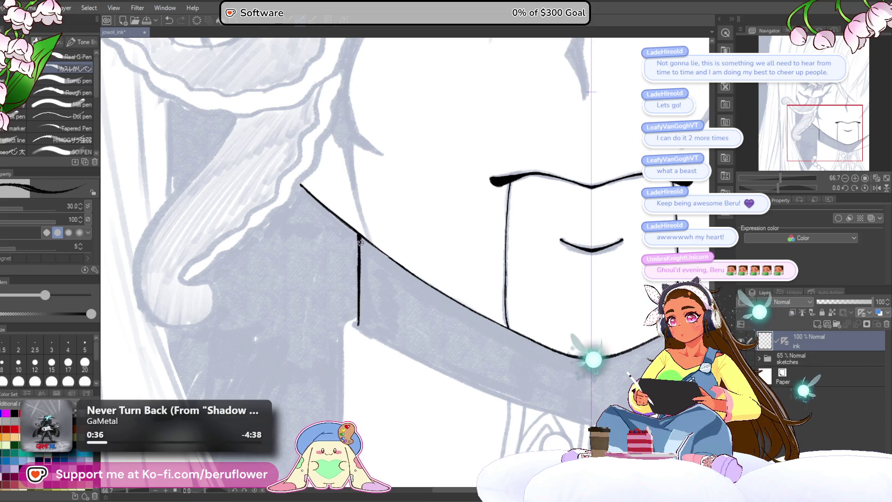
scroll(360, 255, down, 5)
scroll(461, 300, up, 3)
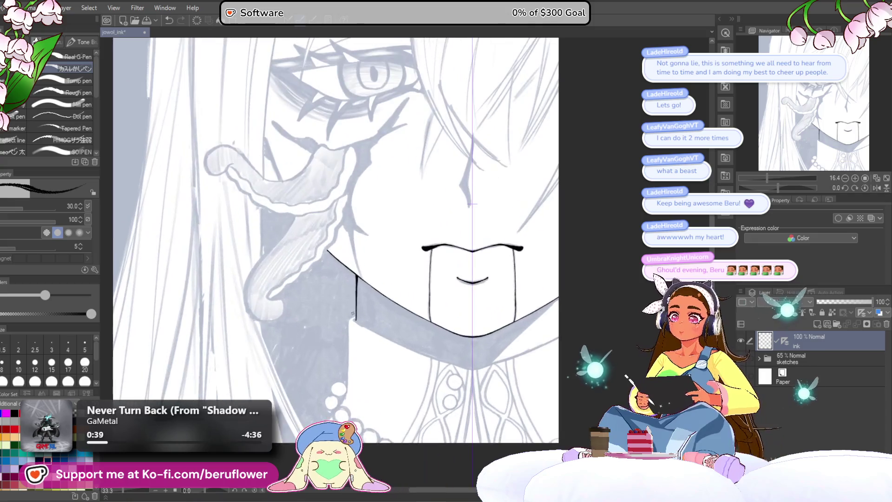
Ink the collar's lower V-shaped border toward its point on a tilted canvas
drag(460, 461, 434, 327)
scroll(432, 340, up, 2)
drag(463, 275, 452, 316)
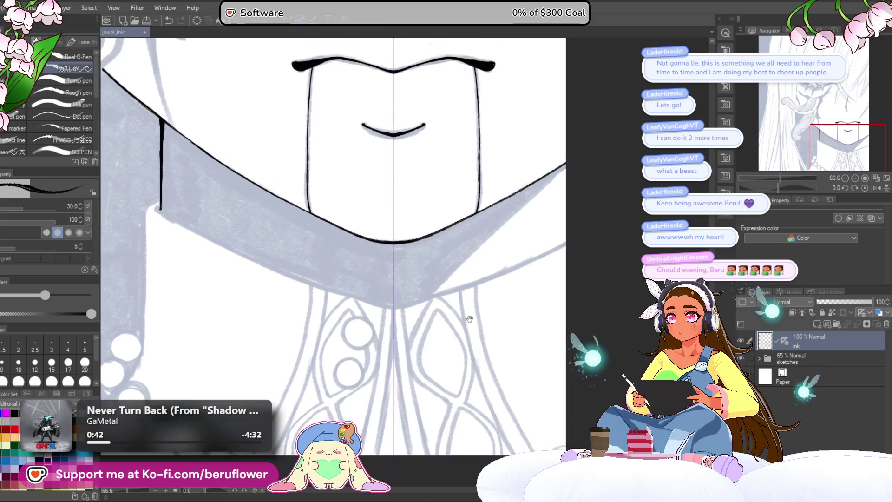
drag(780, 188, 773, 188)
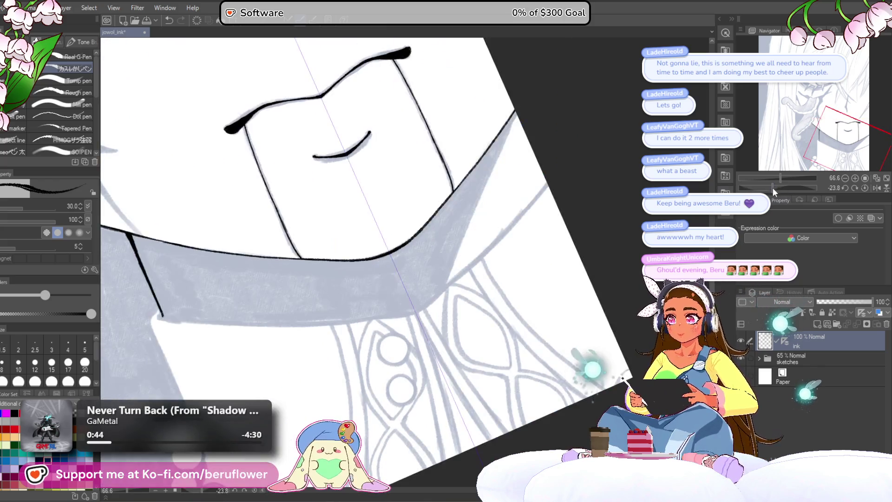
scroll(385, 348, up, 2)
drag(347, 348, 410, 319)
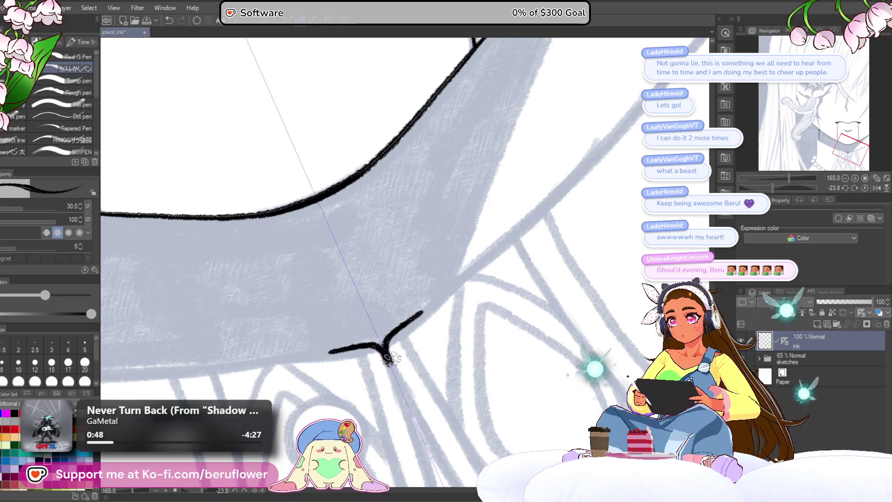
mouse_move(419, 361)
mouse_down()
mouse_move(450, 297)
mouse_move(566, 165)
mouse_move(392, 361)
mouse_up()
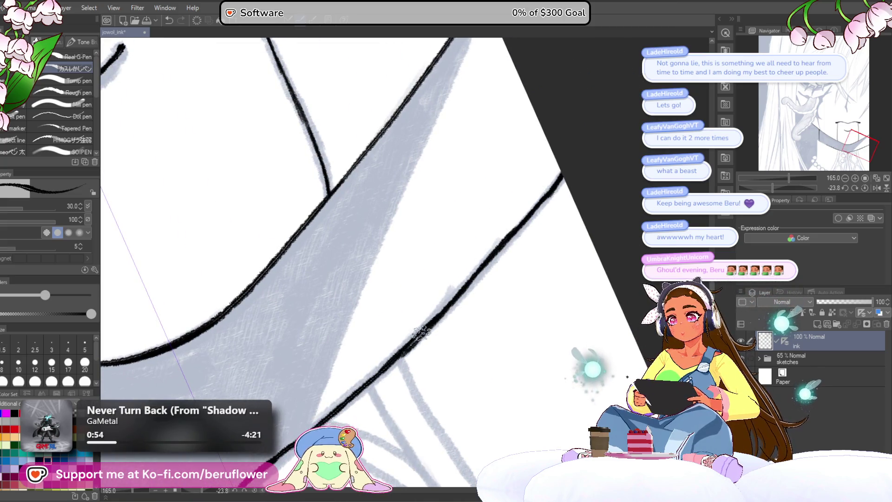
scroll(436, 312, down, 5)
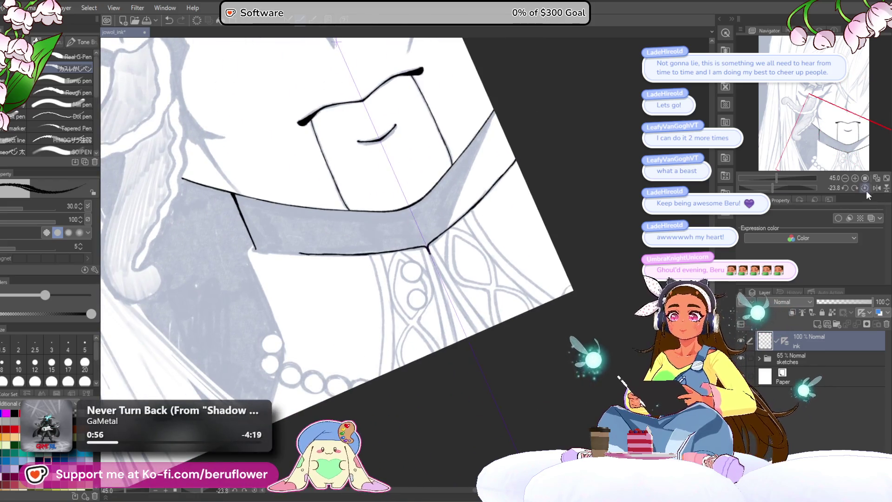
scroll(453, 211, up, 5)
scroll(454, 211, up, 3)
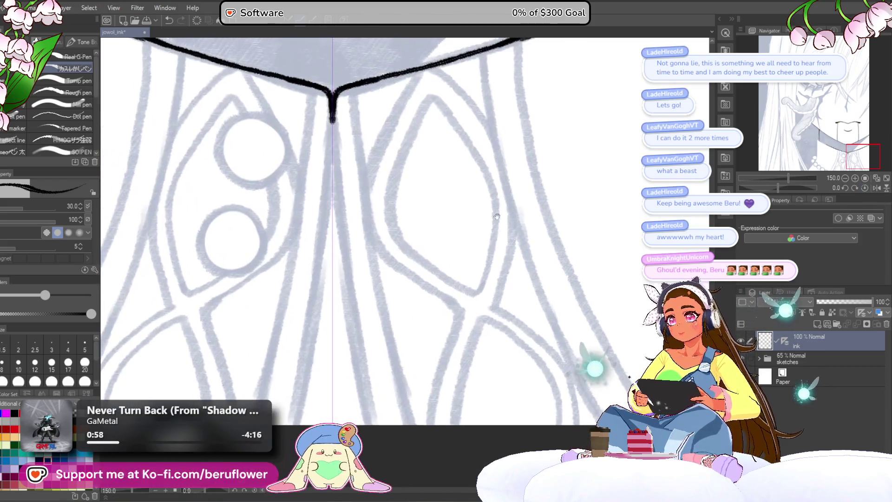
Ink the left and right lines running down from the collar point to the page bottom
drag(333, 104, 310, 324)
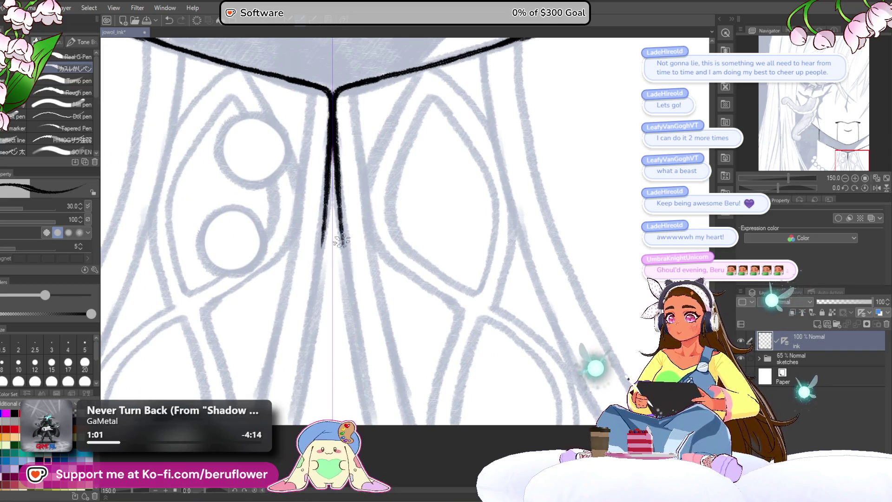
drag(335, 101, 355, 324)
scroll(364, 383, down, 3)
drag(310, 210, 285, 349)
drag(345, 210, 361, 350)
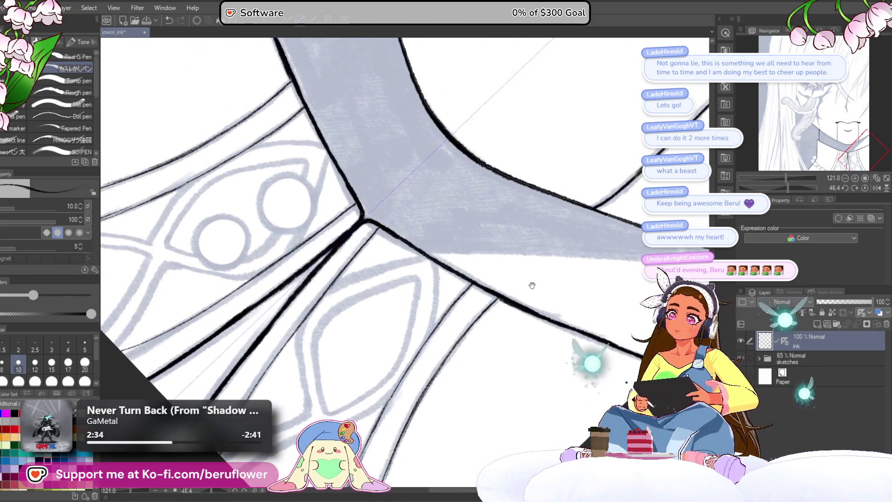
click(856, 188)
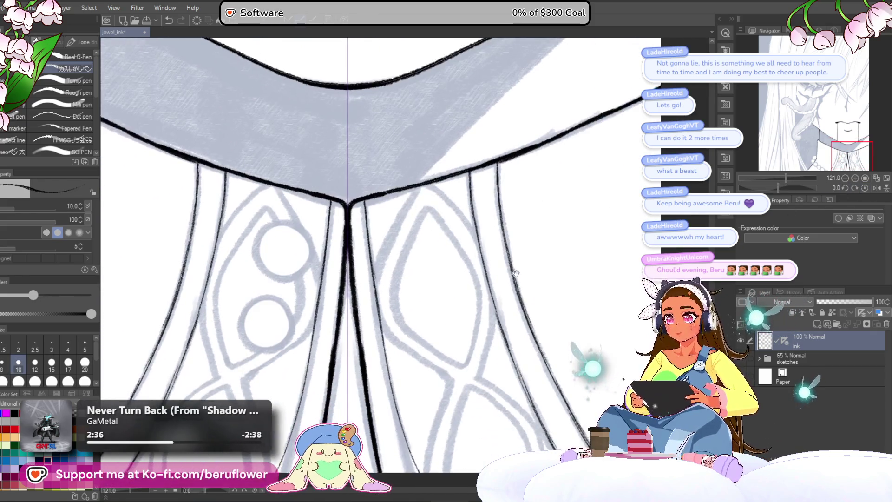
drag(342, 346, 409, 318)
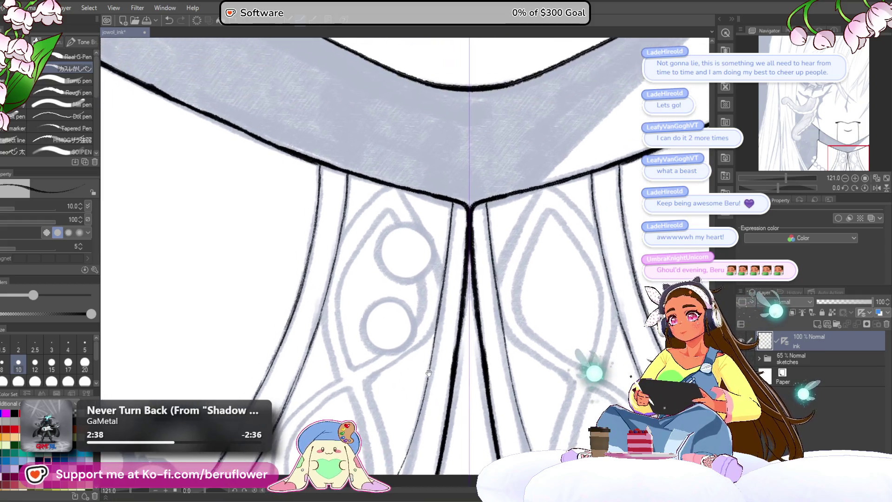
scroll(390, 304, down, 3)
scroll(389, 303, up, 2)
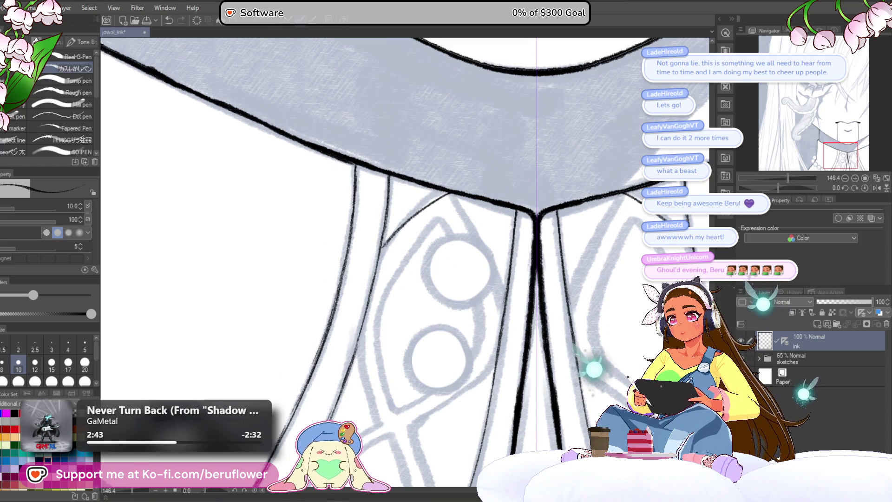
mouse_move(454, 191)
mouse_down()
mouse_move(472, 208)
mouse_move(487, 296)
mouse_move(487, 182)
mouse_move(424, 262)
mouse_up()
Ink the thin blouse panel lines and the long curved panel edge with its mirror
key(ctrl+z)
key(ctrl+z)
key(ctrl+z)
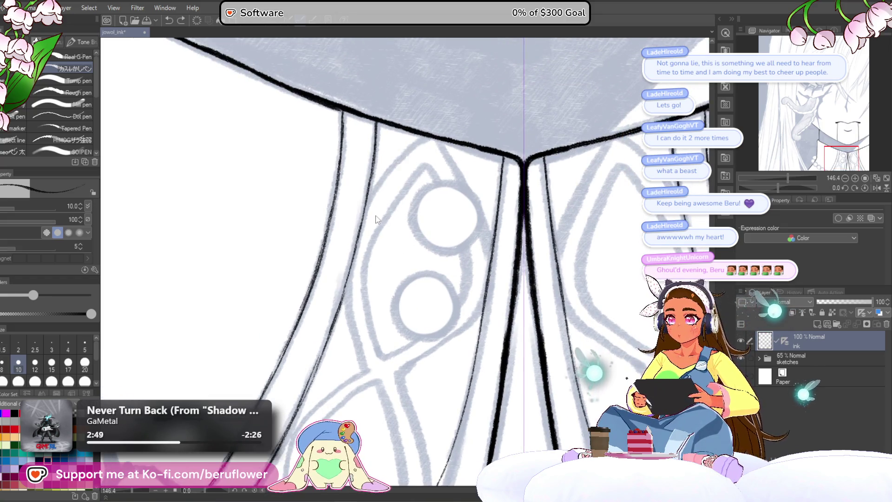
drag(361, 232, 404, 170)
drag(439, 143, 399, 177)
drag(353, 253, 361, 223)
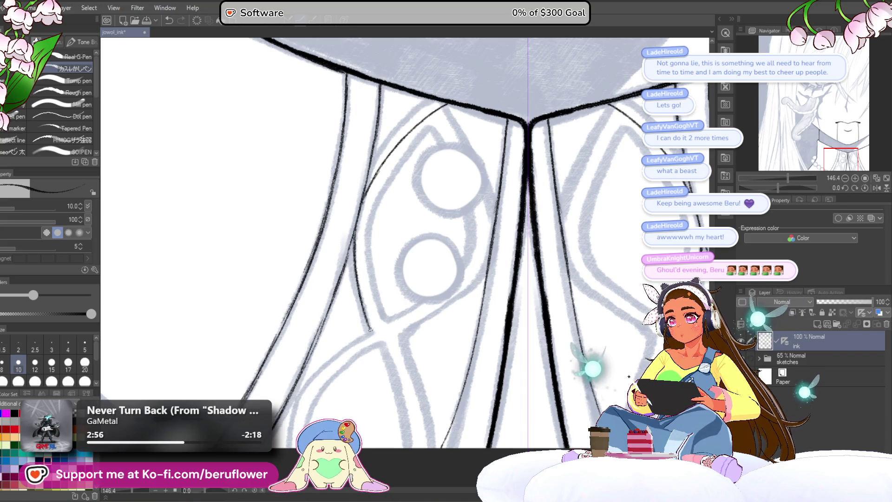
drag(369, 325, 439, 154)
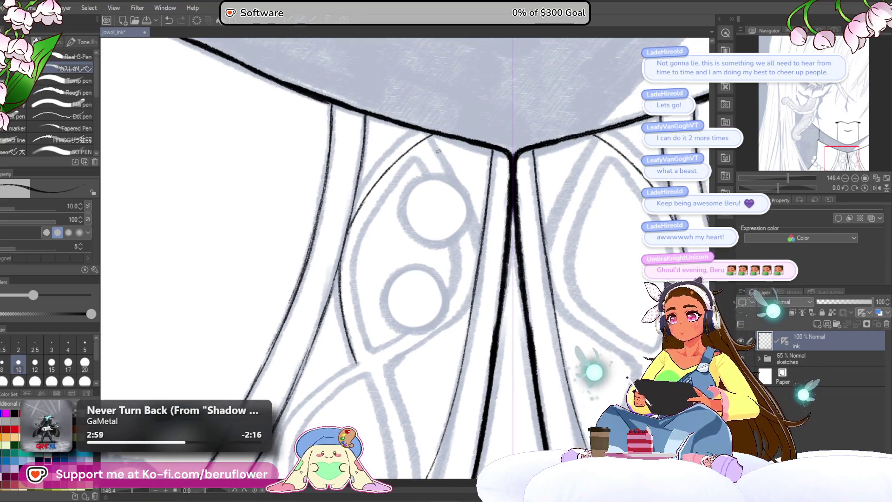
key(ctrl+z)
key(ctrl+z)
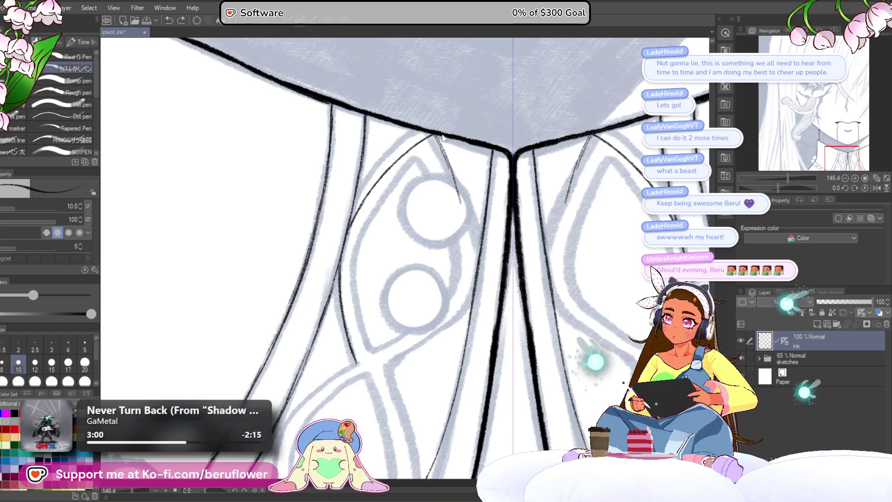
mouse_move(432, 136)
mouse_down()
mouse_move(472, 233)
mouse_move(472, 272)
mouse_up()
scroll(473, 212, down, 3)
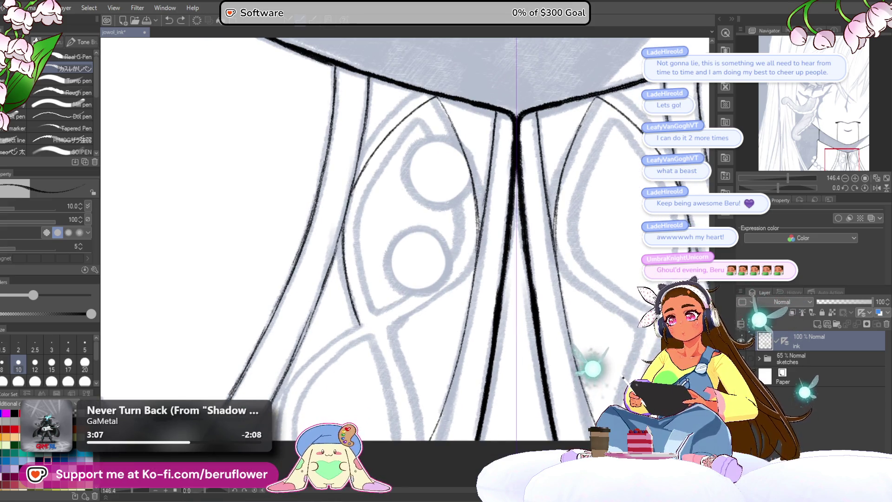
scroll(474, 231, down, 3)
Ink the lattice lines running down from the central and collar junctions
mouse_move(488, 198)
mouse_down()
mouse_move(452, 249)
mouse_move(419, 273)
mouse_up()
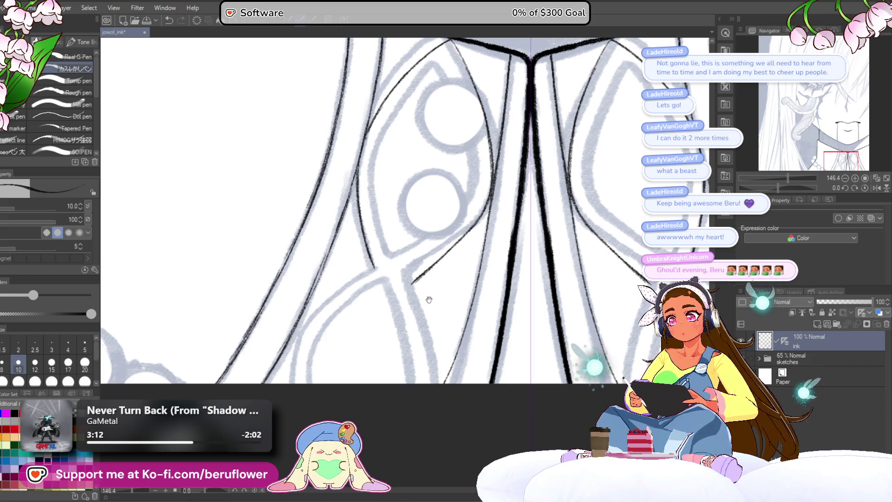
scroll(428, 295, down, 2)
scroll(399, 238, down, 1)
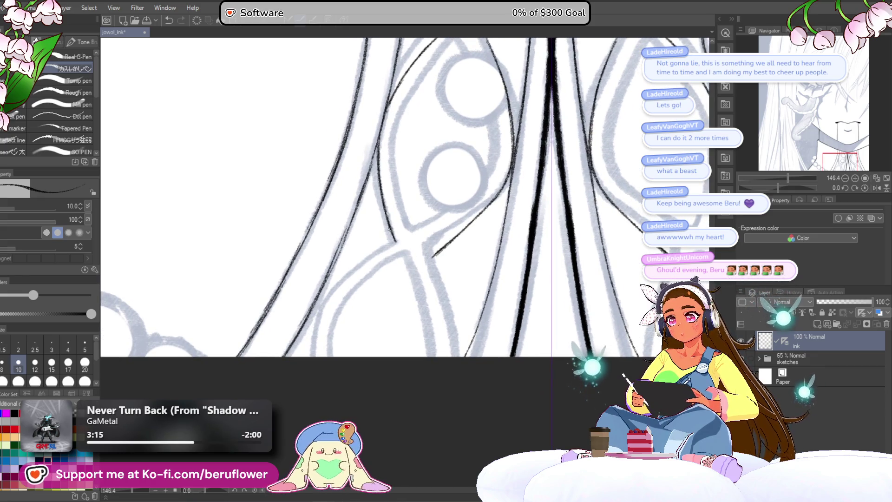
scroll(396, 245, down, 1)
drag(419, 247, 435, 304)
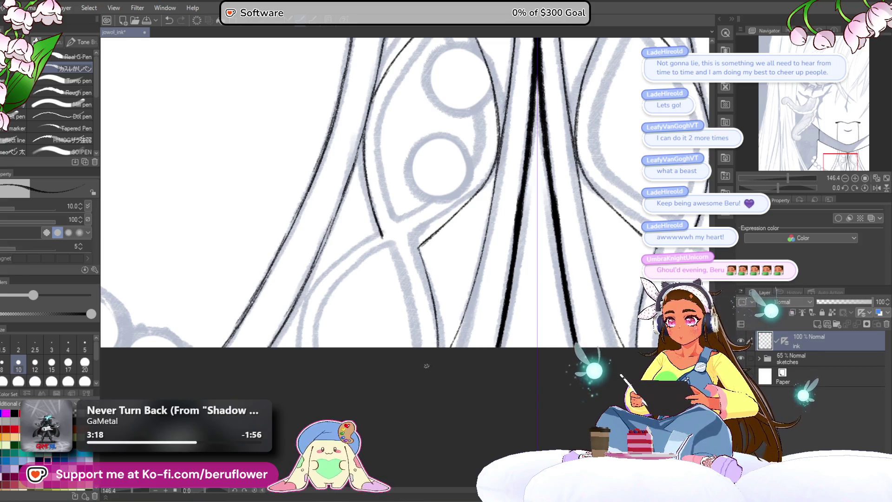
scroll(422, 222, down, 1)
drag(423, 222, 340, 328)
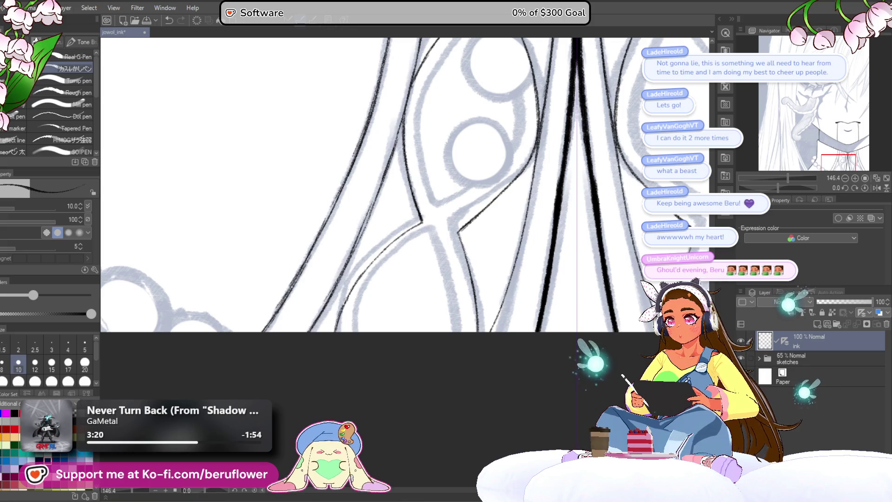
key(ctrl+z)
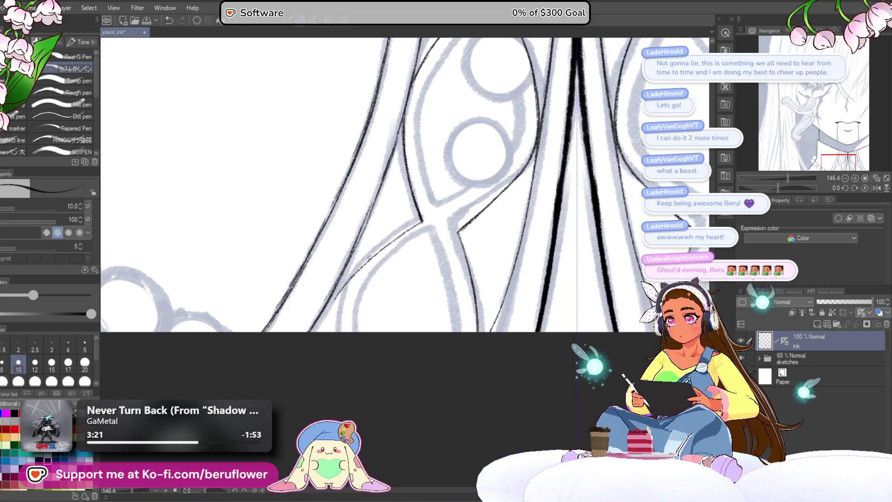
drag(370, 251, 341, 296)
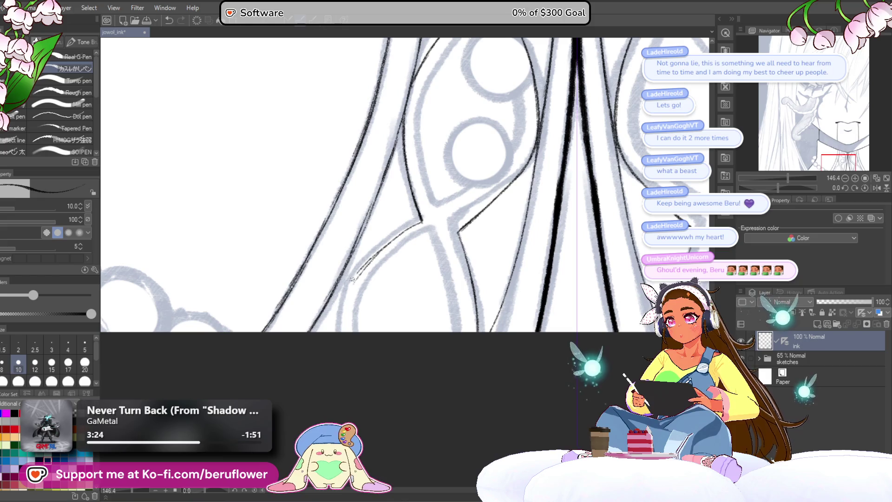
mouse_move(419, 221)
mouse_down()
mouse_move(348, 283)
mouse_move(335, 331)
mouse_up()
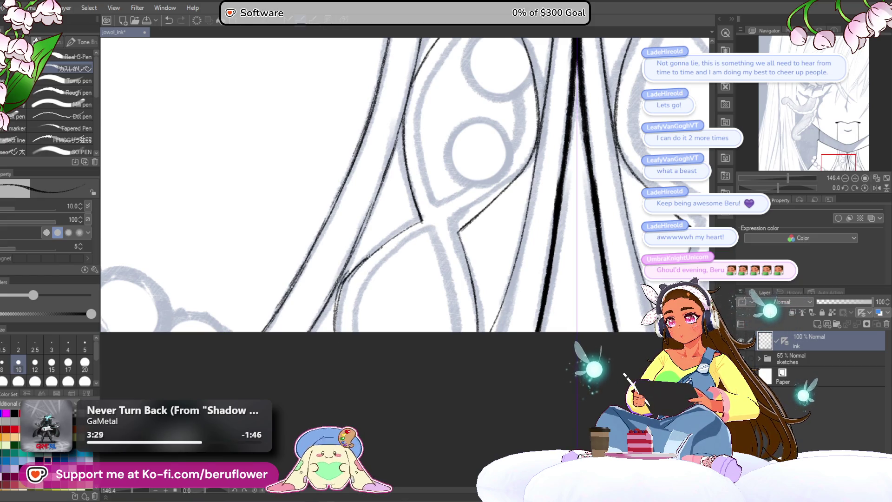
drag(341, 287, 334, 332)
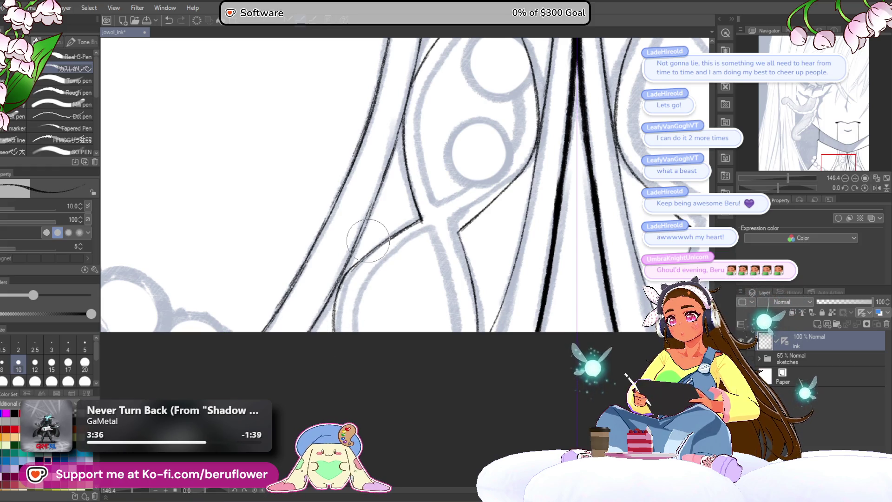
Ink the left collar line and the inner lattice lines below the neckline
drag(367, 241, 331, 240)
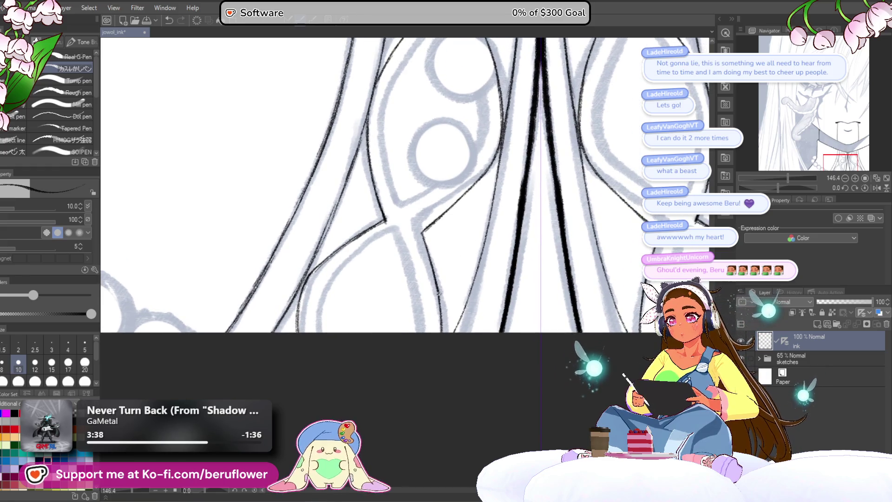
drag(437, 346, 455, 386)
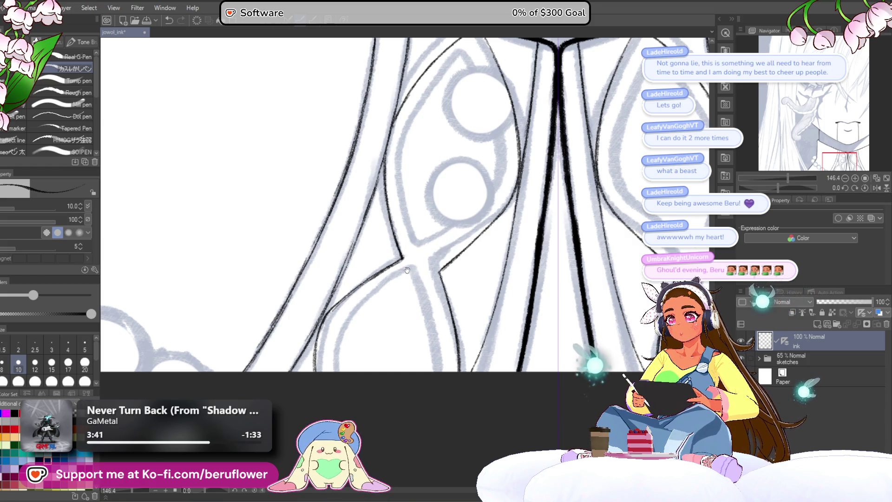
drag(436, 188, 408, 308)
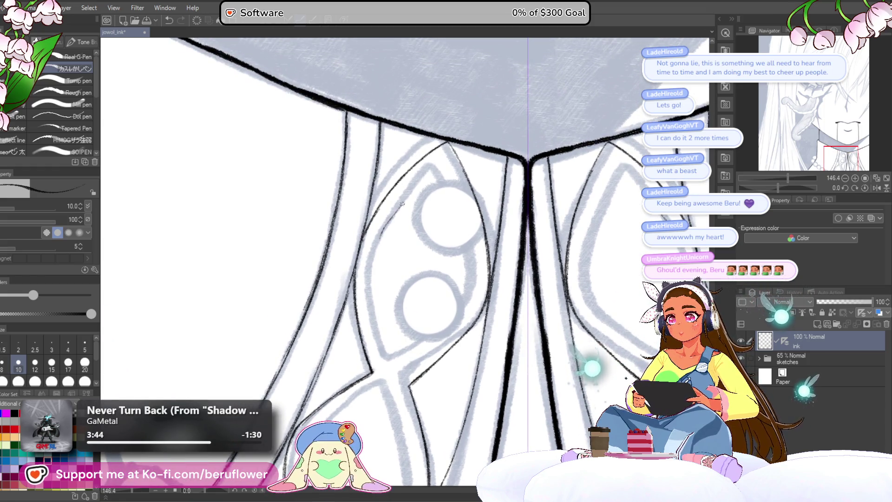
drag(447, 338, 410, 380)
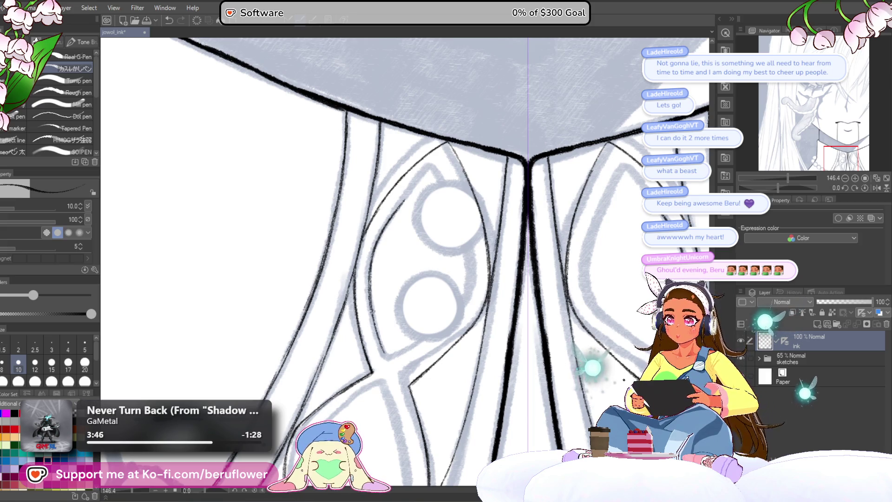
mouse_move(386, 353)
mouse_down()
mouse_move(455, 207)
mouse_move(377, 398)
mouse_up()
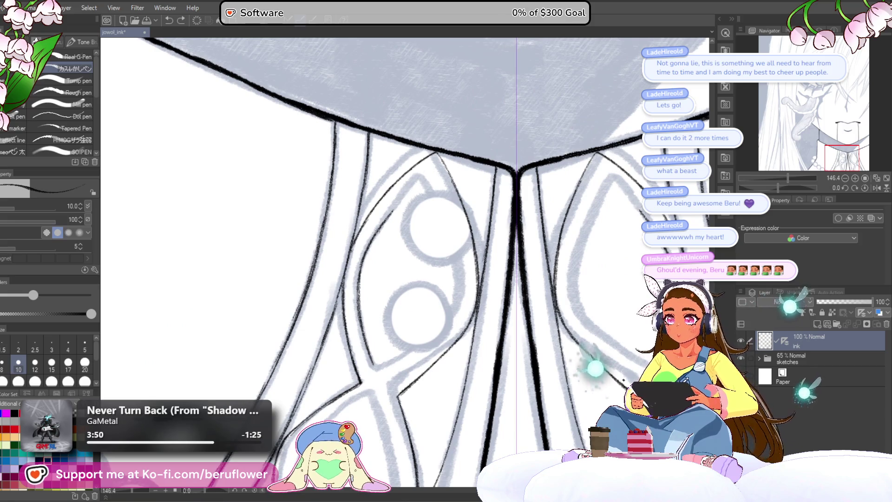
drag(380, 227, 417, 186)
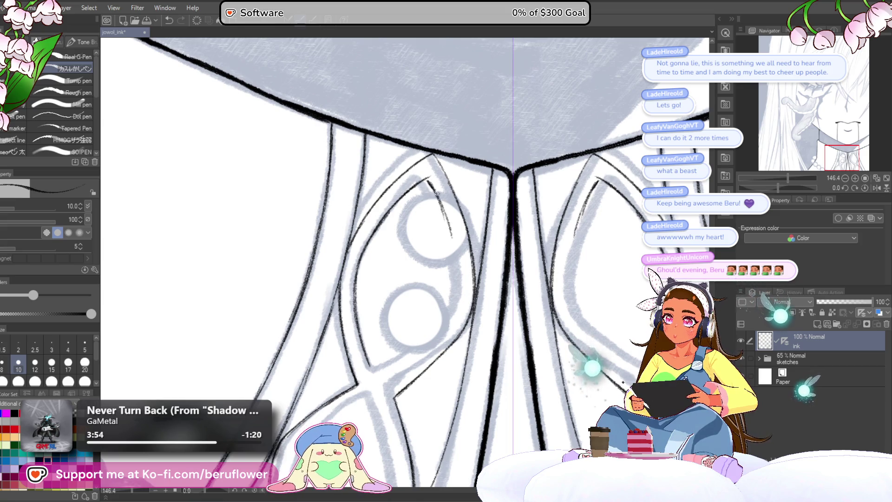
mouse_move(455, 255)
mouse_down()
mouse_move(457, 282)
mouse_move(458, 202)
mouse_up()
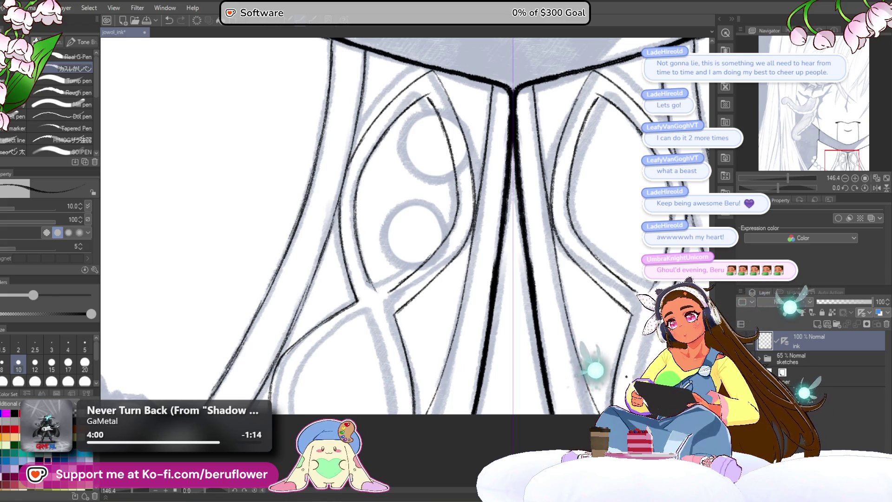
drag(376, 293, 390, 279)
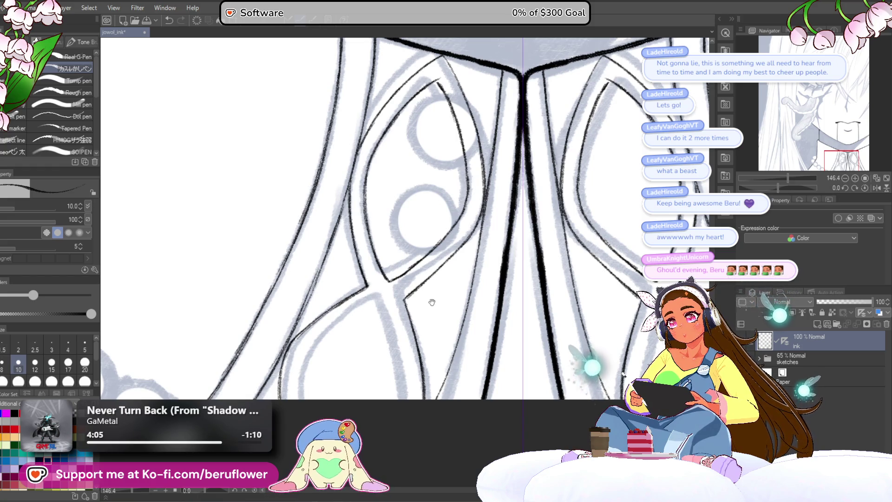
drag(433, 303, 412, 243)
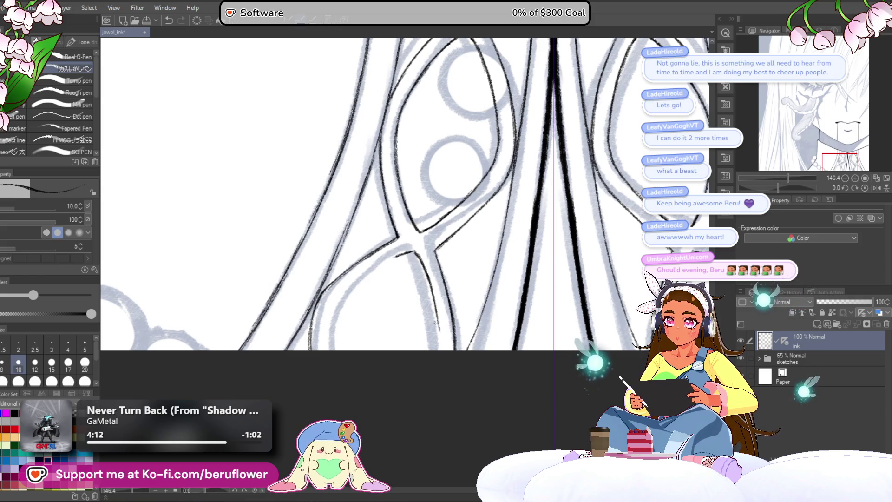
drag(434, 359, 455, 348)
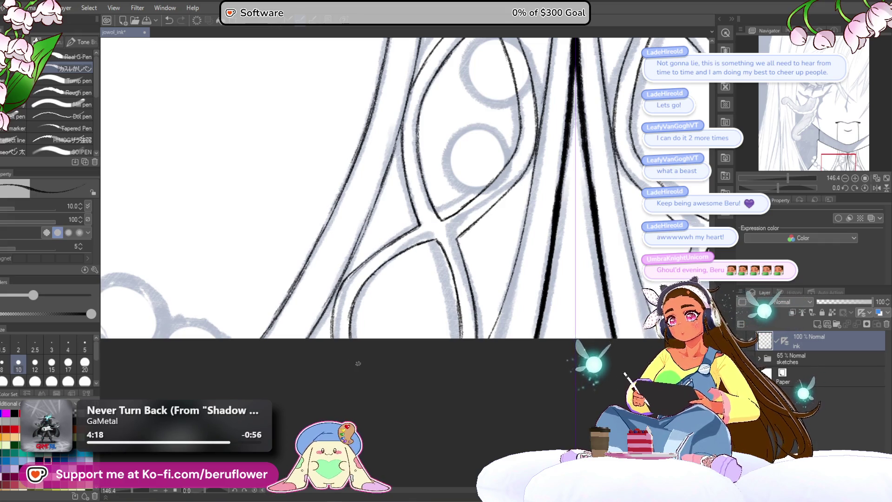
scroll(358, 364, down, 3)
scroll(358, 363, up, 2)
drag(359, 364, 522, 305)
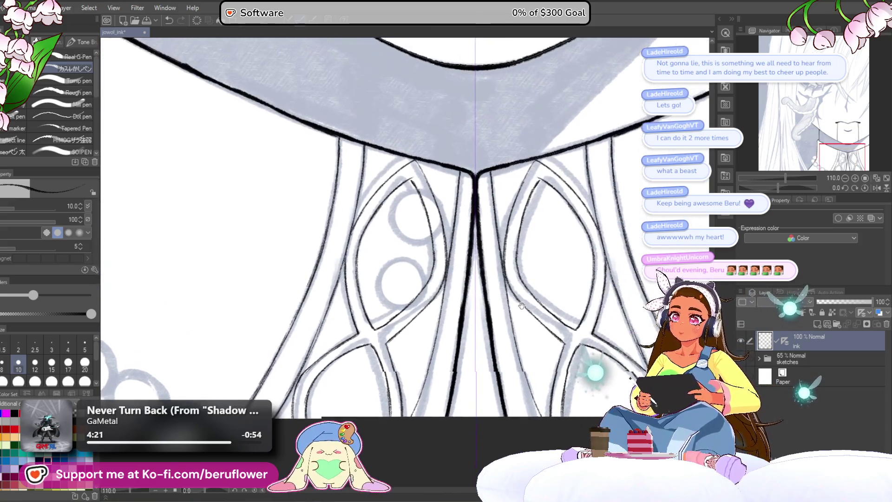
scroll(428, 314, up, 2)
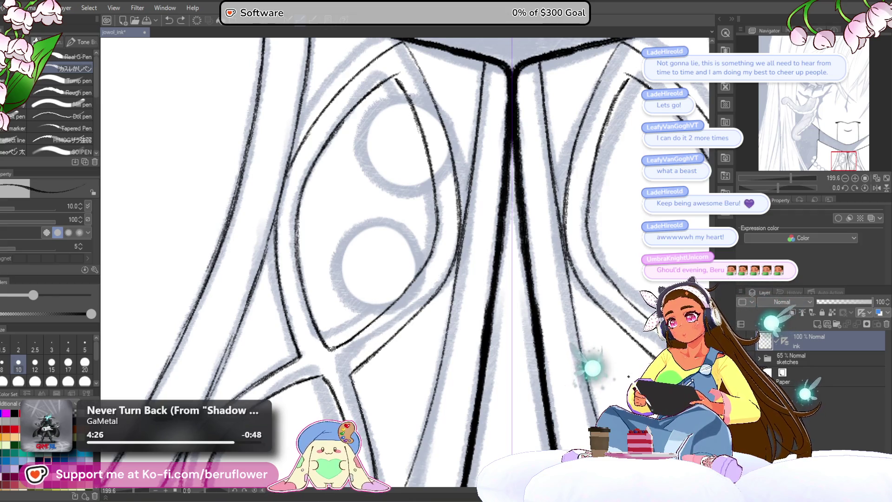
scroll(366, 314, down, 4)
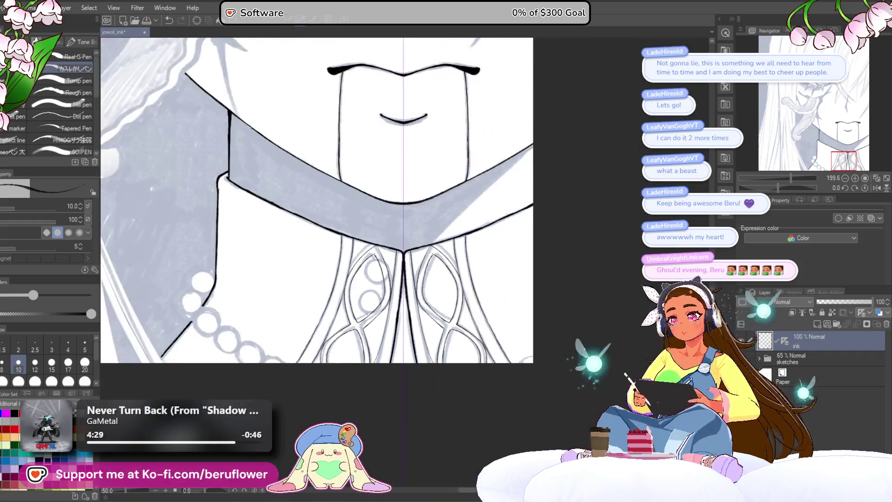
scroll(600, 306, up, 2)
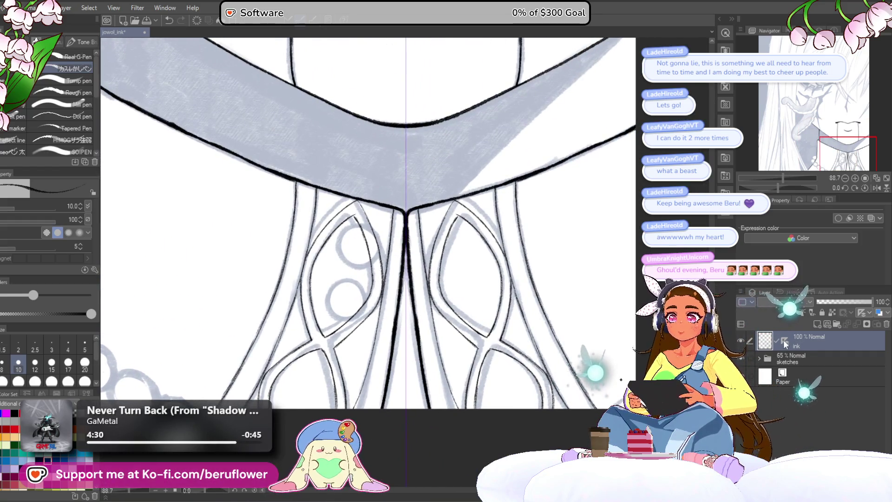
scroll(392, 254, up, 2)
scroll(392, 254, up, 2)
scroll(392, 254, up, 1)
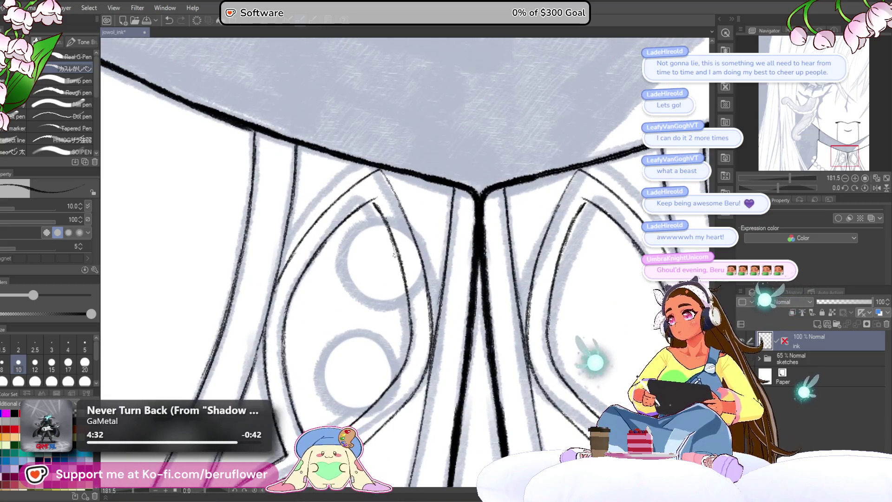
At brush size 25, ink the outline of the upper collar button
key(bracketright)
key(bracketright)
key(bracketright)
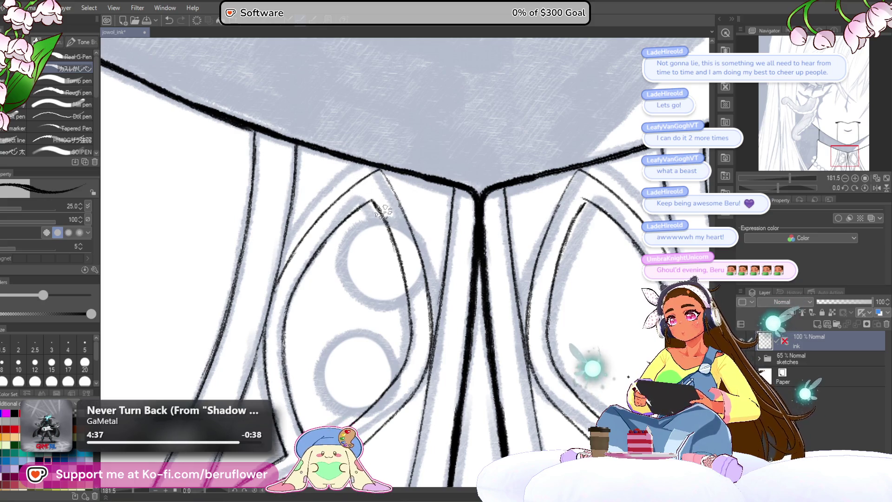
drag(461, 246, 465, 231)
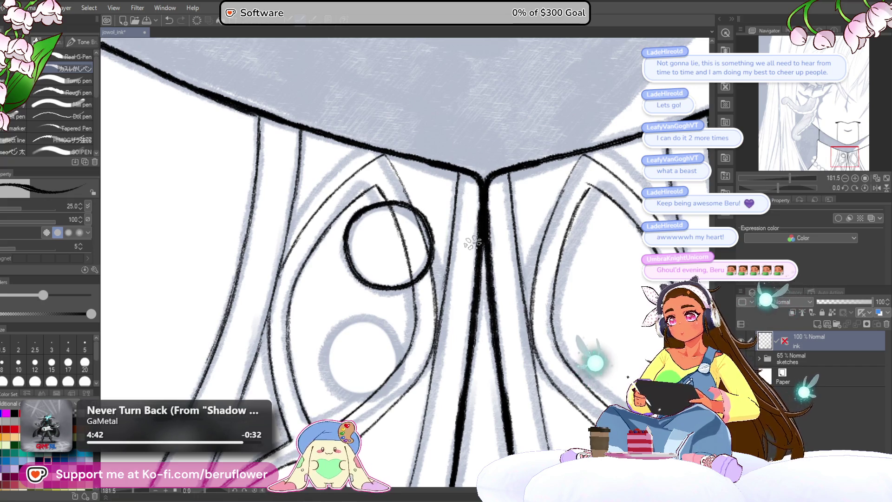
drag(409, 264, 412, 276)
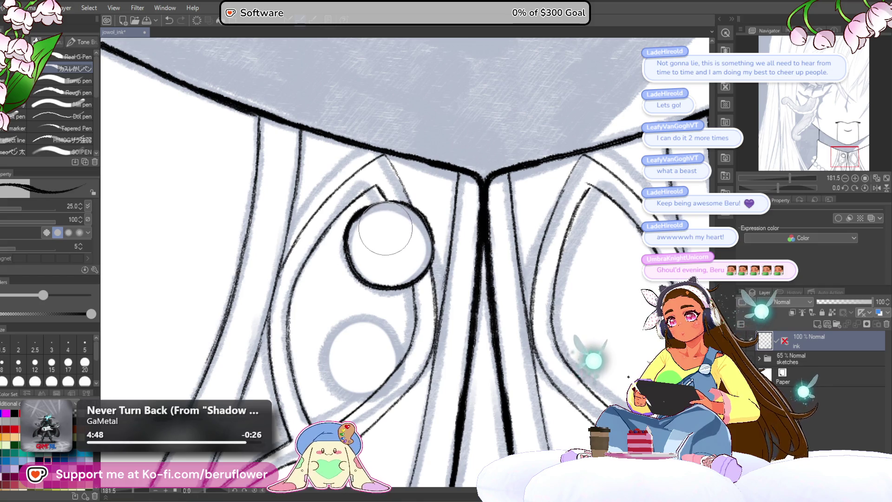
mouse_move(405, 215)
mouse_down()
mouse_move(395, 157)
mouse_move(424, 97)
mouse_up()
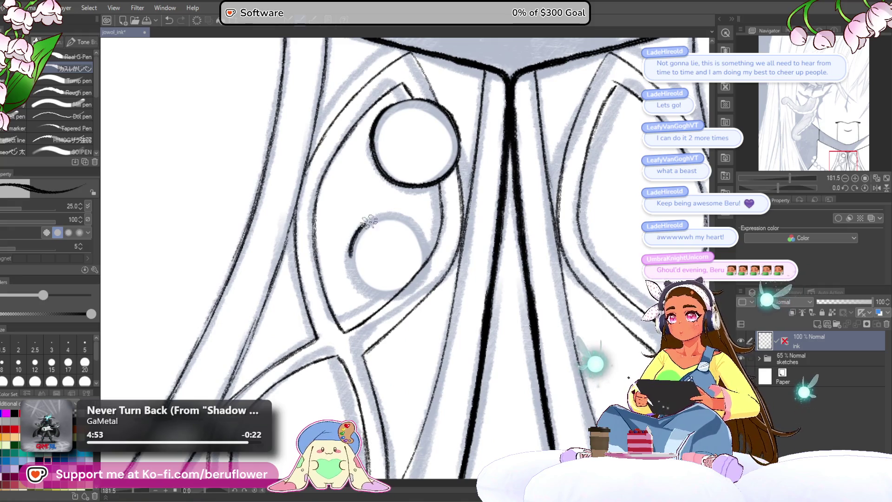
mouse_move(406, 211)
mouse_down()
mouse_move(418, 254)
mouse_move(385, 261)
mouse_up()
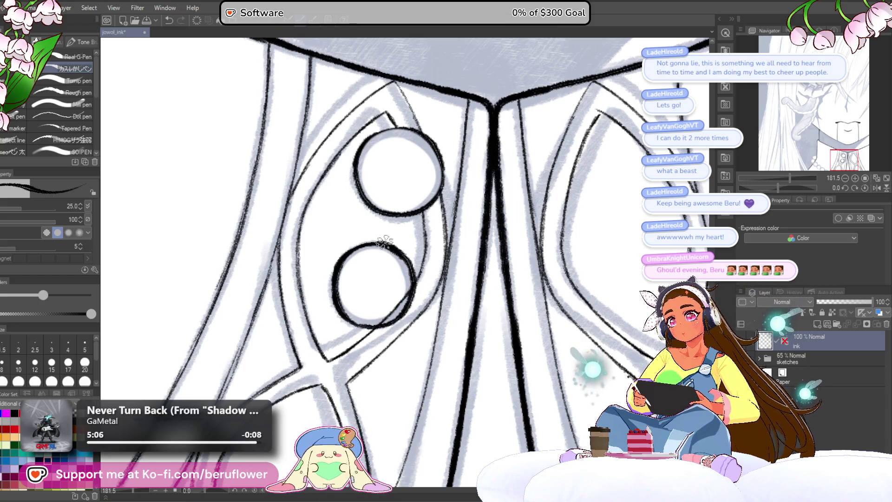
Clean up the lower button and ink its inner ring to form a double outline
drag(383, 293, 388, 297)
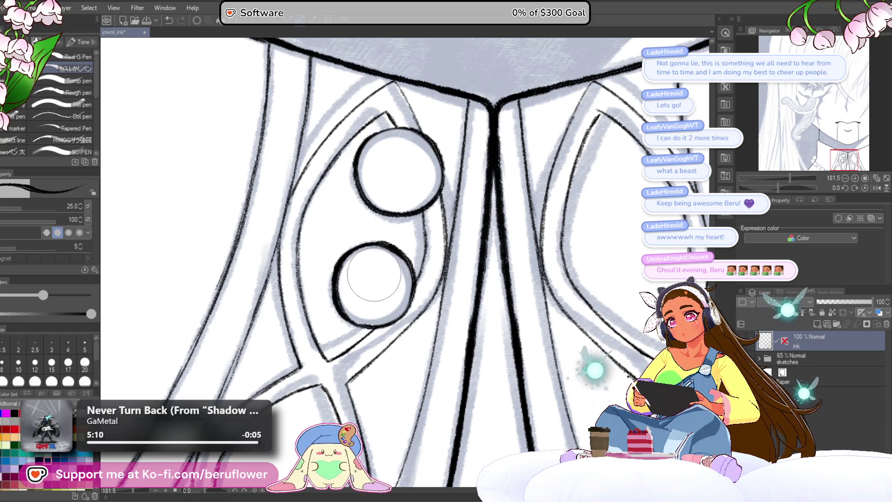
scroll(359, 281, down, 3)
scroll(435, 235, up, 3)
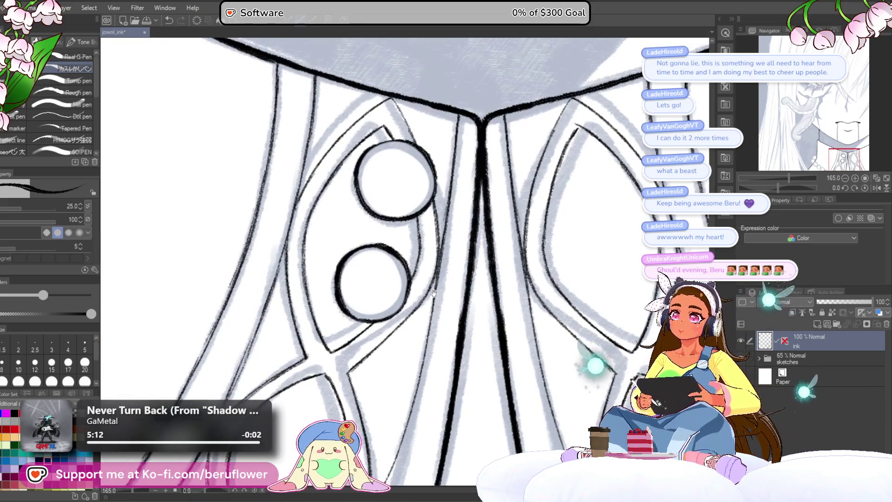
scroll(343, 299, up, 2)
mouse_move(323, 295)
mouse_down()
mouse_move(398, 260)
mouse_move(417, 293)
mouse_move(395, 337)
mouse_up()
drag(342, 340, 324, 293)
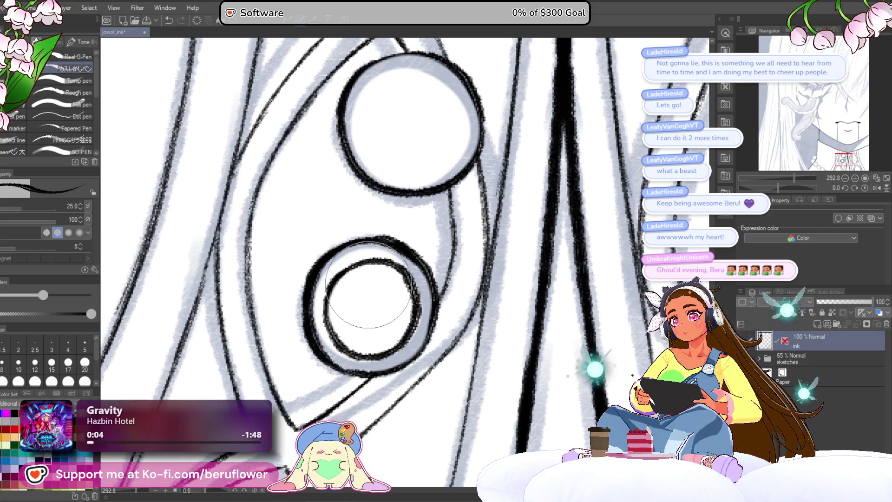
scroll(369, 289, down, 3)
scroll(370, 292, up, 2)
scroll(391, 276, up, 1)
scroll(412, 258, up, 1)
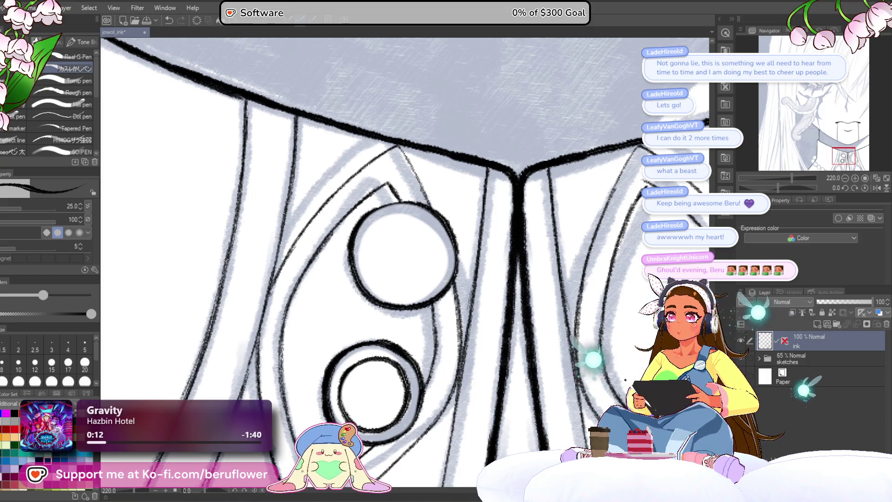
drag(413, 267, 297, 283)
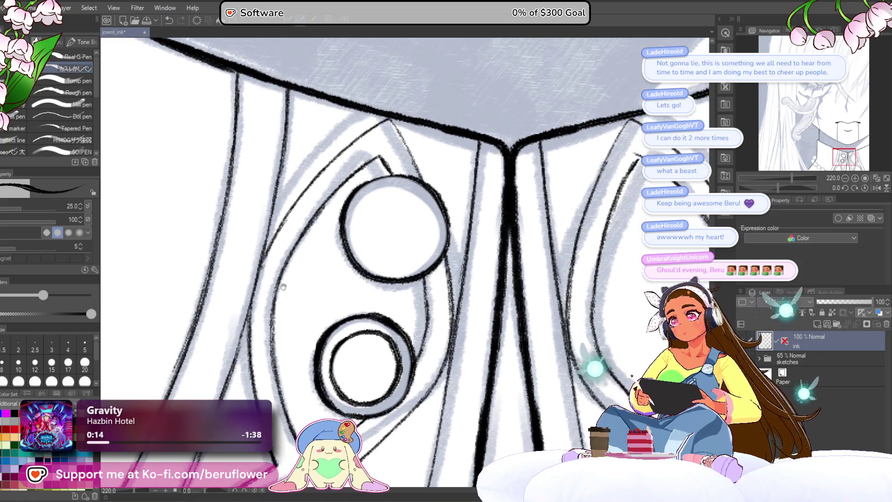
Lasso-select the lower button's double rings, discarding a trial enlargement with undo
key(m)
drag(379, 323, 387, 267)
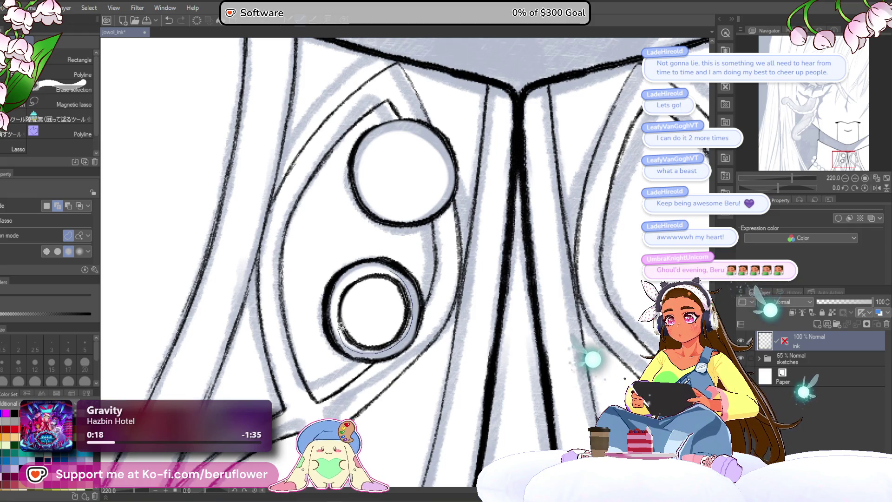
drag(349, 279, 395, 269)
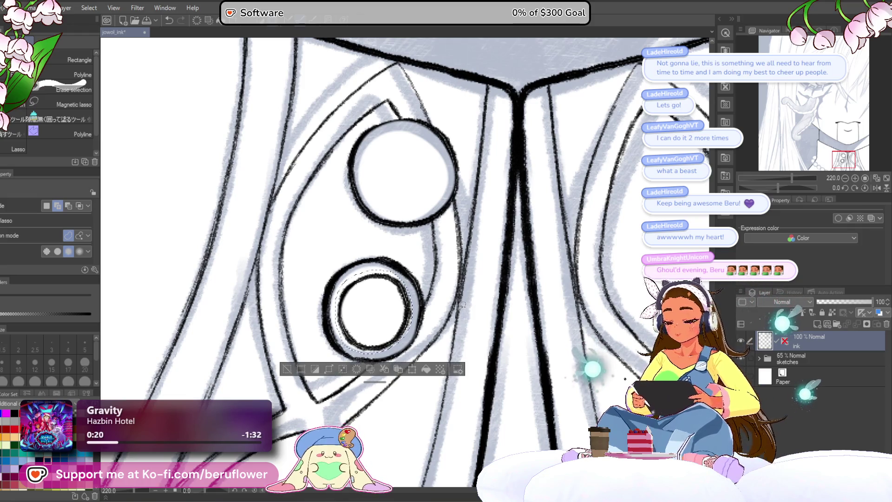
key(ctrl+t)
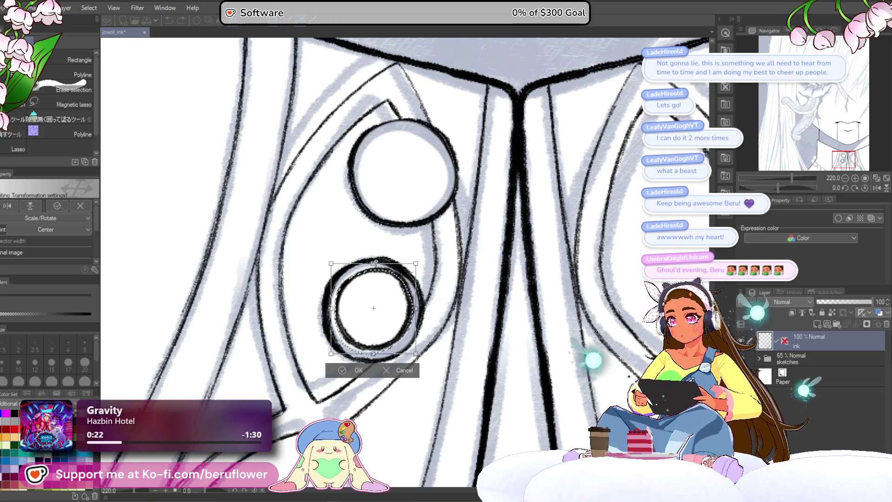
drag(416, 354, 418, 359)
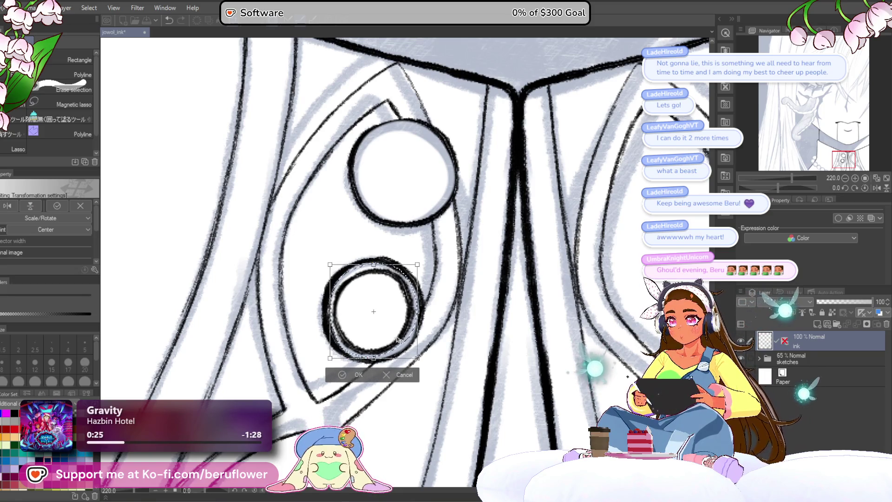
key(Return)
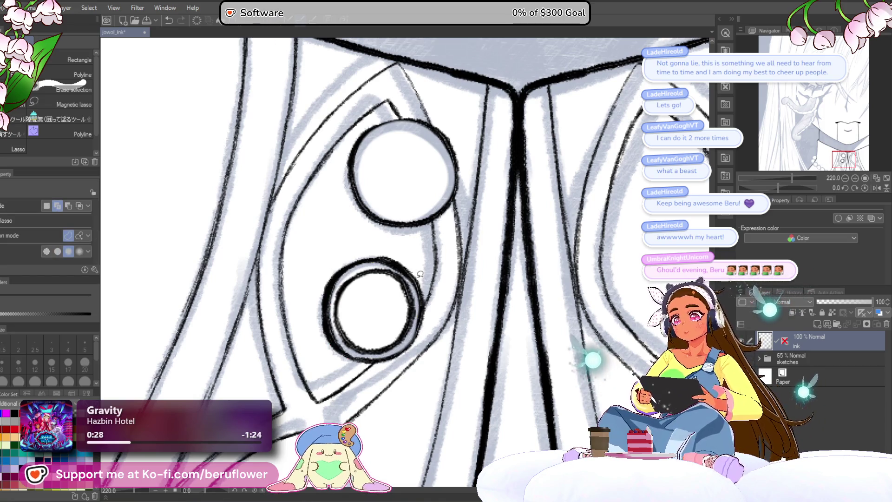
key(ctrl+z)
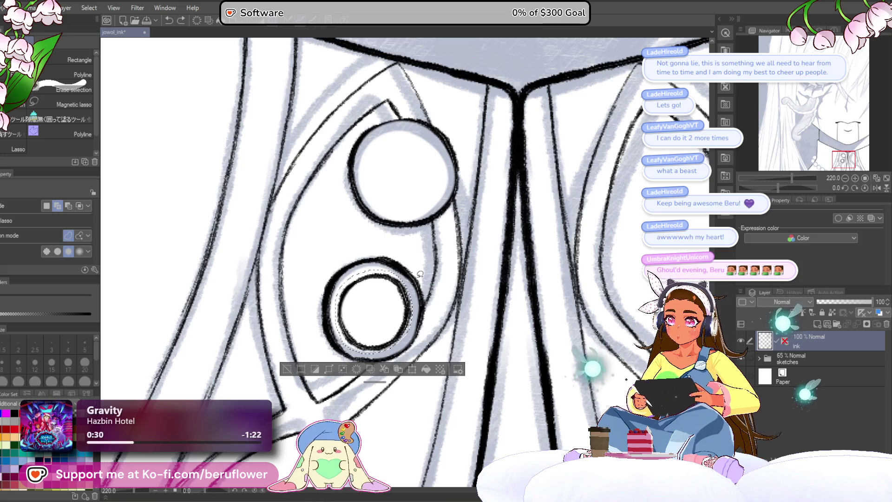
Copy the lower rings to an ink Copy layer and move them onto the upper button
key(ctrl+c)
key(ctrl+v)
key(ctrl+t)
drag(390, 332, 421, 193)
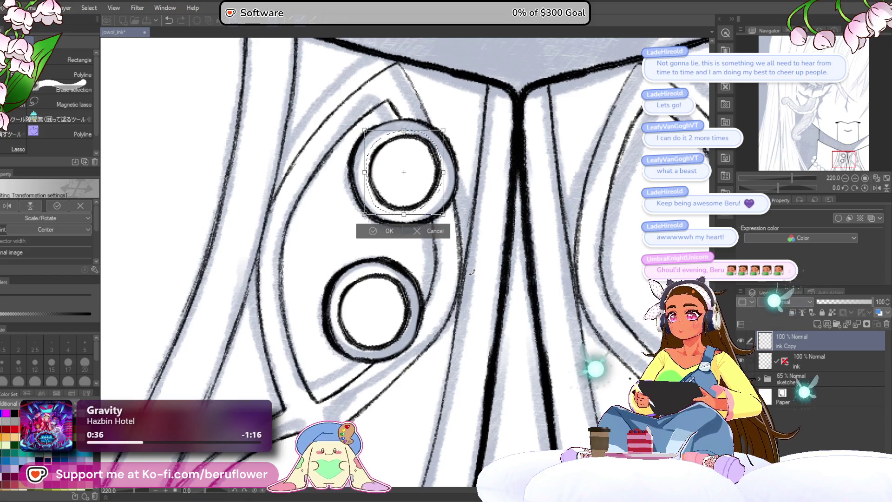
key(Return)
key(ctrl+d)
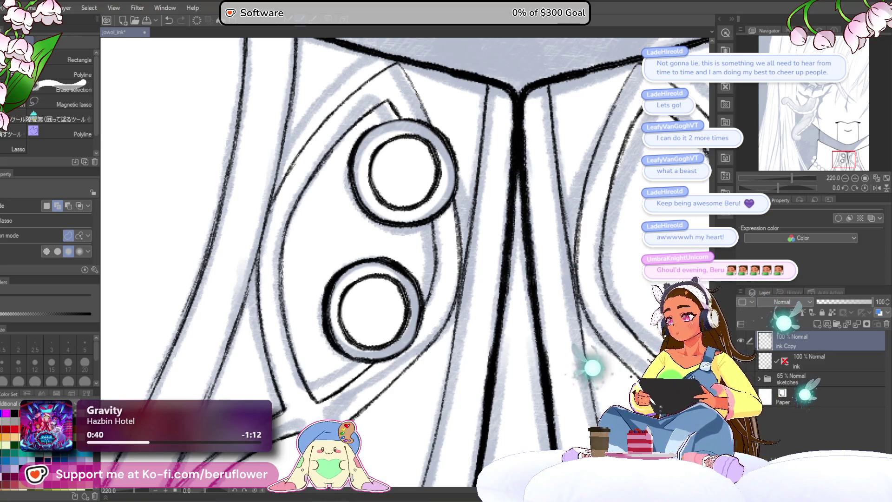
Enlarge and nudge the upper rings to fit the button, then return to the ink layer
key(ctrl+t)
drag(444, 214, 447, 219)
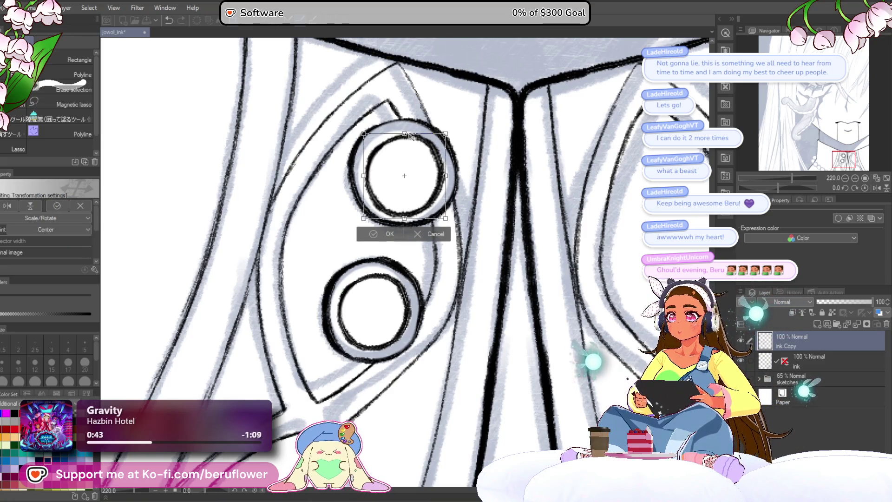
drag(363, 133, 361, 129)
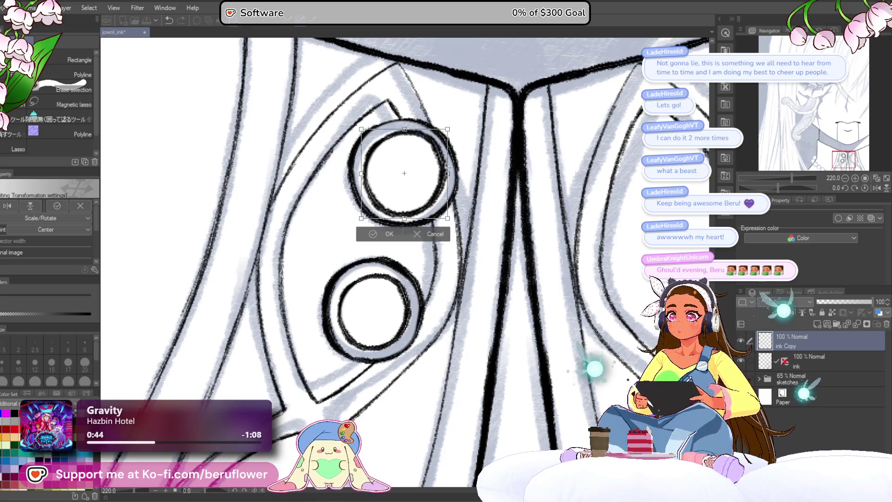
drag(443, 187, 438, 192)
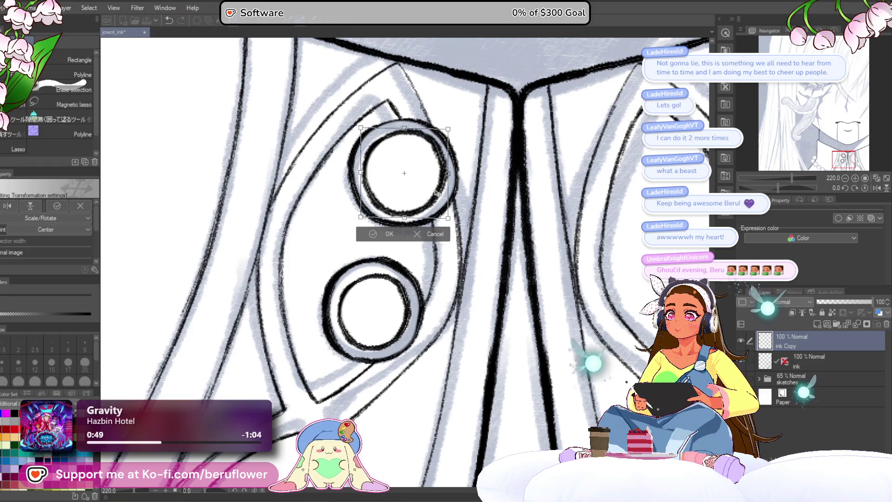
key(Return)
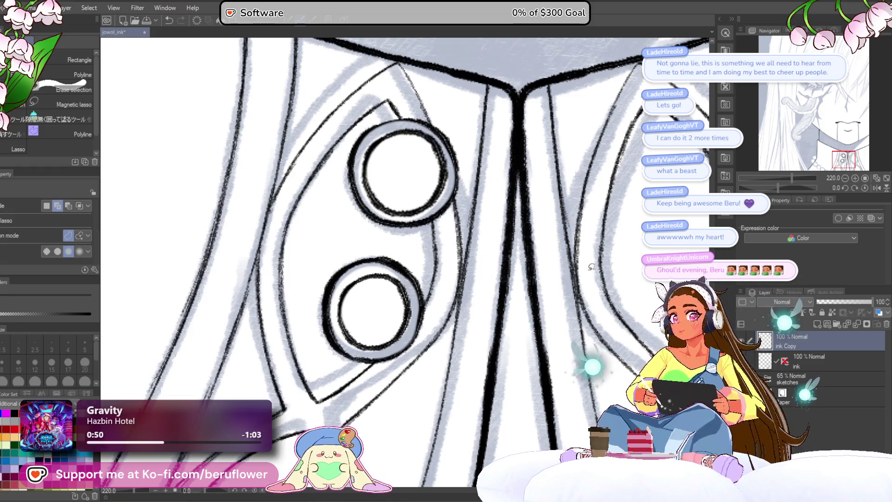
click(775, 357)
scroll(328, 325, up, 2)
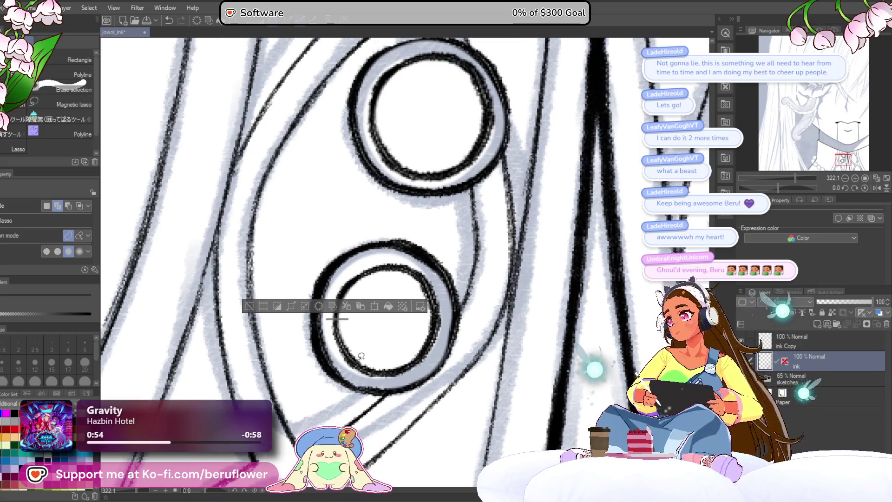
Lasso the lower button's rings on the ink layer and slightly enlarge and tilt them
key(ctrl+d)
drag(390, 255, 450, 321)
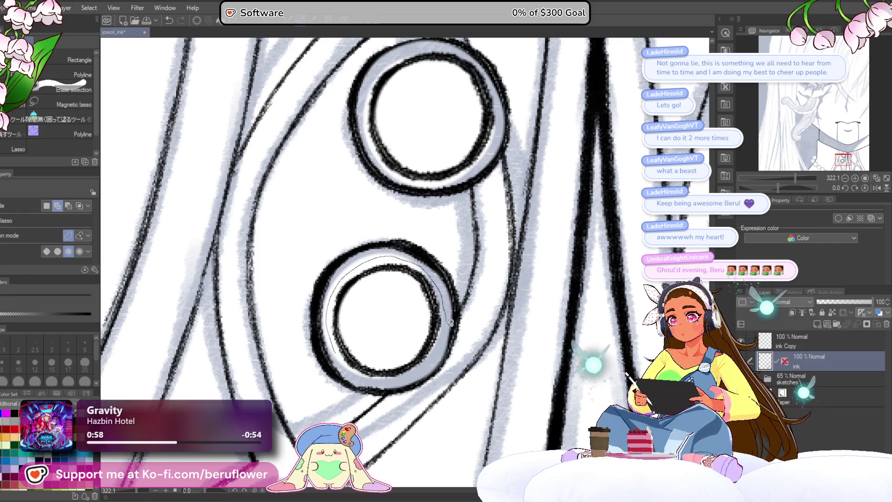
drag(450, 321, 391, 257)
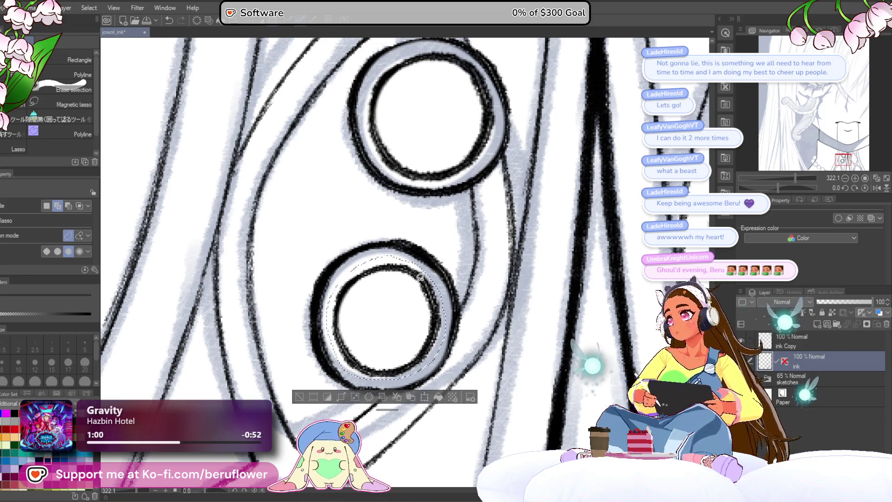
key(ctrl+t)
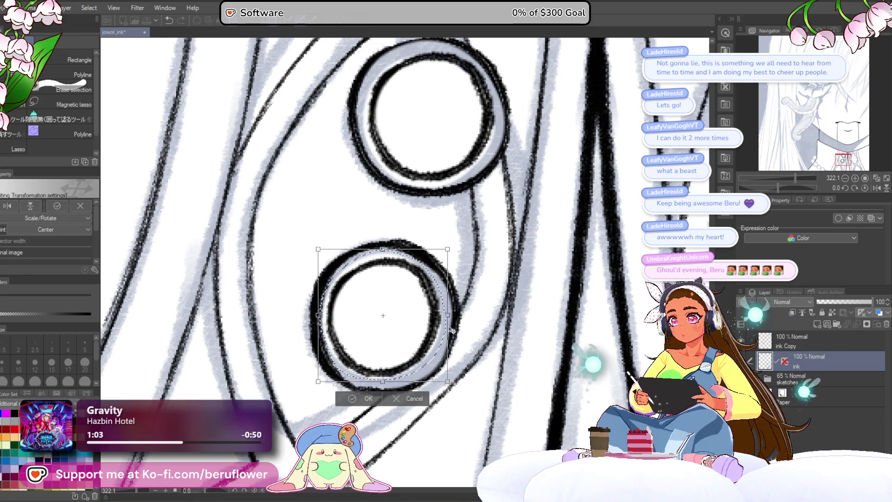
drag(446, 317, 453, 319)
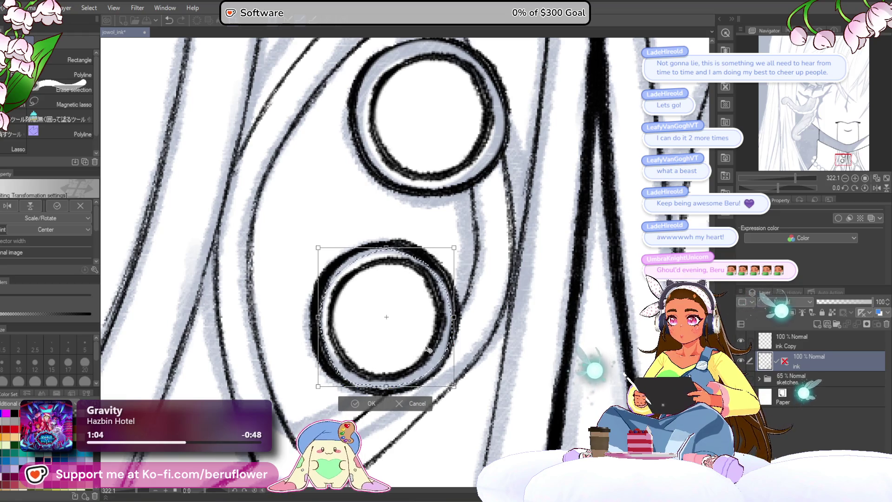
drag(428, 350, 439, 331)
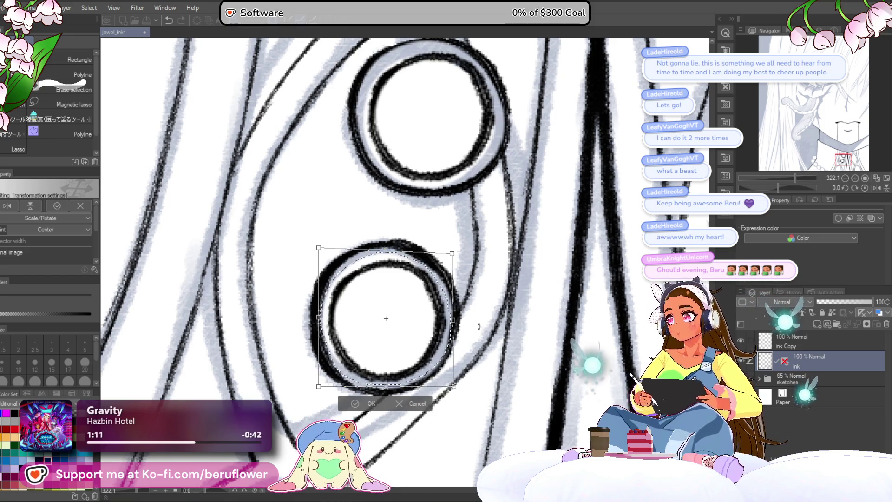
key(Return)
key(ctrl+d)
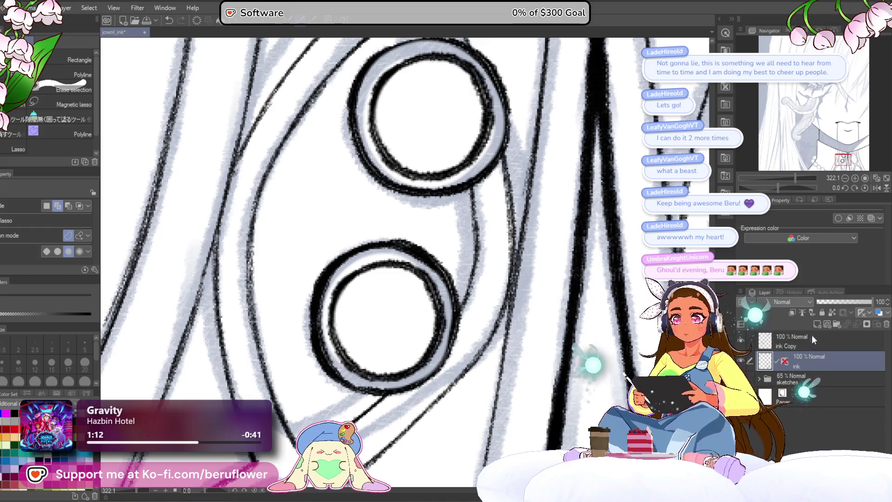
Delete the ink Copy layer, return to the pen and move the view to the pearl necklace
right_click(817, 340)
click(808, 296)
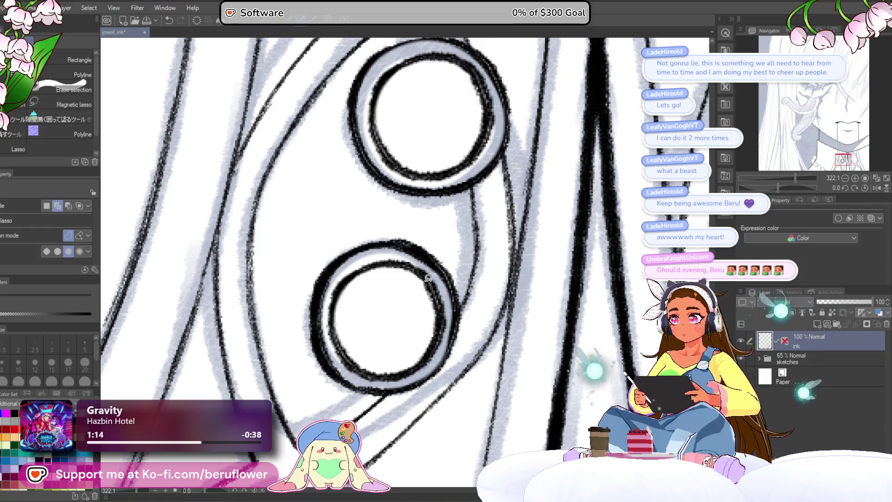
key(ctrl+minus)
key(ctrl+plus)
key(ctrl+plus)
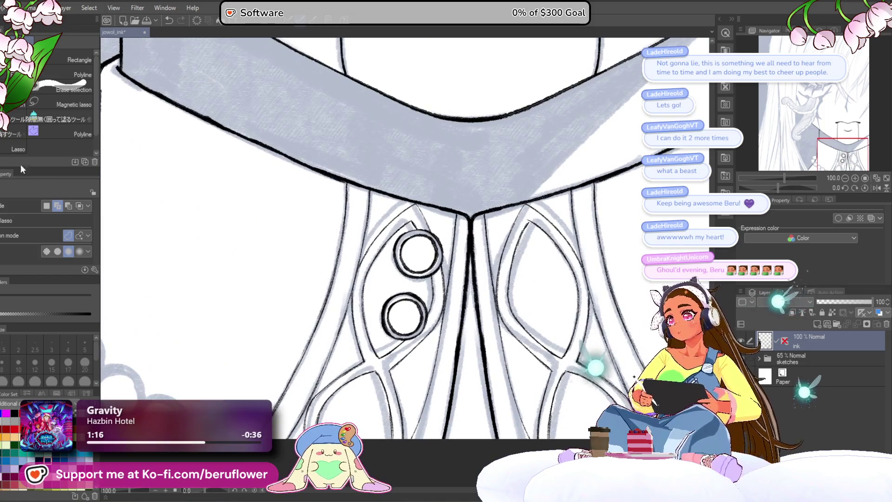
key(p)
mouse_move(509, 292)
mouse_down()
mouse_move(503, 302)
mouse_move(488, 279)
mouse_up()
scroll(354, 303, up, 3)
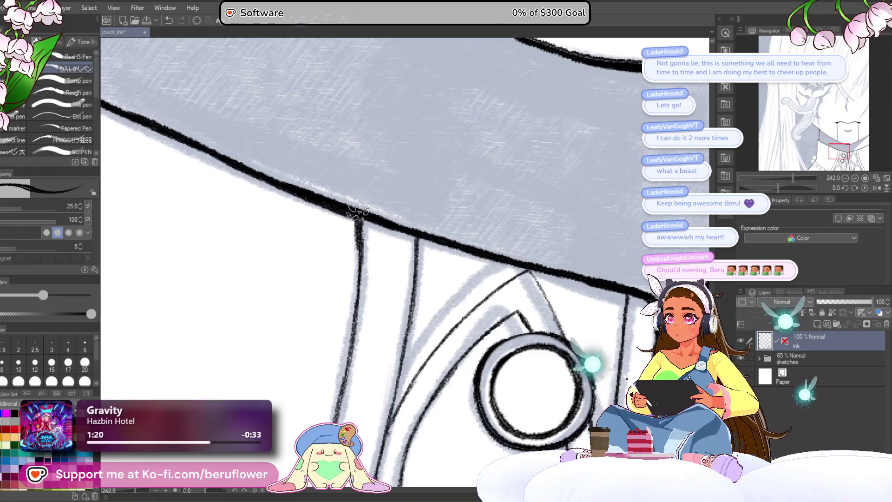
scroll(352, 303, down, 5)
scroll(351, 293, down, 5)
scroll(350, 284, down, 3)
scroll(391, 274, up, 1)
scroll(394, 272, down, 2)
scroll(419, 273, down, 3)
drag(497, 265, 486, 273)
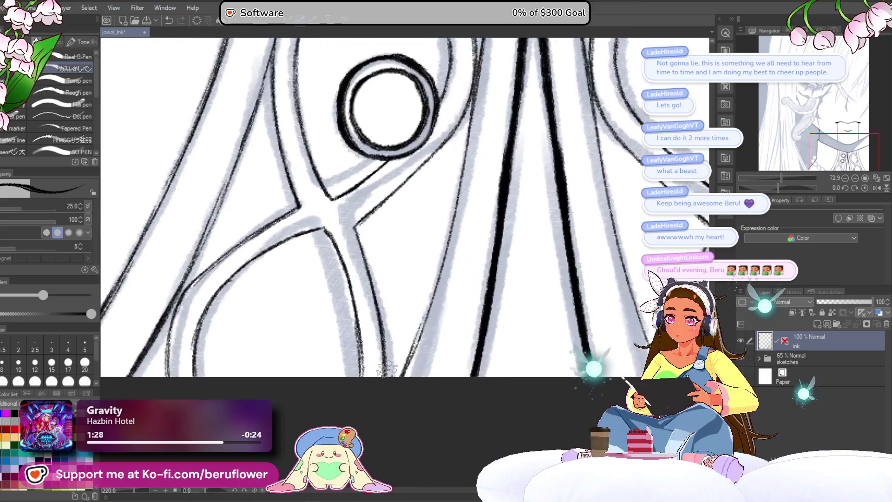
scroll(407, 310, up, 3)
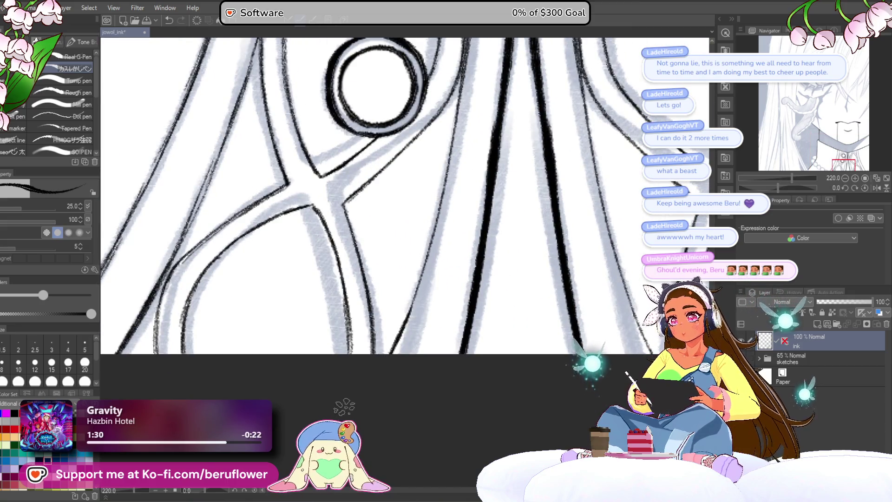
scroll(411, 305, down, 3)
scroll(454, 320, up, 3)
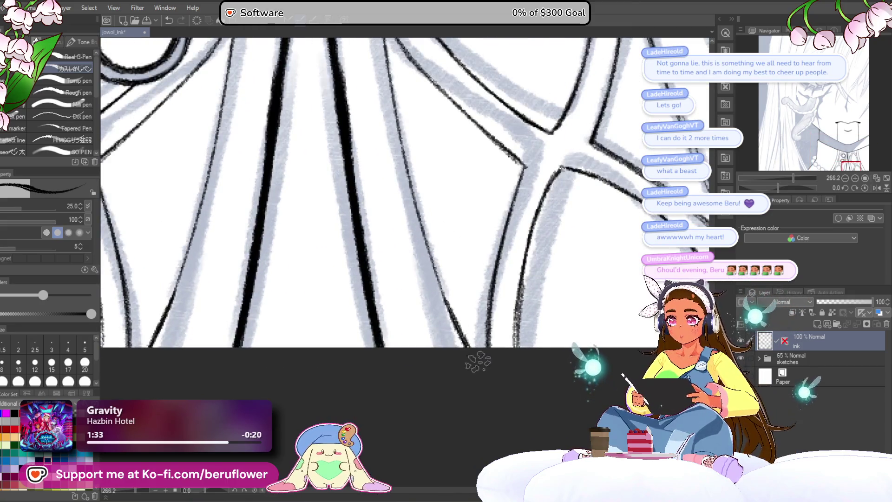
scroll(468, 356, down, 3)
scroll(470, 314, up, 3)
scroll(480, 238, up, 3)
scroll(480, 230, up, 3)
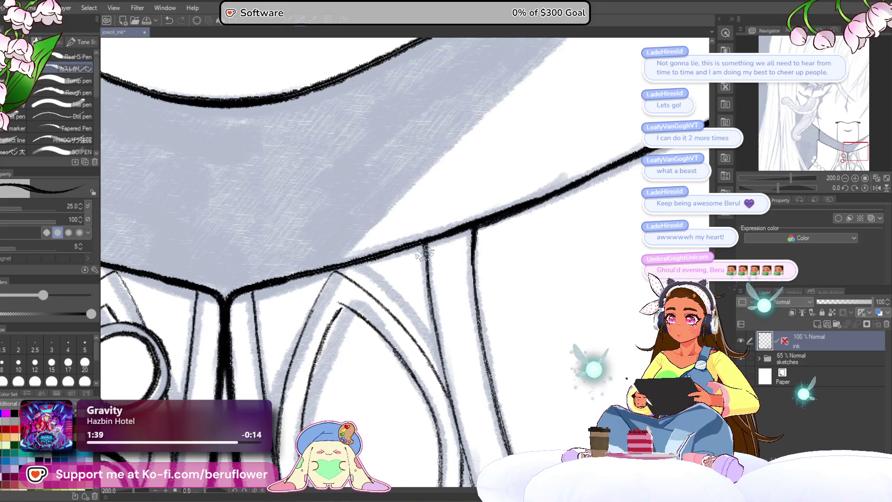
scroll(423, 307, down, 2)
mouse_move(422, 336)
mouse_down()
mouse_move(390, 318)
mouse_move(390, 210)
mouse_up()
scroll(390, 317, down, 3)
scroll(390, 316, up, 1)
scroll(423, 241, up, 3)
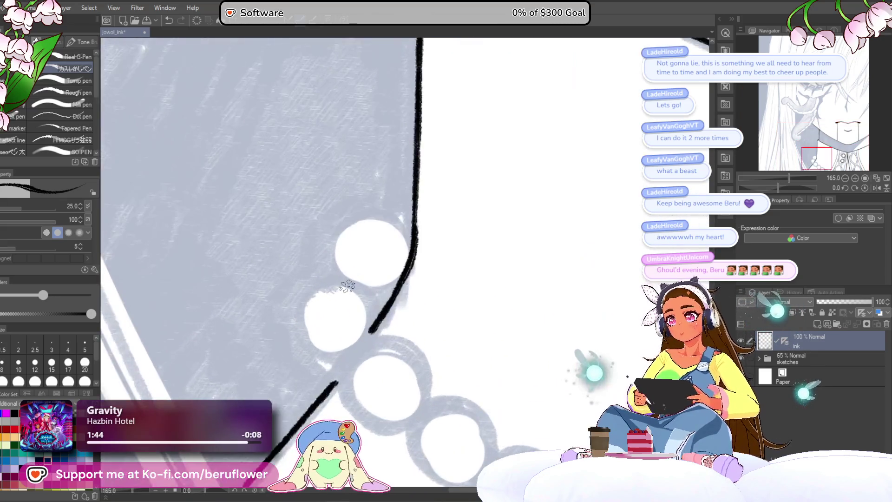
Ink the outline beside the pearls and an arc around the lower-left pearl, undoing two failed upper arcs
mouse_move(436, 42)
mouse_down()
mouse_move(388, 352)
mouse_move(351, 302)
mouse_move(367, 302)
mouse_up()
mouse_move(335, 342)
mouse_down()
mouse_move(357, 274)
mouse_move(375, 317)
mouse_up()
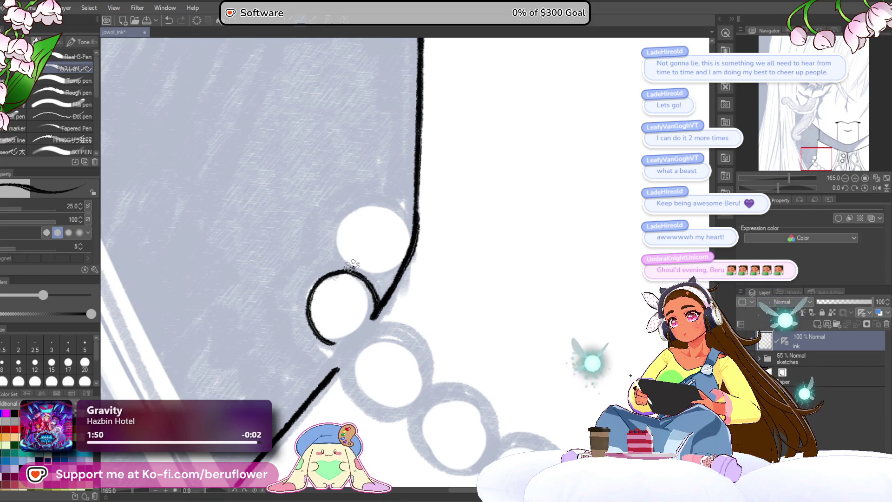
drag(395, 232, 406, 257)
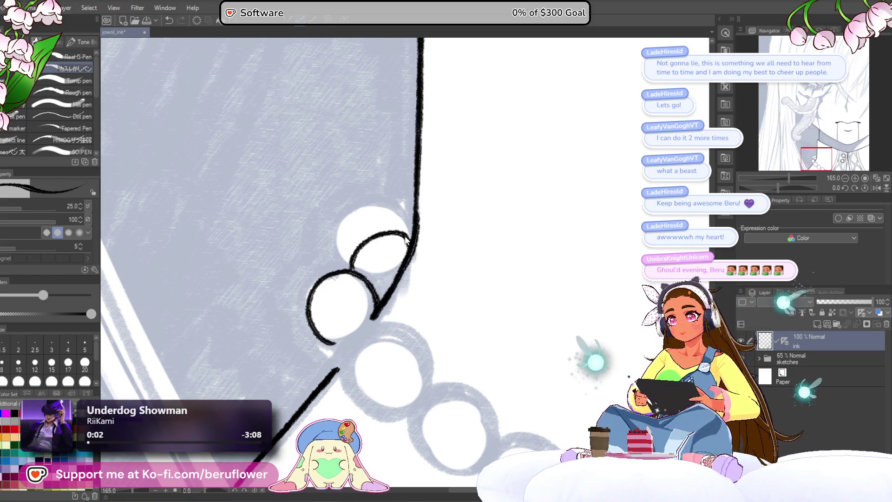
key(ctrl+z)
drag(349, 269, 403, 228)
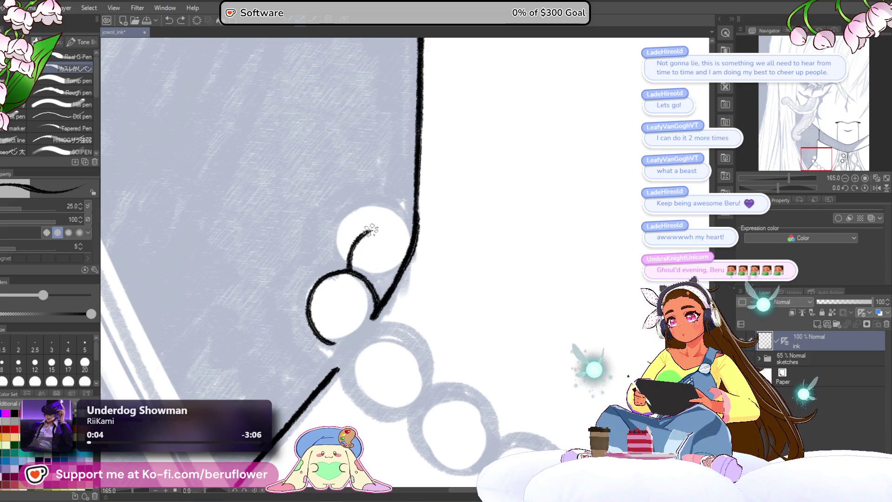
key(ctrl+z)
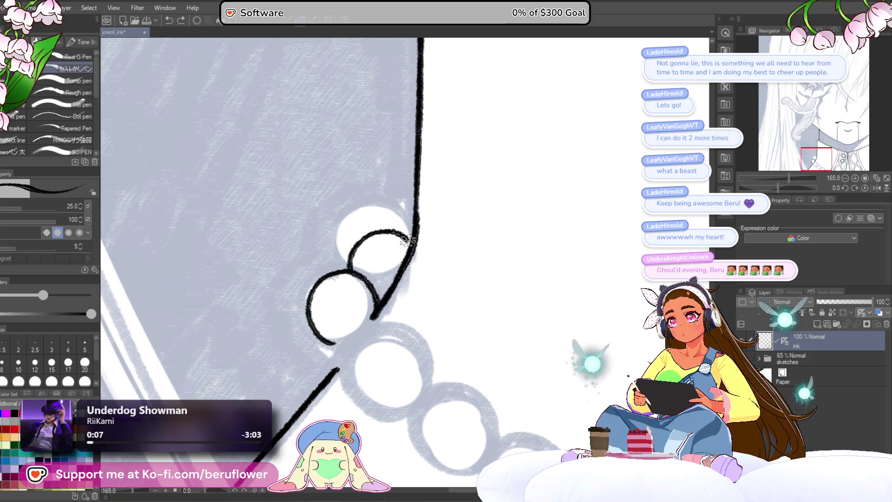
scroll(410, 244, down, 3)
scroll(454, 278, up, 3)
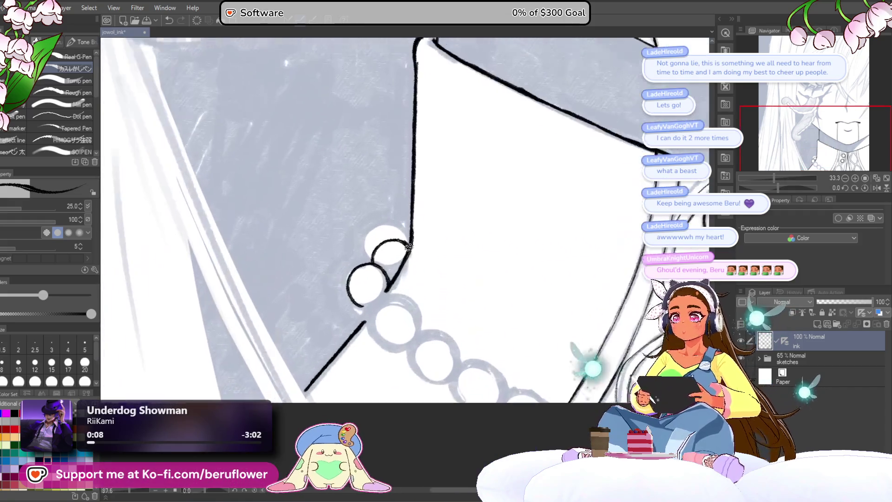
Ink a curve up from the line end and extend the diagonal line down to meet the pearl
mouse_move(494, 275)
mouse_down()
mouse_move(451, 331)
mouse_move(418, 188)
mouse_up()
scroll(418, 209, down, 3)
scroll(329, 308, up, 4)
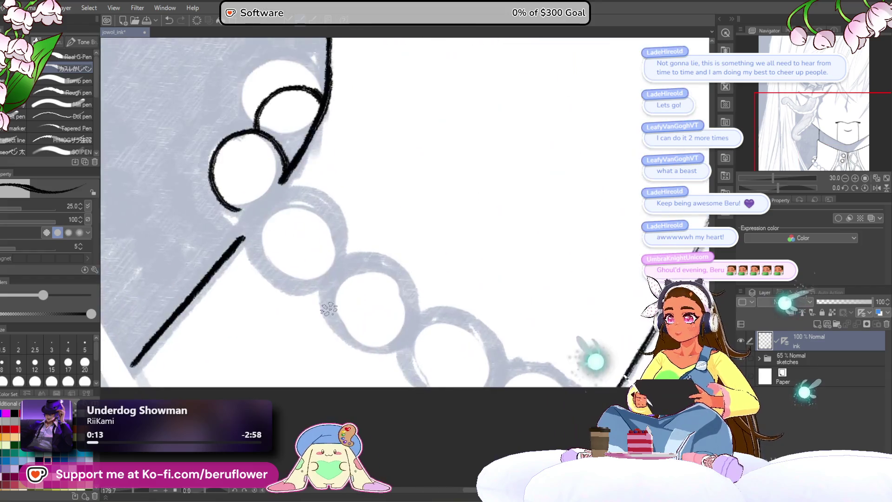
scroll(328, 309, up, 2)
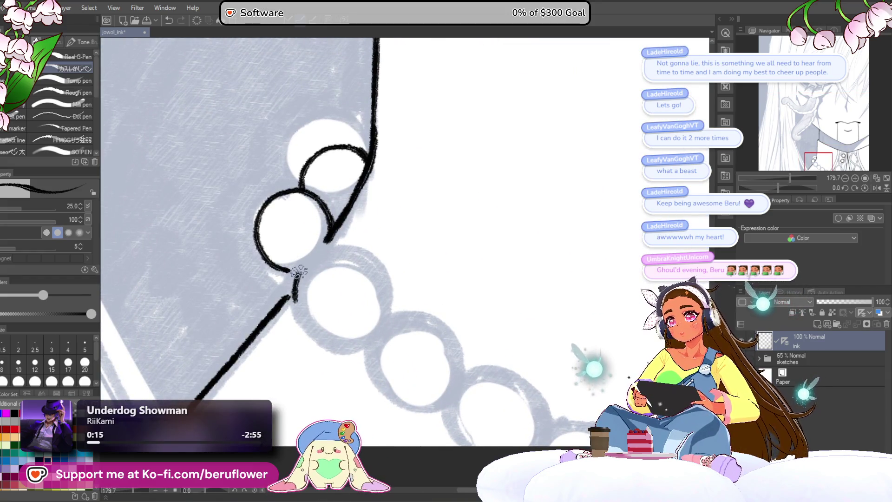
drag(295, 299, 319, 255)
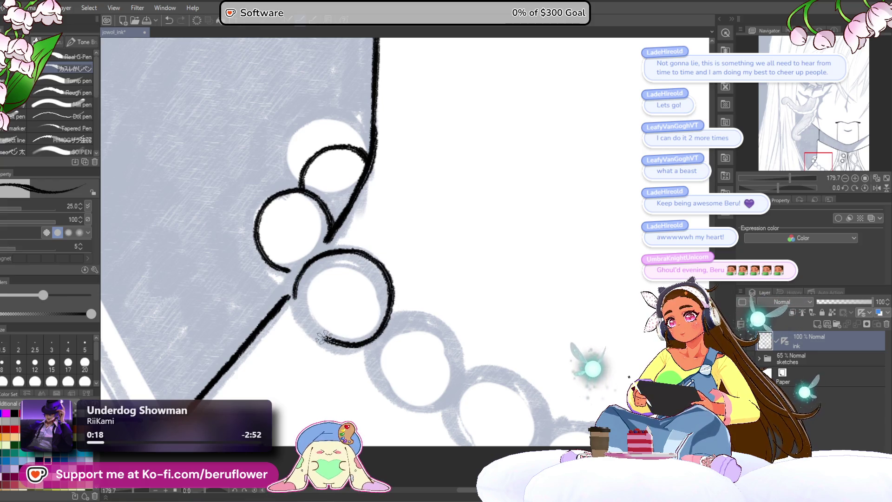
scroll(314, 251, up, 3)
drag(377, 278, 394, 310)
mouse_move(368, 253)
mouse_down()
mouse_move(341, 318)
mouse_move(347, 306)
mouse_up()
scroll(295, 339, down, 3)
scroll(293, 355, down, 1)
scroll(289, 371, up, 1)
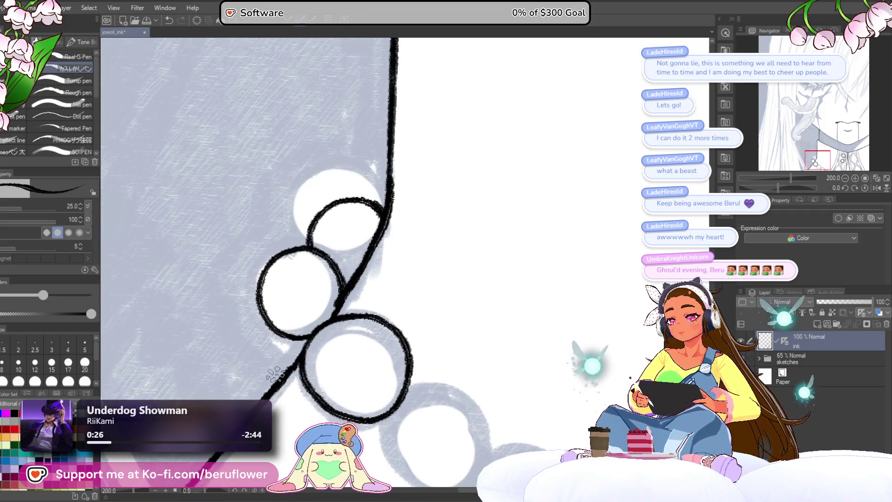
scroll(273, 374, down, 4)
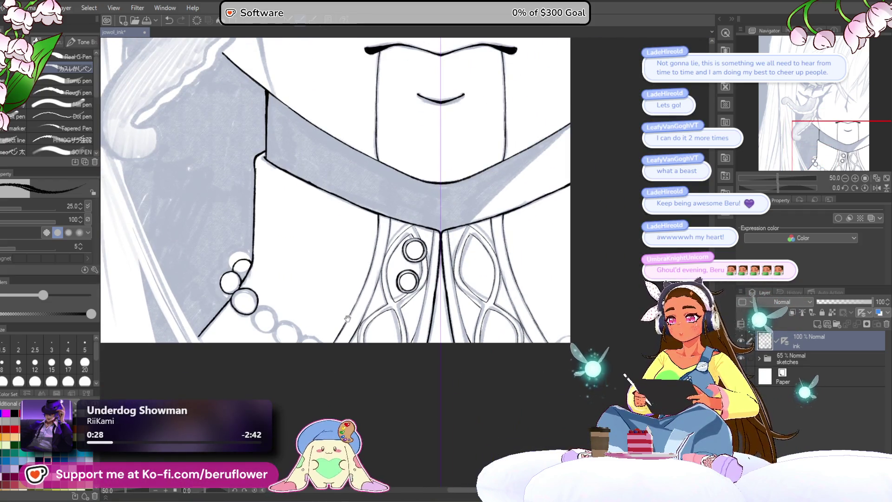
scroll(287, 304, up, 1)
scroll(286, 304, up, 2)
scroll(286, 304, up, 2)
scroll(310, 286, up, 2)
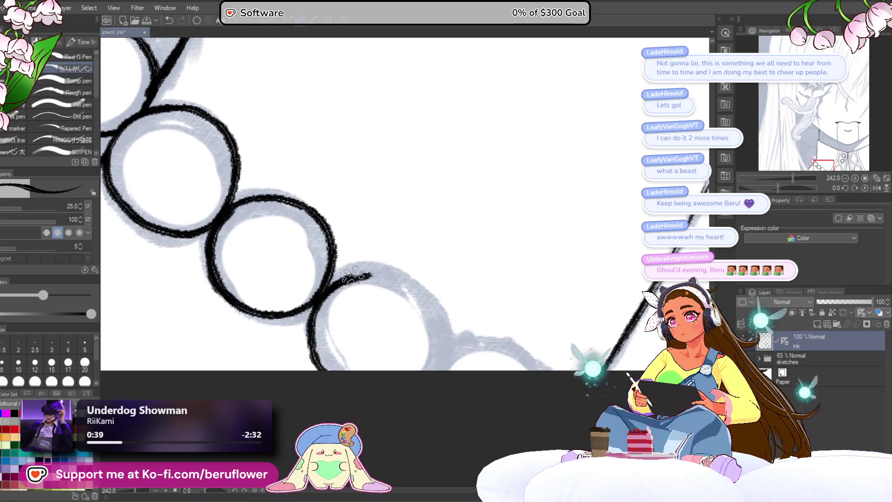
Outline the right edge of a pearl, then reset the view rotation and bring the face into view
drag(411, 280, 444, 336)
drag(417, 380, 380, 307)
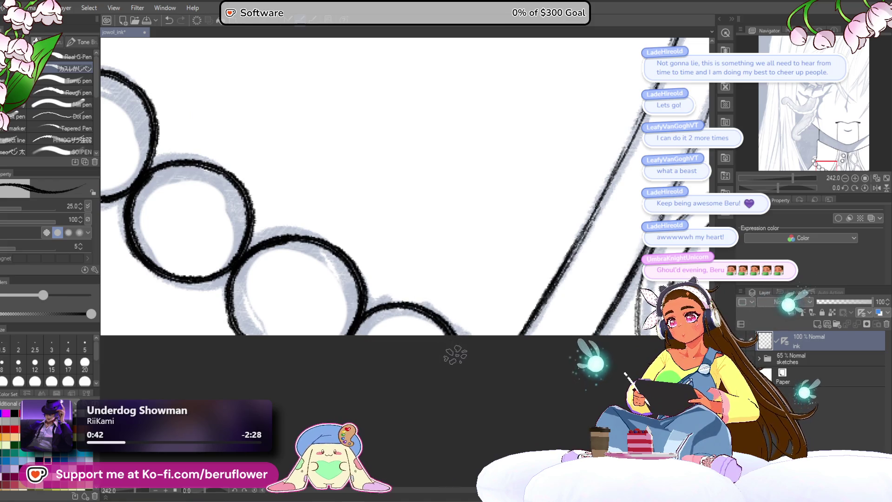
key(ctrl+0)
mouse_move(530, 335)
mouse_down()
mouse_move(548, 255)
mouse_move(553, 478)
mouse_up()
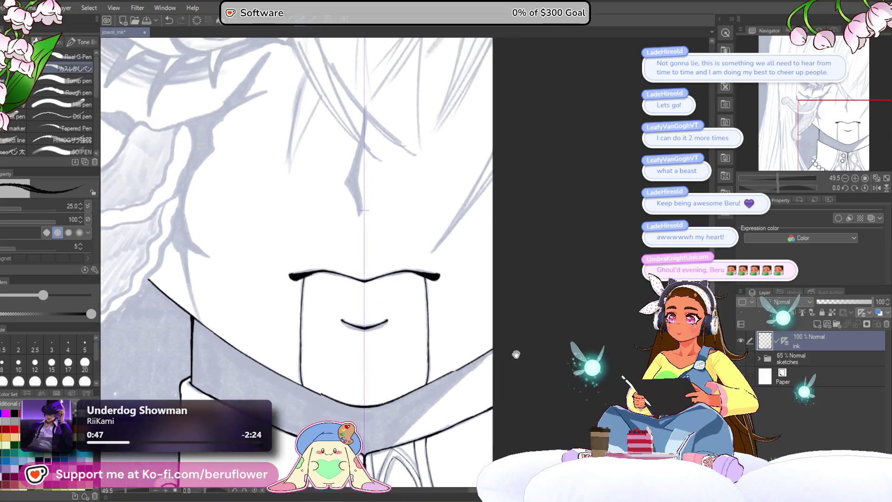
Disable the ink layer's vertical ruler and build up the nose stroke in black, undoing the excess fill
click(787, 343)
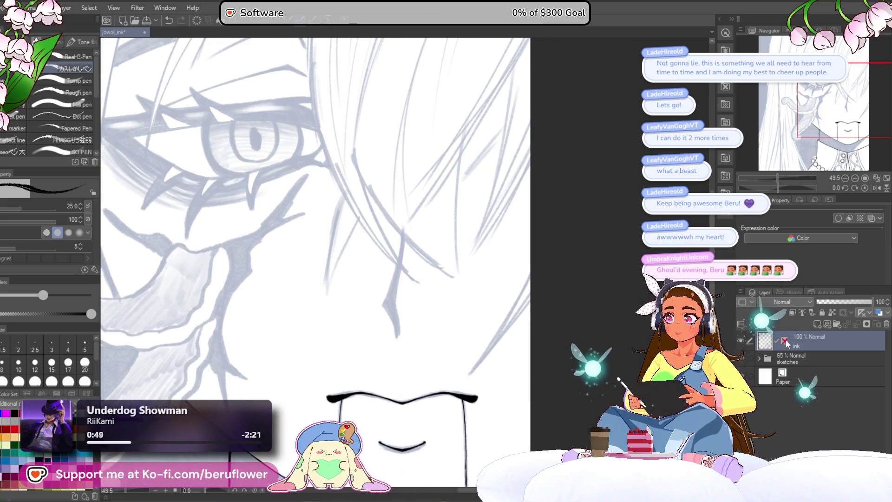
drag(456, 303, 492, 264)
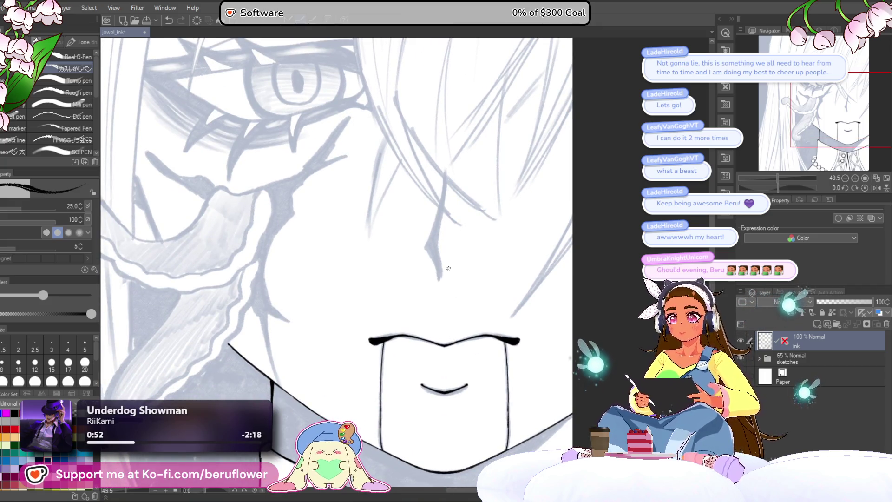
scroll(448, 268, up, 5)
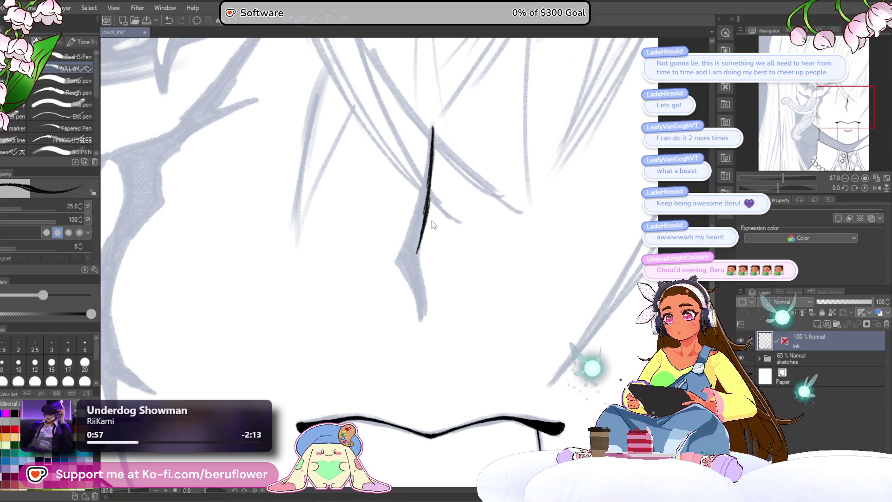
drag(427, 201, 417, 249)
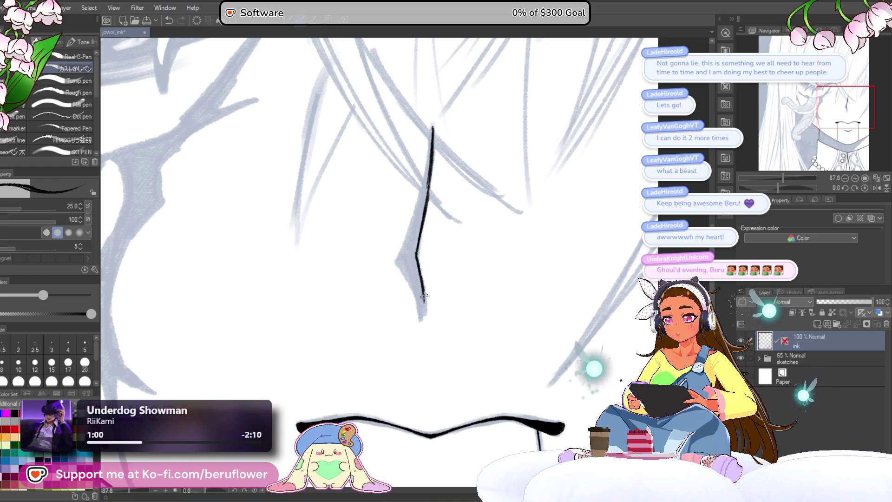
drag(421, 218, 421, 236)
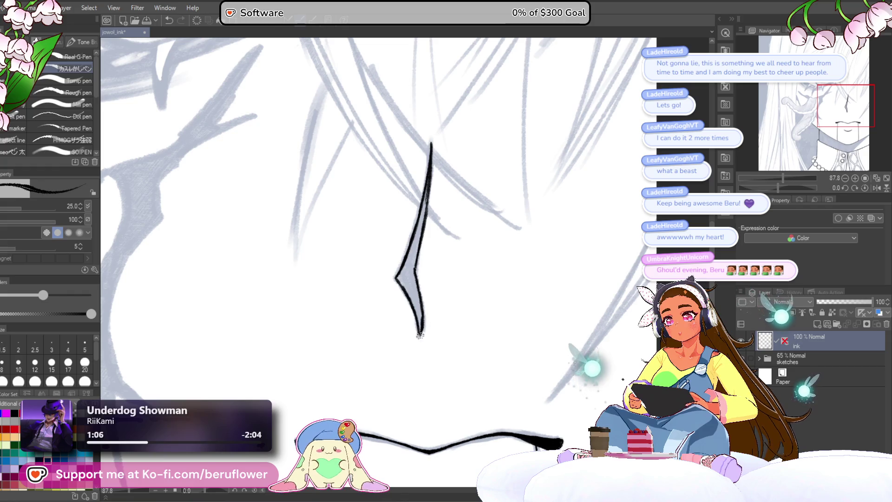
scroll(418, 334, down, 3)
scroll(414, 207, up, 4)
drag(418, 203, 408, 277)
drag(417, 226, 400, 307)
drag(412, 246, 396, 319)
mouse_move(407, 265)
mouse_down()
mouse_move(391, 329)
mouse_move(394, 305)
mouse_up()
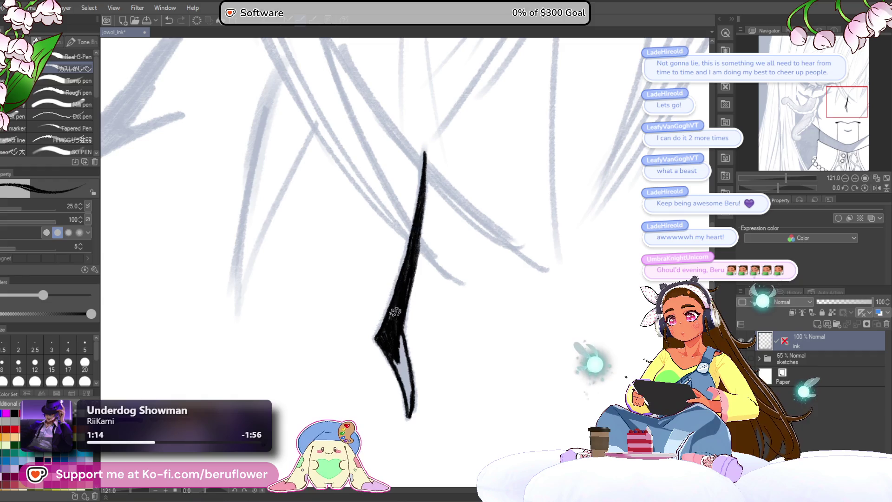
drag(394, 318, 386, 262)
drag(392, 315, 400, 337)
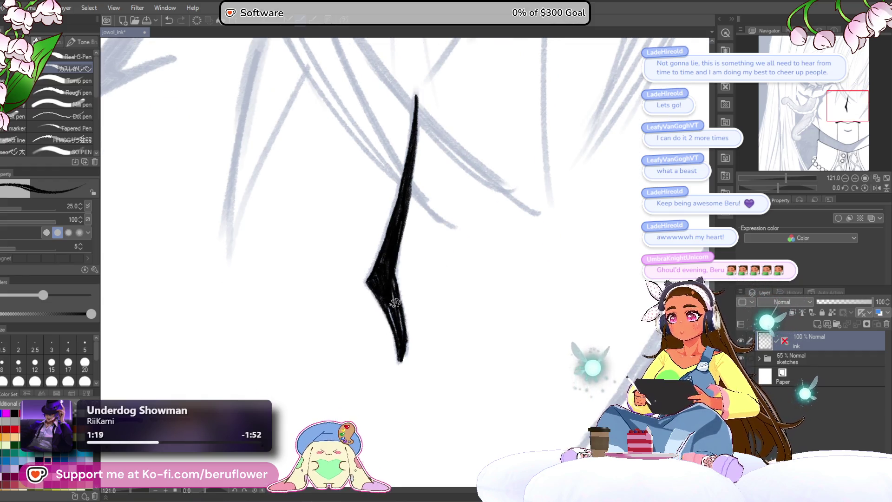
scroll(396, 302, down, 4)
scroll(395, 303, up, 2)
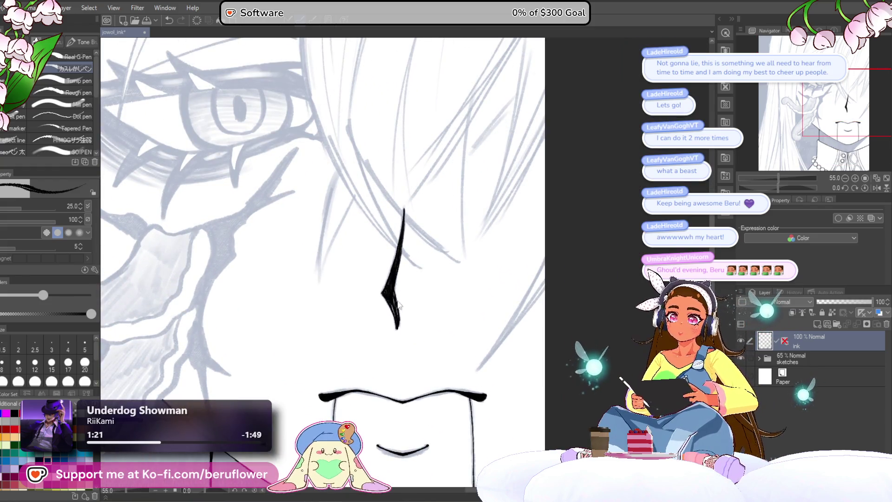
key(ctrl+z)
key(ctrl+z)
key(ctrl+z)
key(ctrl+z)
key(ctrl+z)
key(ctrl+z)
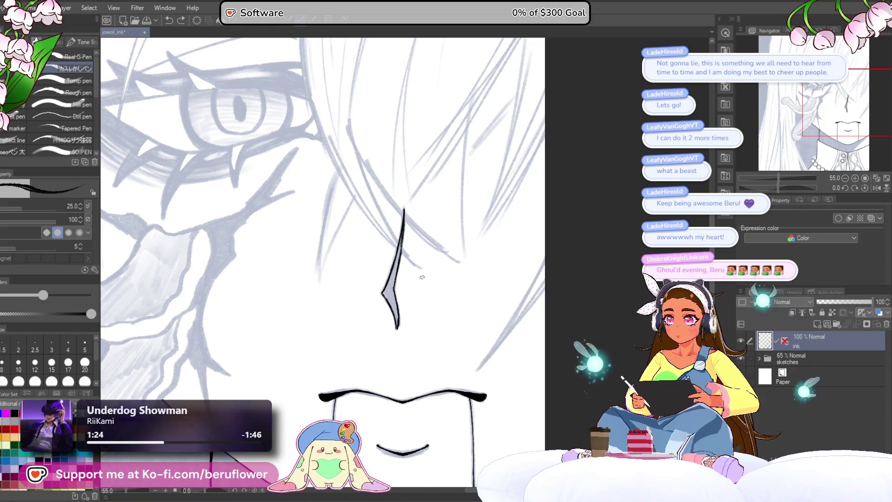
scroll(373, 245, up, 3)
scroll(378, 249, up, 1)
Drop the brush size to 15 and redraw the nose as a sharp, darkened black edge
key(bracketleft)
key(bracketleft)
key(bracketleft)
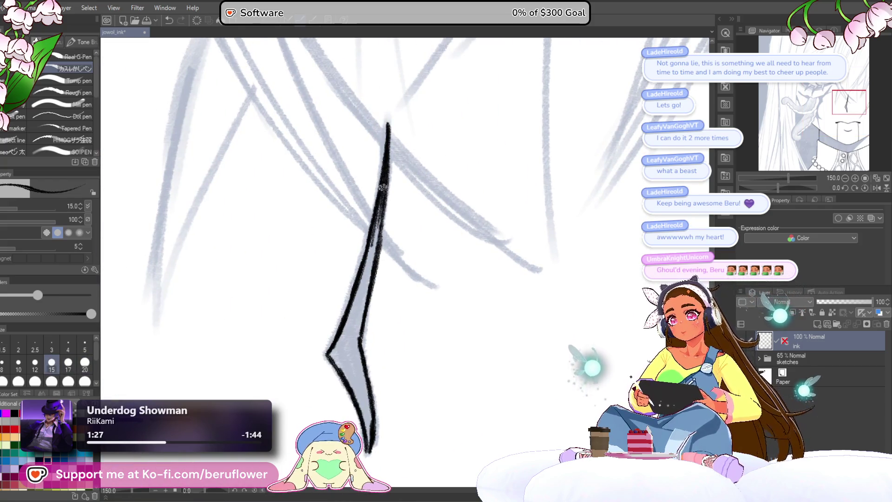
drag(380, 218, 363, 294)
drag(373, 257, 365, 294)
drag(376, 237, 357, 313)
drag(370, 273, 354, 329)
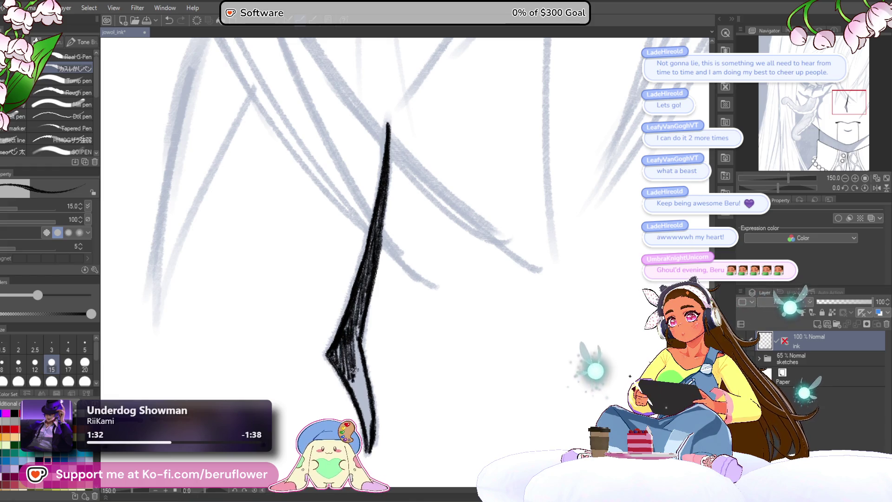
drag(342, 361, 326, 290)
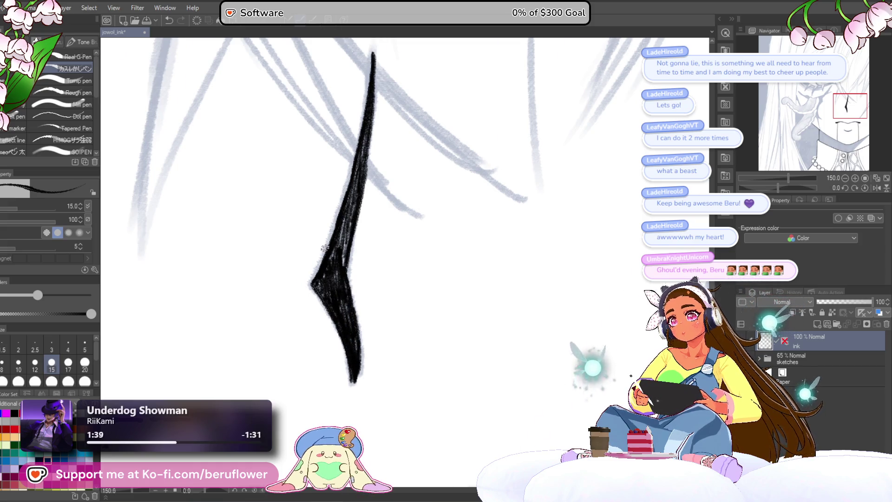
scroll(324, 247, down, 10)
scroll(558, 275, up, 1)
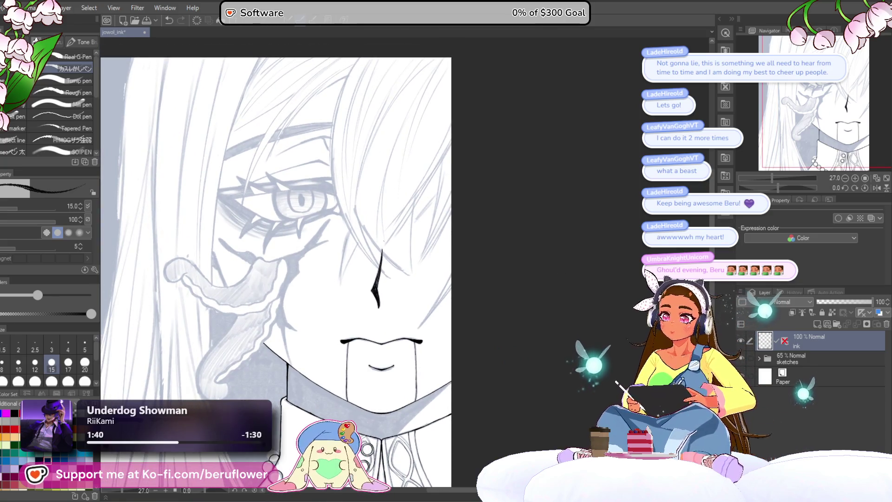
scroll(279, 265, up, 1)
scroll(279, 265, down, 1)
scroll(278, 266, down, 1)
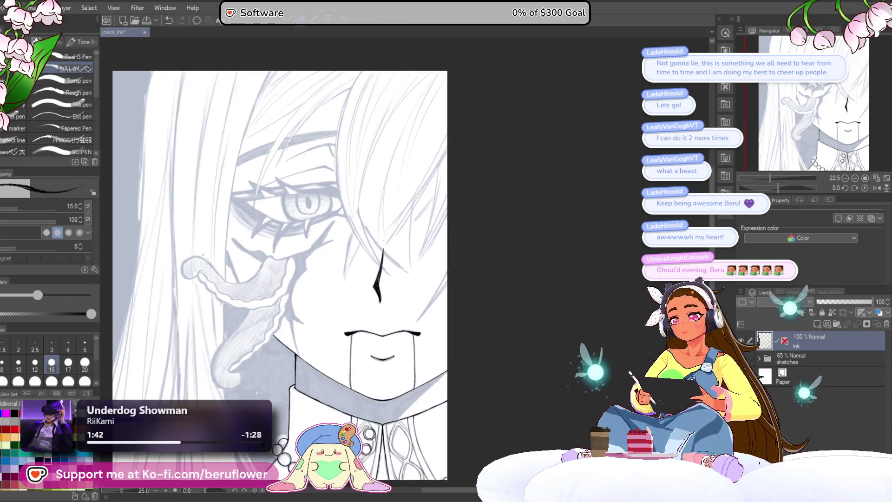
scroll(383, 244, up, 2)
Pan along the collar and extend its diagonal ink line further down to the left
drag(383, 243, 394, 49)
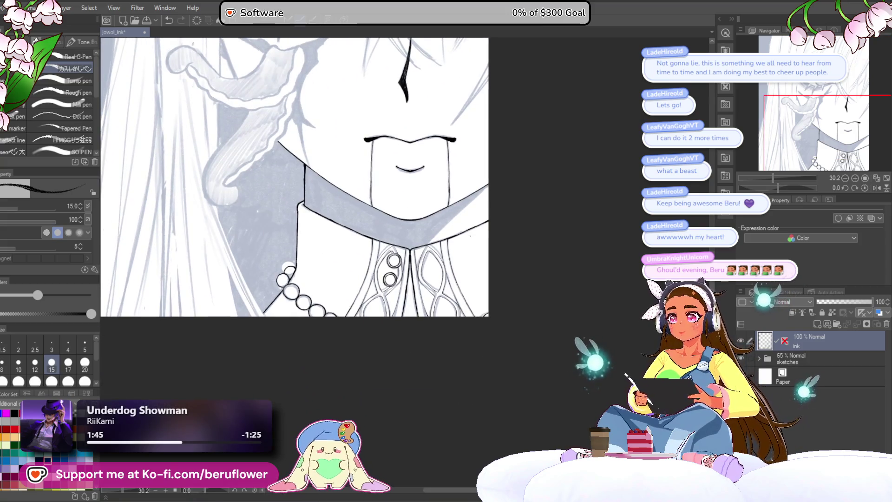
scroll(470, 237, up, 2)
scroll(482, 237, up, 2)
scroll(488, 237, up, 1)
scroll(505, 237, up, 2)
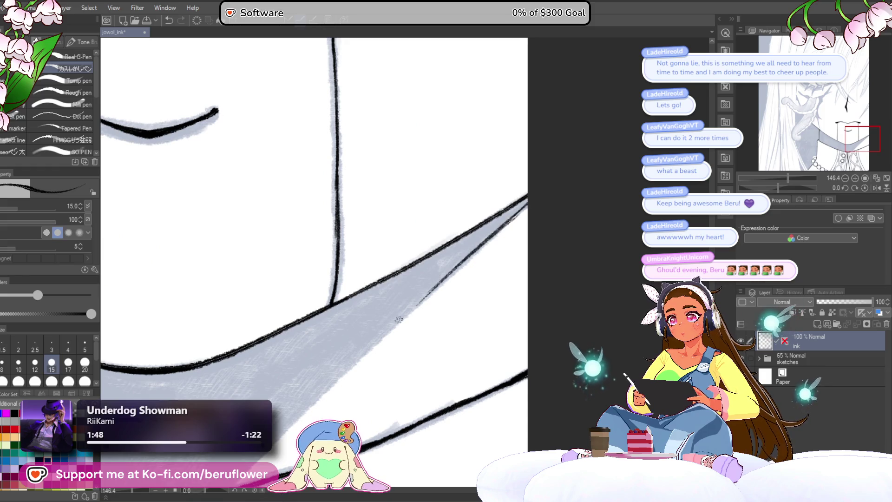
drag(380, 332, 472, 217)
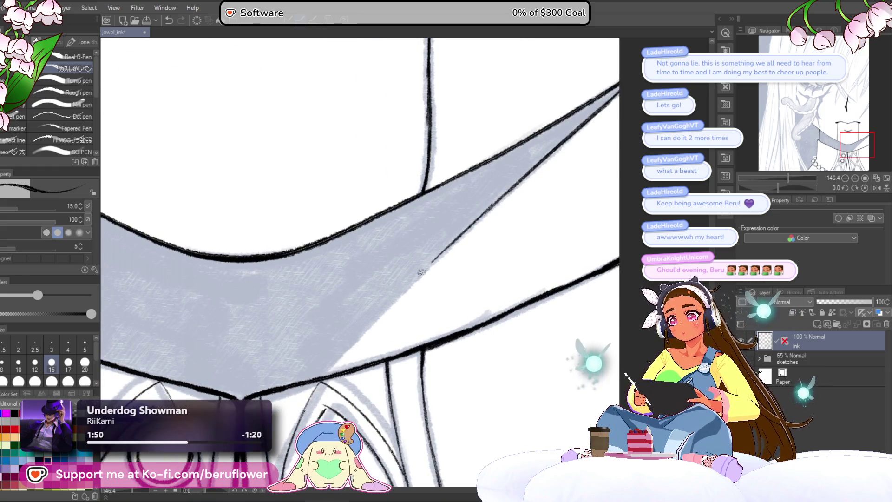
drag(412, 283, 333, 362)
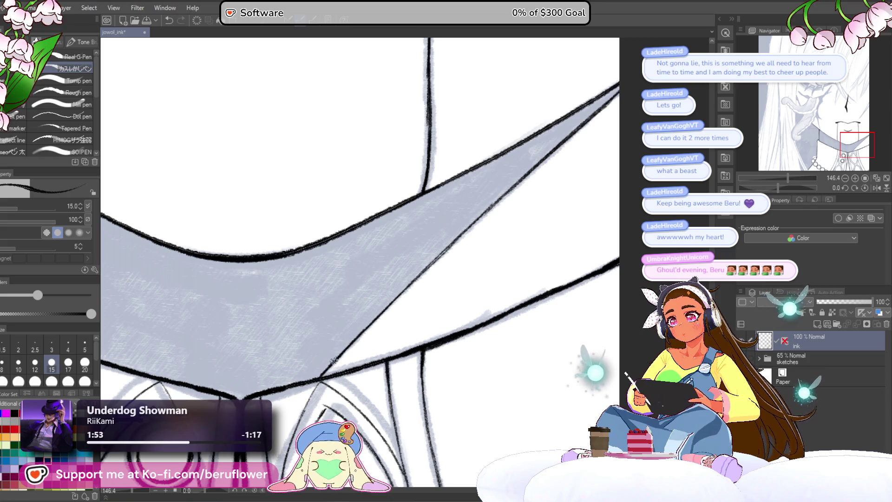
scroll(301, 383, down, 5)
scroll(488, 293, down, 1)
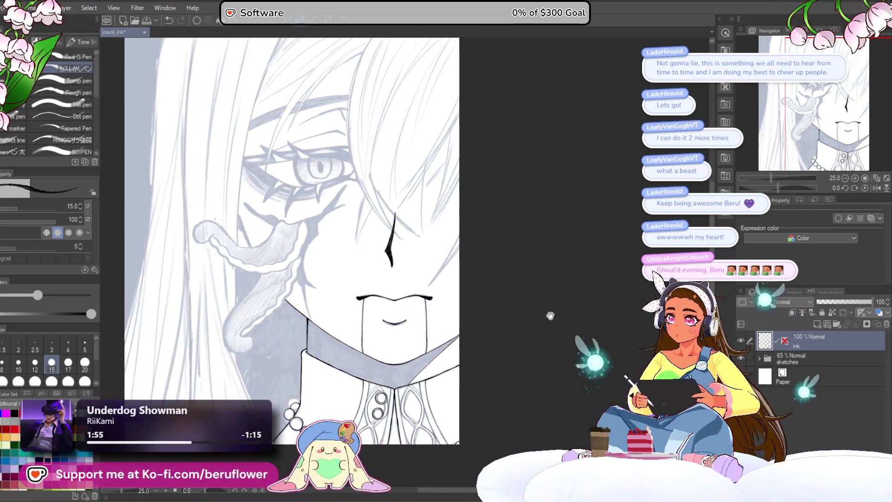
scroll(575, 247, down, 1)
scroll(563, 279, down, 2)
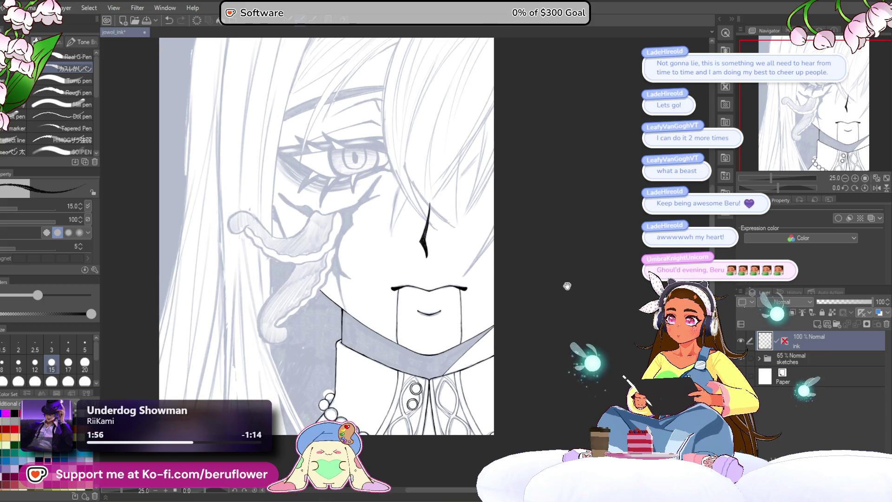
scroll(304, 206, up, 2)
scroll(303, 206, up, 1)
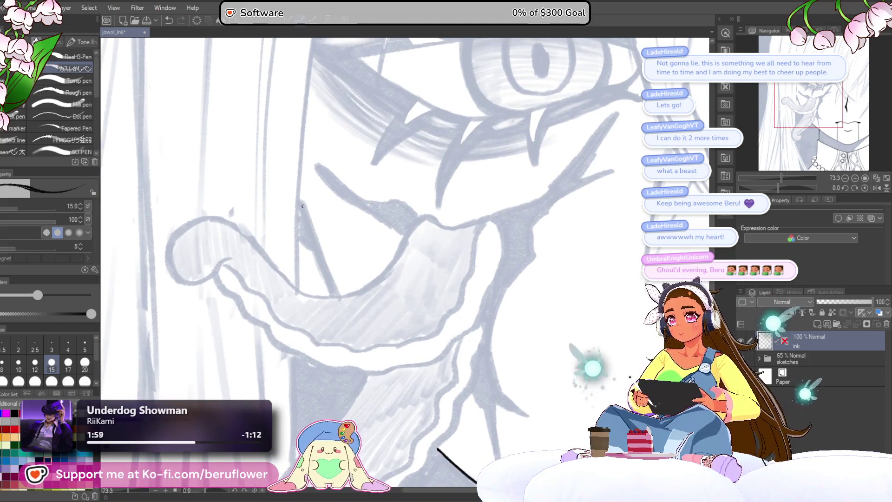
Raise brush size to 30 and ink a bold black wedge on the cheek beside the tongue, then review the face
key(bracketright)
key(bracketright)
key(bracketright)
drag(302, 202, 313, 239)
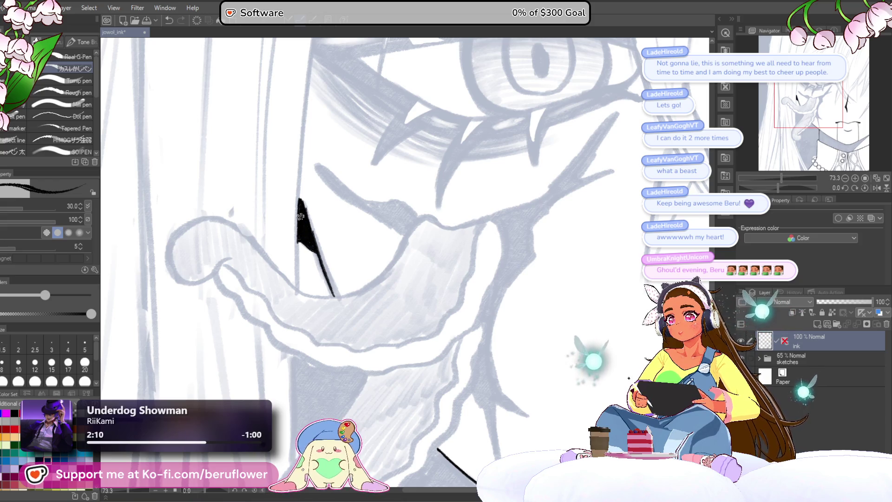
scroll(302, 217, down, 4)
scroll(418, 231, up, 2)
mouse_move(576, 231)
mouse_down()
mouse_move(579, 247)
mouse_move(531, 275)
mouse_up()
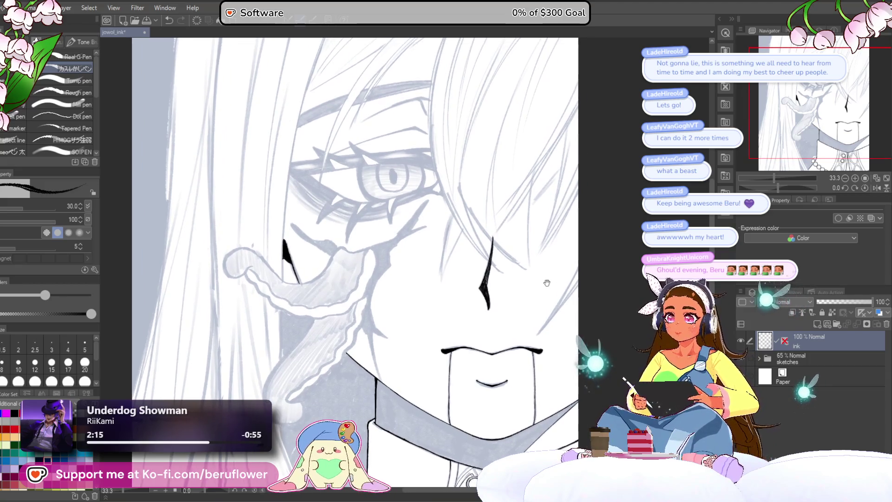
scroll(531, 275, down, 1)
scroll(531, 275, down, 1)
scroll(531, 274, down, 1)
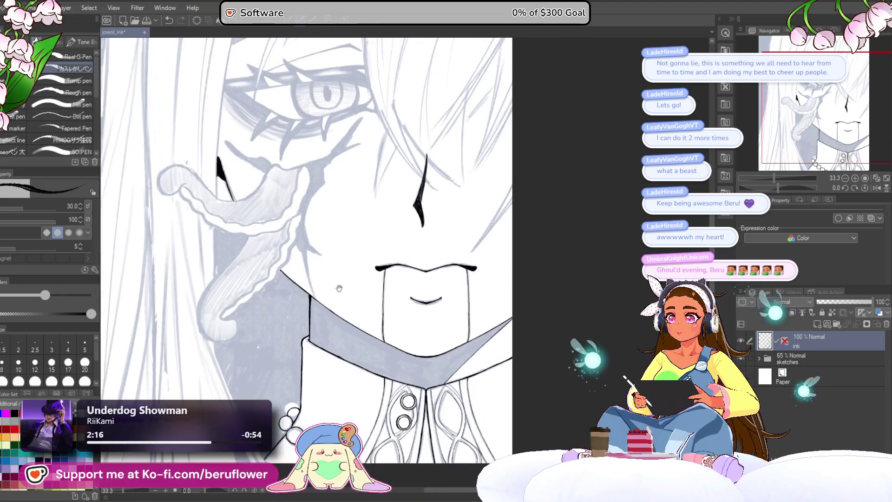
scroll(530, 275, down, 2)
scroll(531, 274, up, 1)
scroll(530, 274, up, 1)
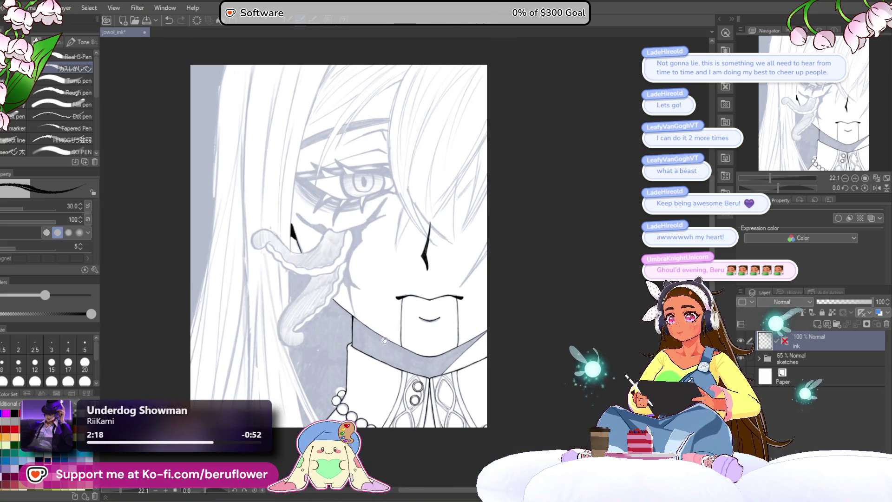
scroll(530, 275, up, 1)
scroll(530, 275, up, 1)
scroll(383, 286, up, 4)
drag(394, 151, 443, 301)
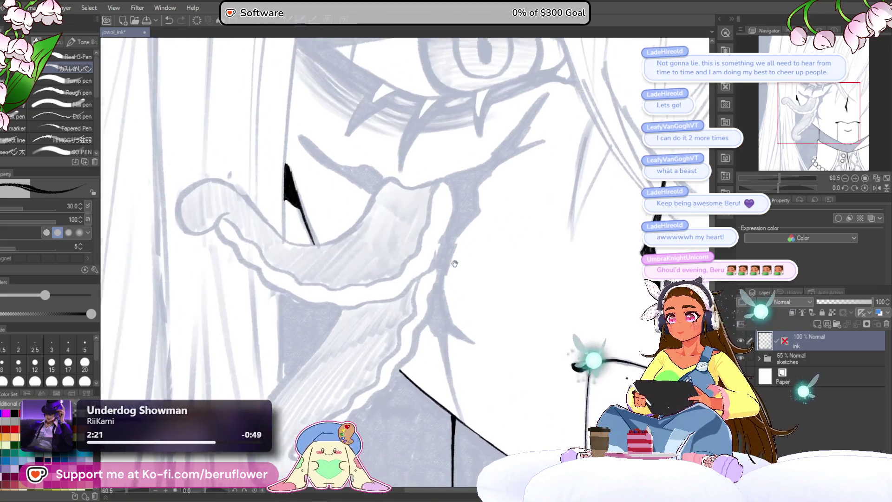
scroll(443, 300, down, 2)
scroll(419, 283, down, 1)
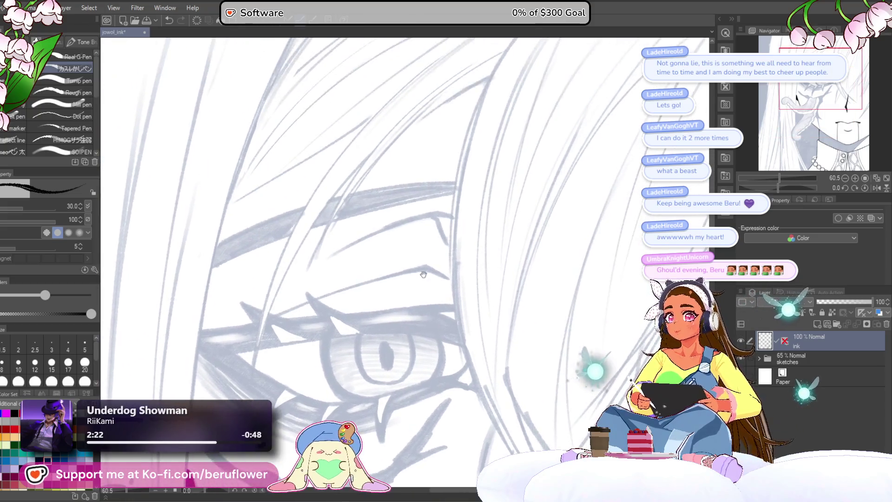
scroll(530, 200, down, 1)
scroll(458, 232, down, 1)
scroll(459, 232, up, 1)
drag(527, 321, 509, 233)
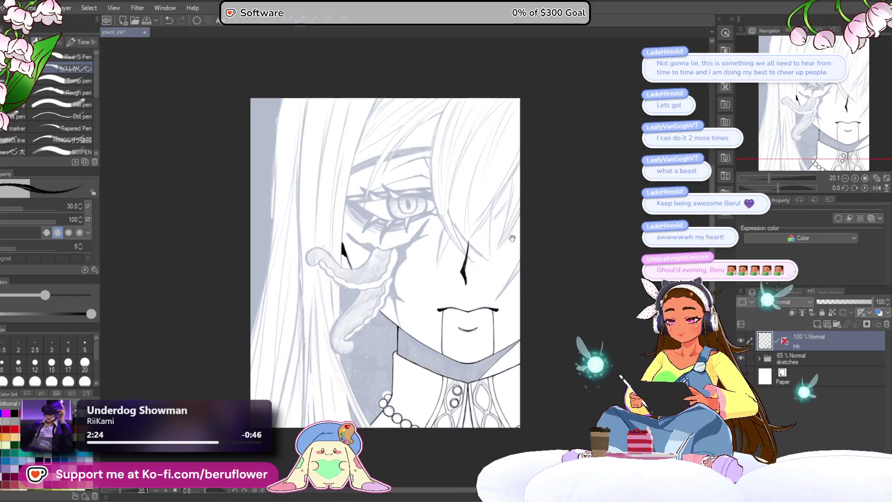
drag(516, 287, 539, 266)
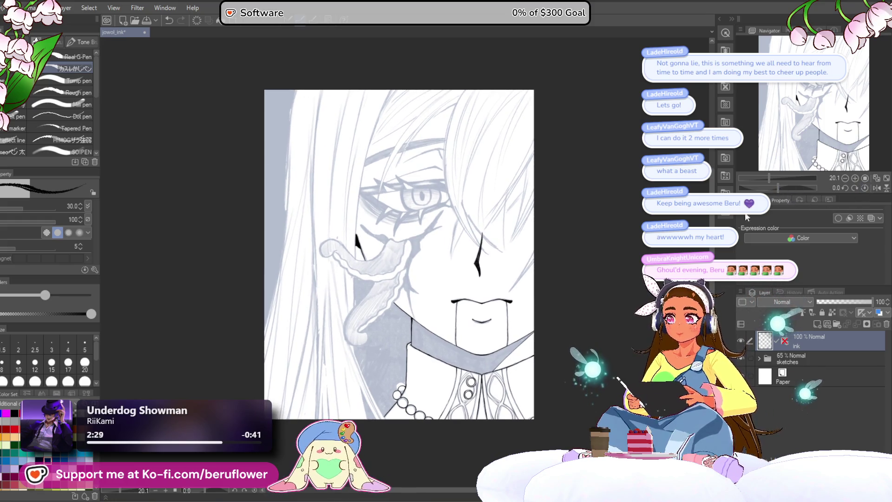
scroll(37, 222, up, 5)
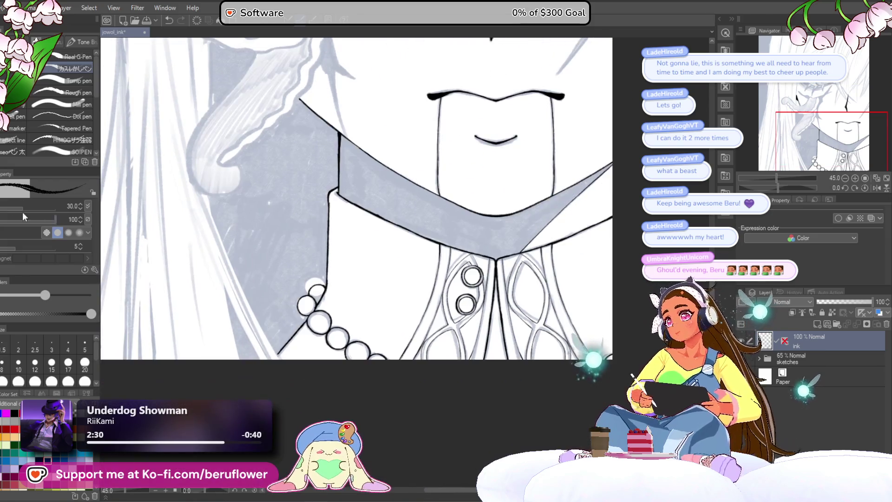
Fill three necklace pearls solid black with the Fill tool (G), then return to the pen
key(g)
click(316, 294)
click(307, 304)
click(319, 321)
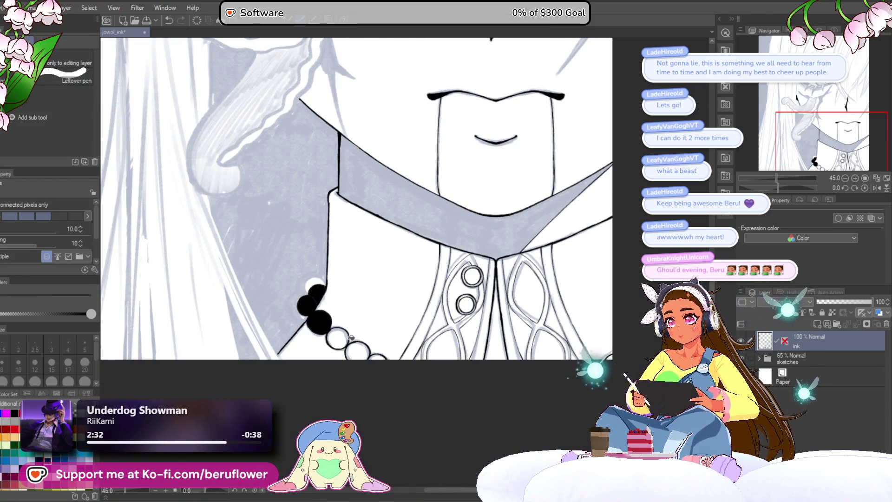
scroll(395, 345, up, 1)
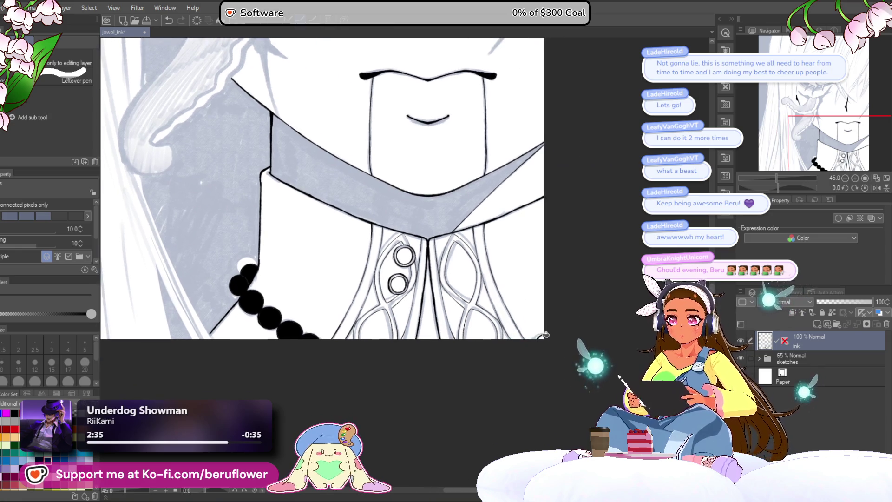
scroll(361, 389, down, 1)
scroll(360, 390, down, 1)
scroll(341, 400, down, 1)
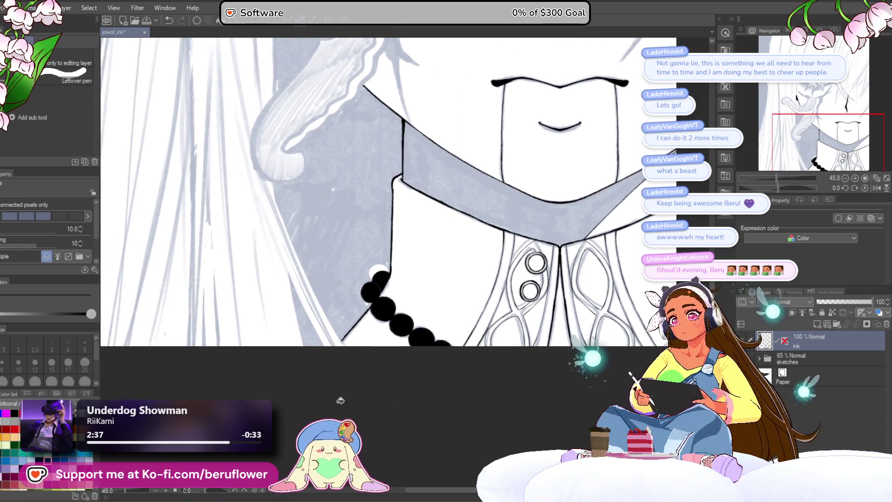
scroll(340, 401, down, 1)
scroll(341, 400, up, 1)
scroll(340, 401, up, 1)
scroll(279, 361, up, 1)
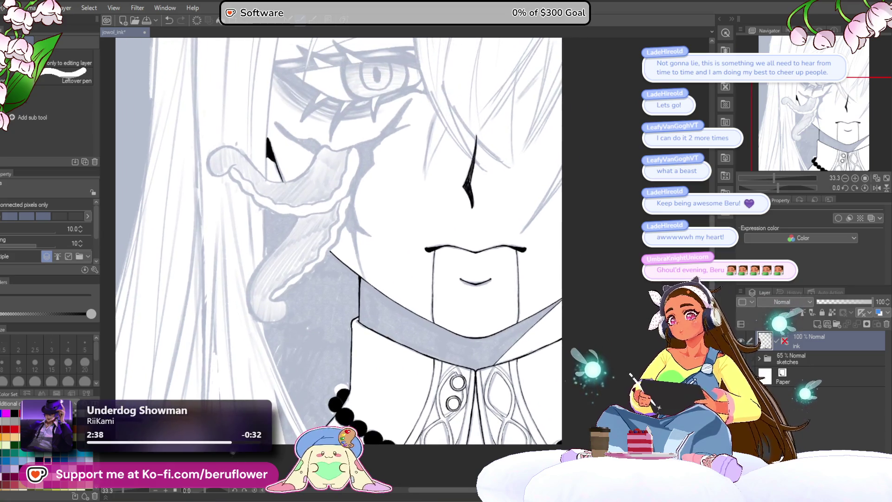
key(p)
drag(440, 408, 438, 338)
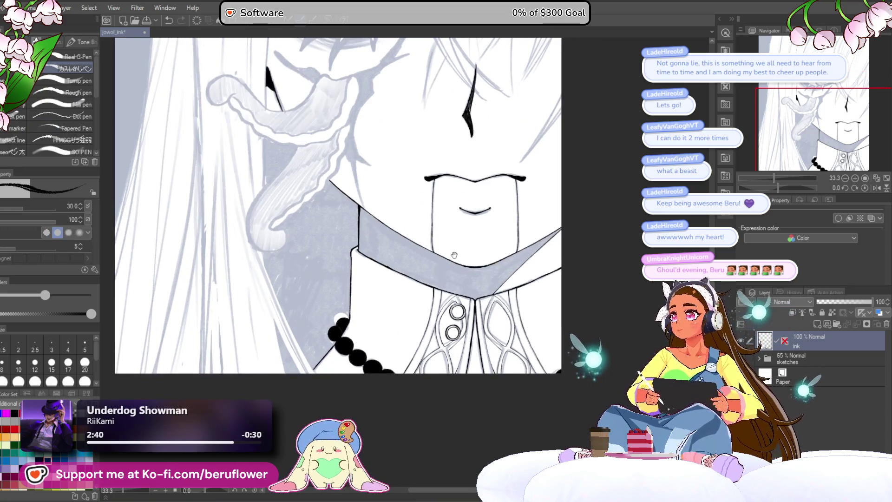
Zoom to the tentacle and ink a curved outline along its upper edge, undoing an overshoot
drag(390, 392, 398, 433)
drag(407, 361, 407, 422)
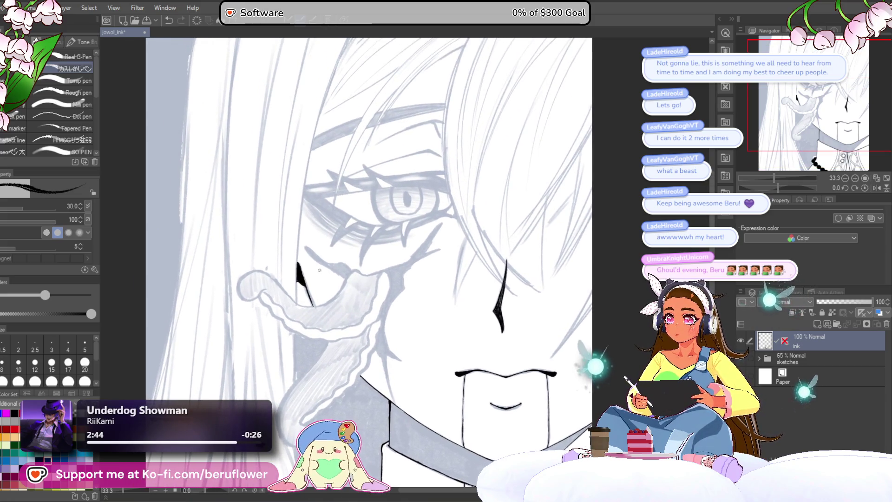
drag(301, 269, 308, 188)
scroll(433, 214, up, 5)
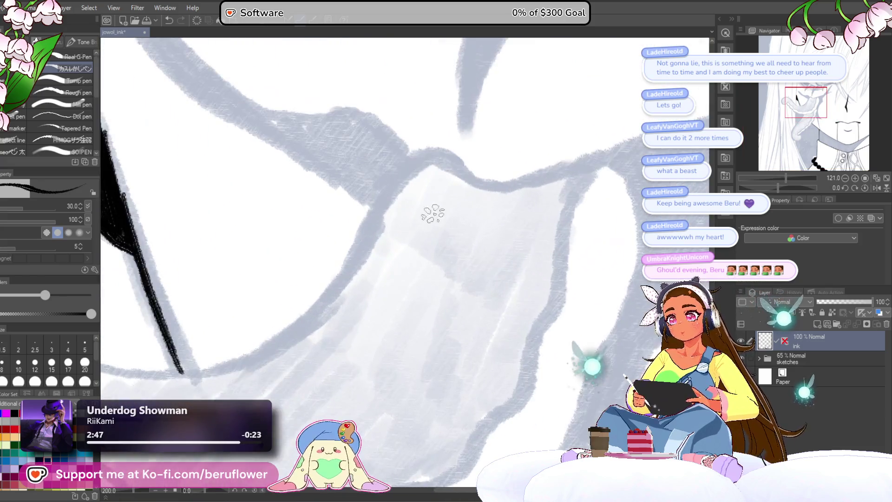
scroll(432, 213, up, 3)
drag(500, 148, 413, 269)
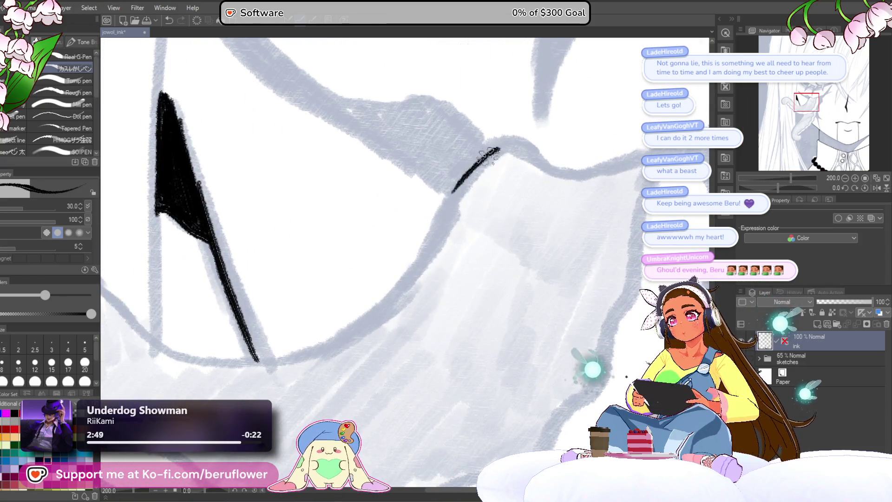
drag(452, 202, 349, 333)
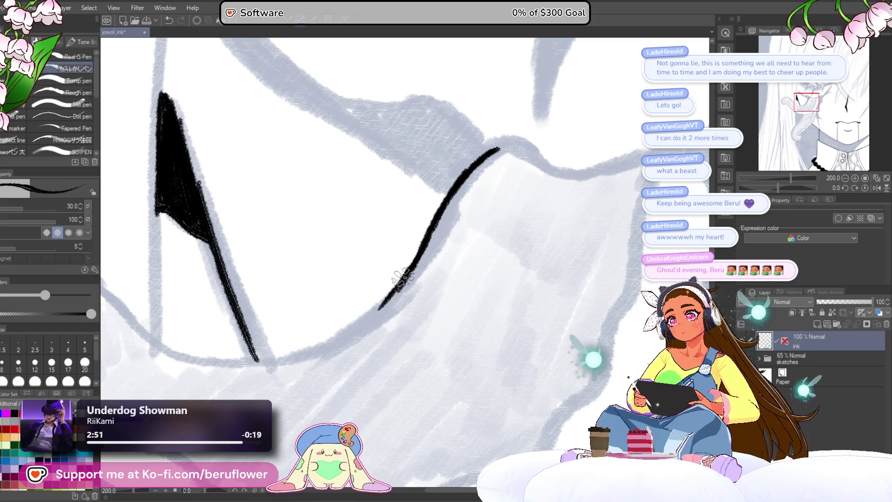
key(ctrl+z)
Rotate the canvas about a quarter turn and ink the outer curve of the tentacle's curled tip
mouse_move(502, 193)
mouse_down()
mouse_move(540, 185)
mouse_move(394, 273)
mouse_up()
scroll(354, 252, down, 3)
scroll(354, 251, down, 3)
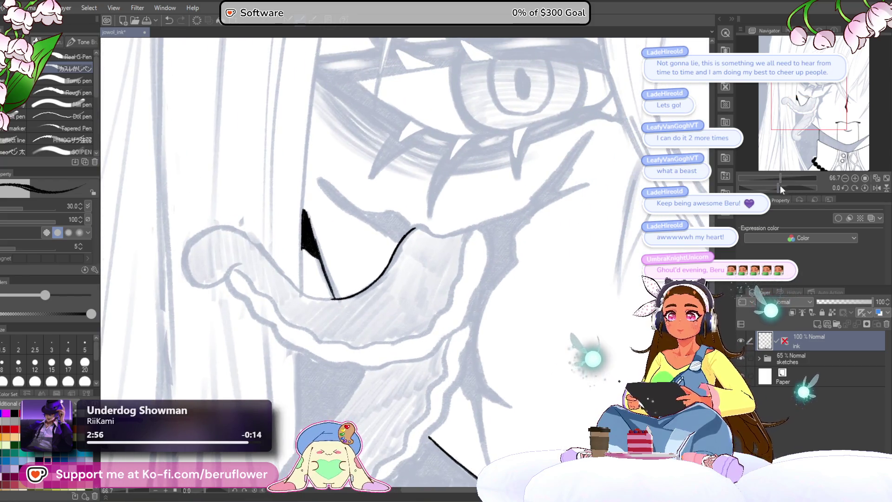
drag(781, 185, 798, 186)
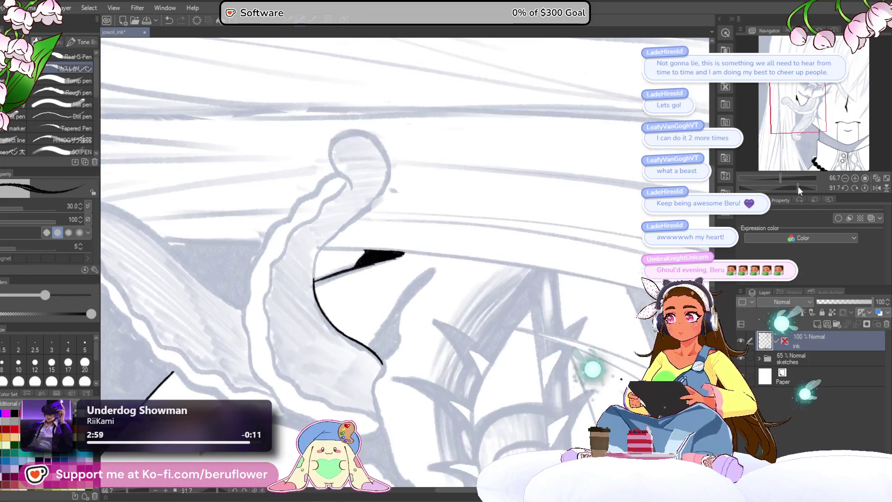
scroll(345, 327, up, 3)
mouse_move(345, 327)
mouse_down()
mouse_move(517, 129)
mouse_move(394, 310)
mouse_move(268, 150)
mouse_up()
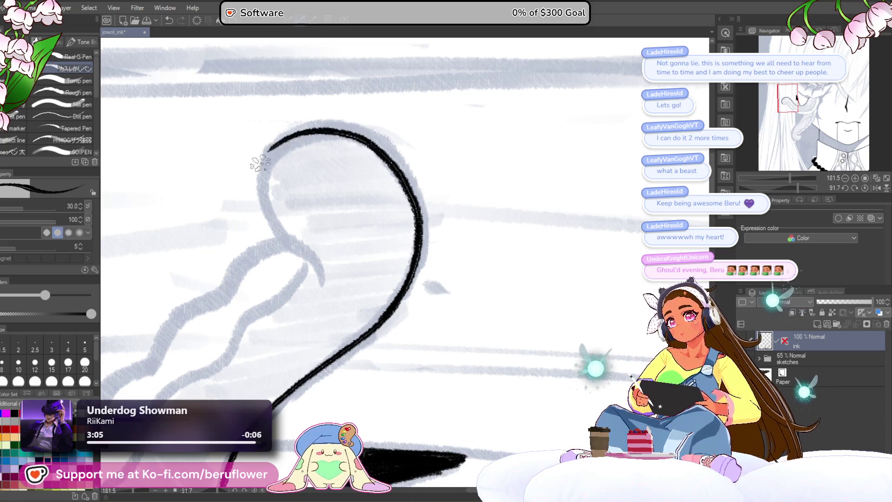
Ink the inner curl of the tentacle tip and continue its outline down toward the base and loop
drag(255, 166, 325, 309)
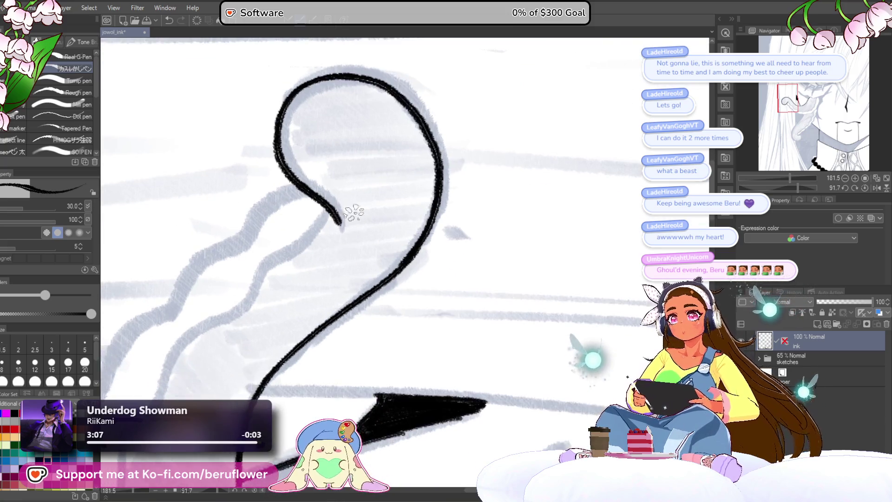
drag(339, 220, 496, 157)
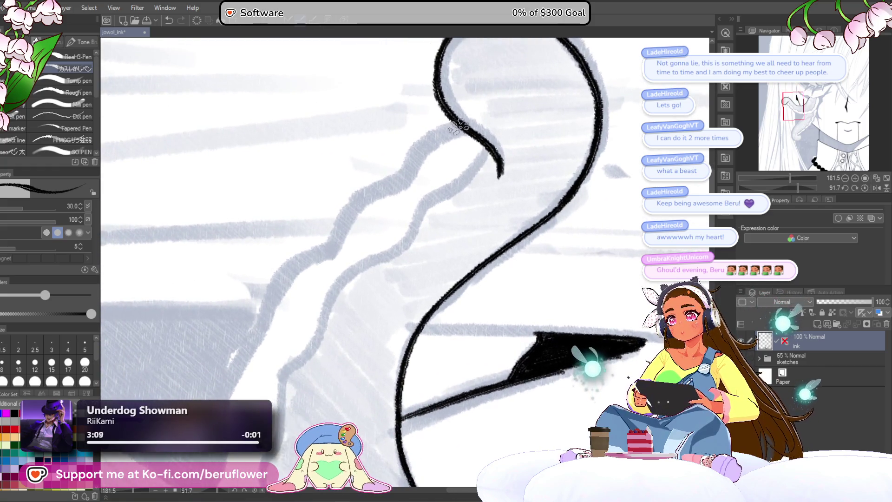
mouse_move(471, 126)
mouse_down()
mouse_move(370, 195)
mouse_move(334, 244)
mouse_move(397, 188)
mouse_up()
mouse_move(417, 142)
mouse_down()
mouse_move(322, 258)
mouse_move(293, 355)
mouse_move(322, 195)
mouse_up()
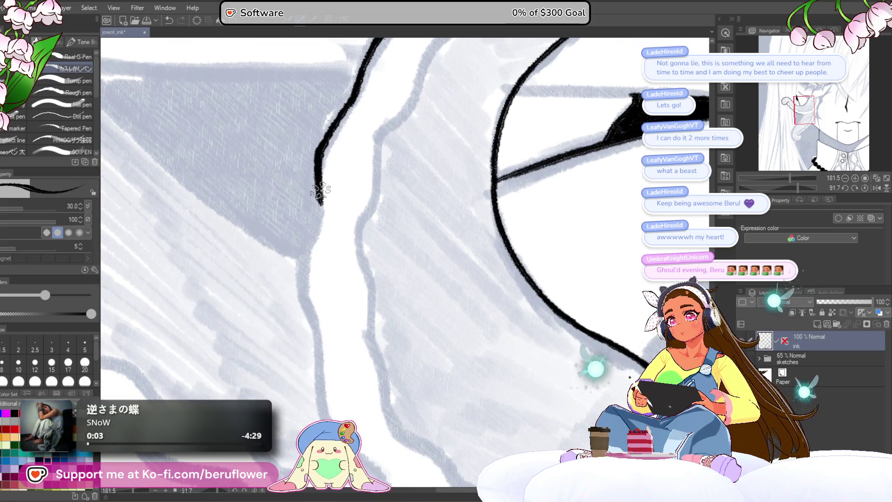
mouse_move(315, 225)
mouse_down()
mouse_move(312, 320)
mouse_move(302, 219)
mouse_move(299, 297)
mouse_move(349, 370)
mouse_up()
mouse_move(348, 369)
mouse_down()
mouse_move(303, 250)
mouse_move(386, 344)
mouse_move(421, 216)
mouse_move(399, 272)
mouse_up()
scroll(392, 340, down, 2)
mouse_move(440, 150)
mouse_down()
mouse_move(368, 223)
mouse_move(322, 253)
mouse_up()
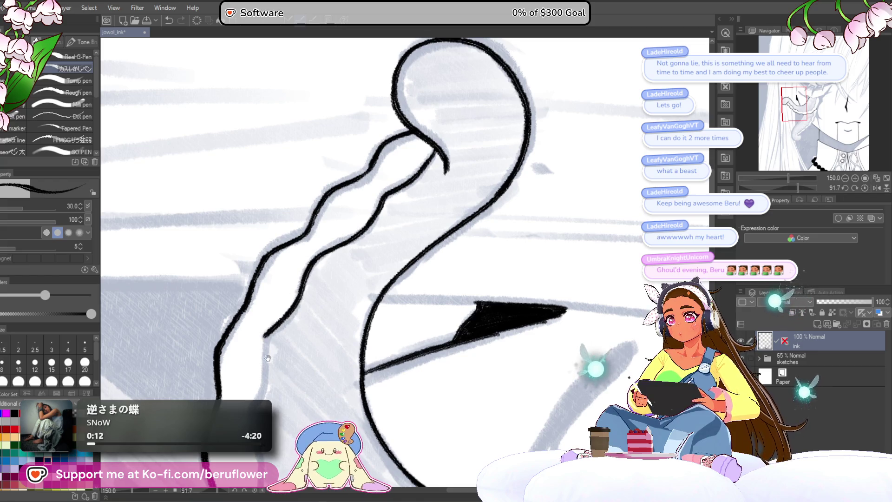
Rotate the view and ink a long wavy strand line down-left into a thickened lower curve
drag(266, 356, 318, 197)
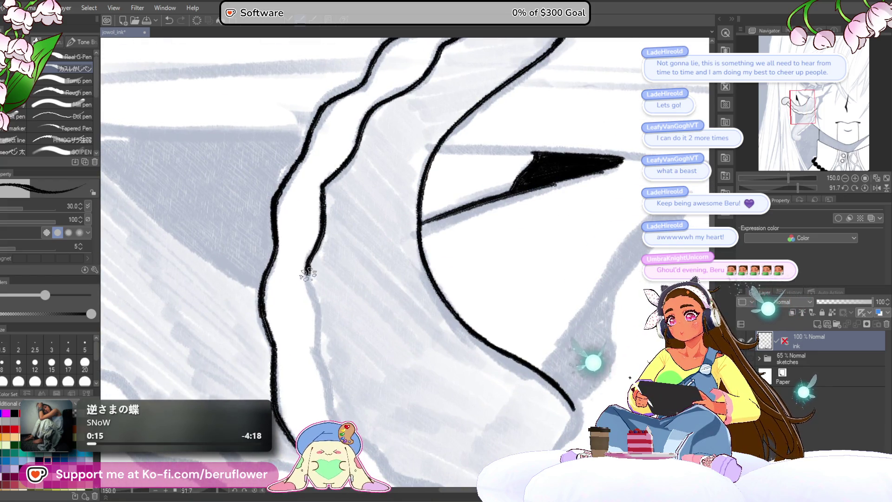
mouse_move(317, 328)
mouse_down()
mouse_move(279, 230)
mouse_move(315, 335)
mouse_move(352, 368)
mouse_up()
drag(471, 318, 405, 229)
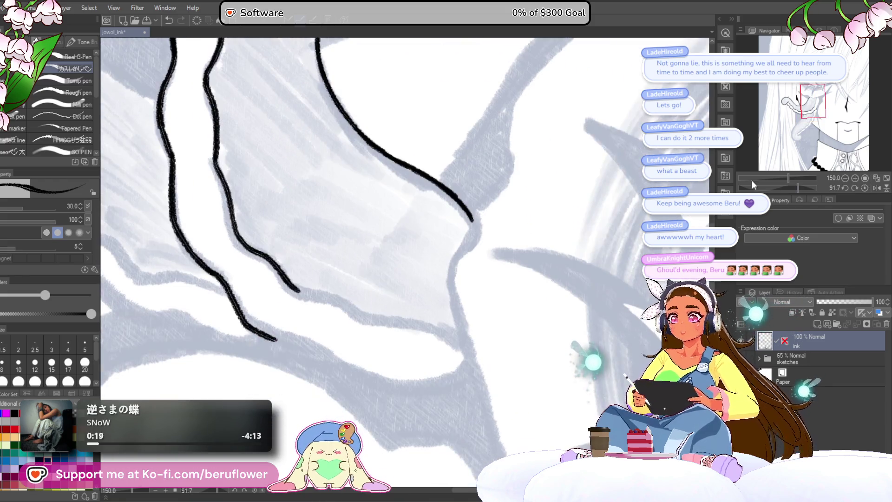
drag(799, 189, 786, 183)
scroll(354, 318, up, 3)
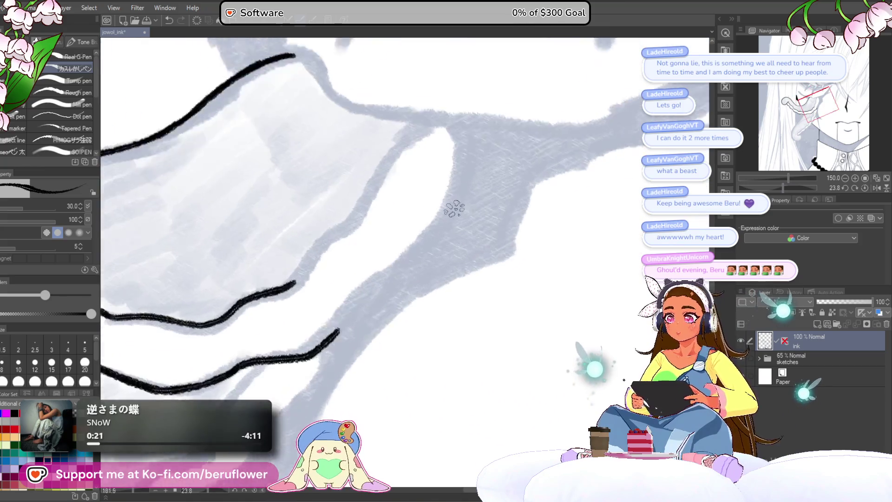
mouse_move(299, 378)
mouse_down()
mouse_move(340, 318)
mouse_move(414, 259)
mouse_move(480, 149)
mouse_move(482, 70)
mouse_up()
mouse_move(407, 184)
mouse_down()
mouse_move(465, 274)
mouse_move(468, 166)
mouse_move(303, 377)
mouse_up()
mouse_move(363, 199)
mouse_down()
mouse_move(299, 300)
mouse_move(274, 385)
mouse_move(274, 301)
mouse_up()
mouse_move(307, 192)
mouse_down()
mouse_move(280, 328)
mouse_move(307, 395)
mouse_move(328, 412)
mouse_up()
drag(285, 359, 312, 401)
Extend the strand line into a curl, continue it upward and close the remaining gap
mouse_move(364, 423)
mouse_down()
mouse_move(523, 210)
mouse_move(616, 115)
mouse_move(655, 143)
mouse_up()
mouse_move(322, 209)
mouse_down()
mouse_move(322, 255)
mouse_move(352, 318)
mouse_move(421, 329)
mouse_up()
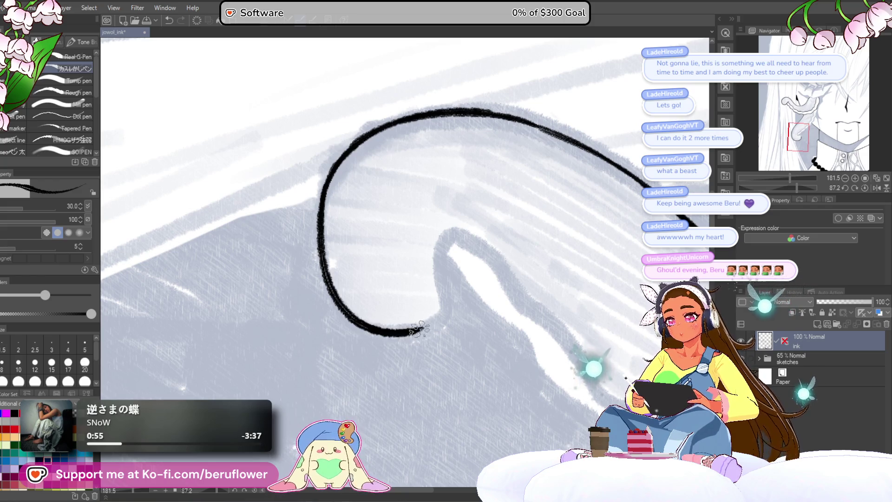
mouse_move(467, 277)
mouse_down()
mouse_move(377, 323)
mouse_move(395, 241)
mouse_up()
drag(796, 188, 773, 179)
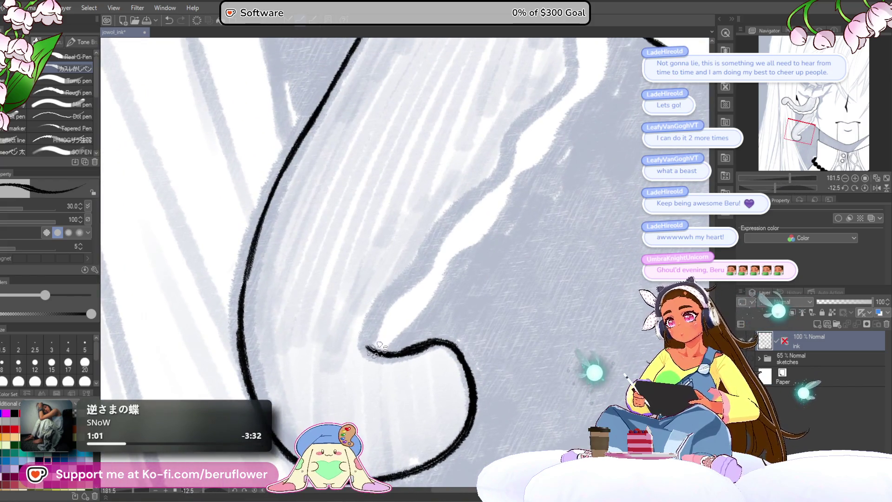
mouse_move(406, 277)
mouse_down()
mouse_move(461, 206)
mouse_move(391, 280)
mouse_move(495, 157)
mouse_move(389, 285)
mouse_up()
drag(402, 240, 353, 333)
mouse_move(353, 332)
mouse_down()
mouse_move(370, 283)
mouse_move(383, 164)
mouse_move(358, 300)
mouse_up()
drag(387, 167, 382, 219)
drag(389, 283, 380, 305)
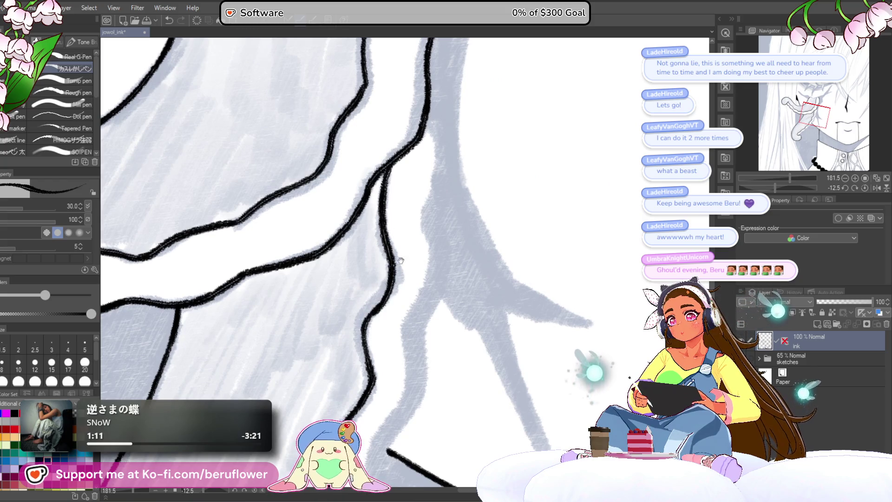
scroll(401, 209, down, 2)
scroll(392, 193, down, 2)
scroll(391, 192, down, 1)
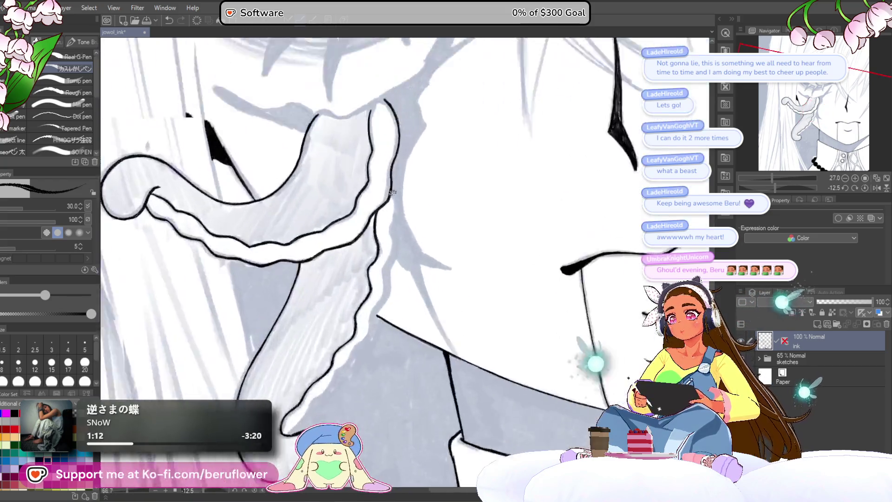
scroll(392, 189, up, 2)
scroll(395, 176, up, 1)
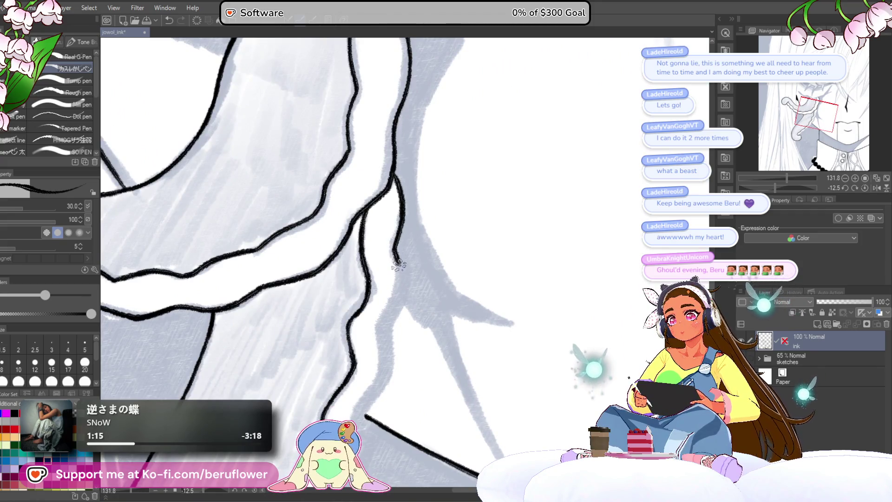
Undo the lower part of the right hair line and redraw it downward from the junction
key(ctrl+z)
mouse_move(398, 178)
mouse_down()
mouse_move(386, 330)
mouse_move(432, 158)
mouse_up()
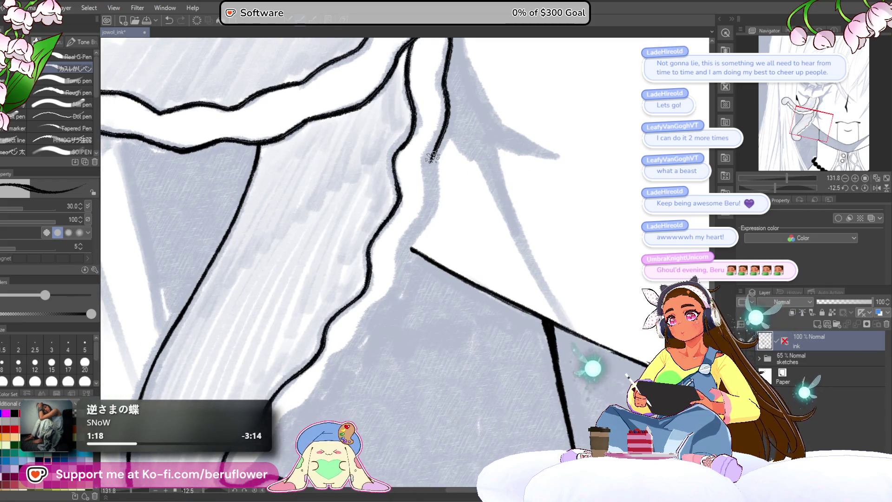
mouse_move(379, 308)
mouse_down()
mouse_move(459, 207)
mouse_move(342, 352)
mouse_up()
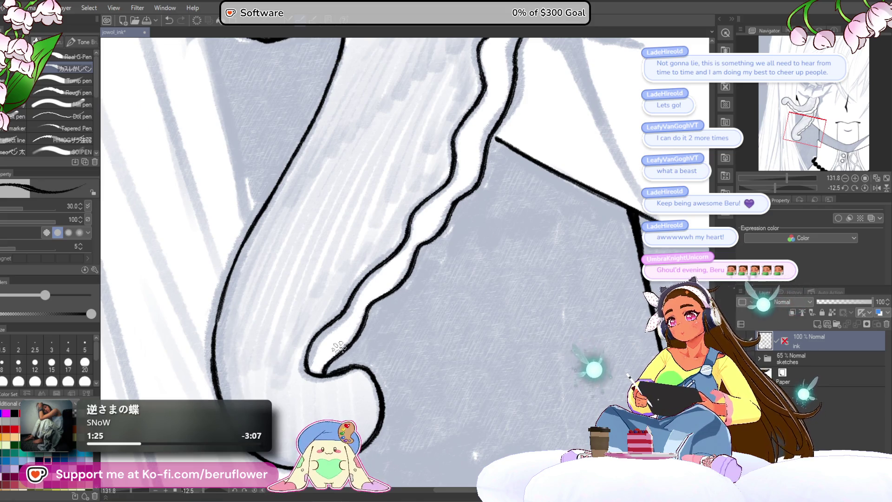
scroll(337, 346, down, 5)
scroll(337, 345, up, 3)
drag(516, 189, 520, 234)
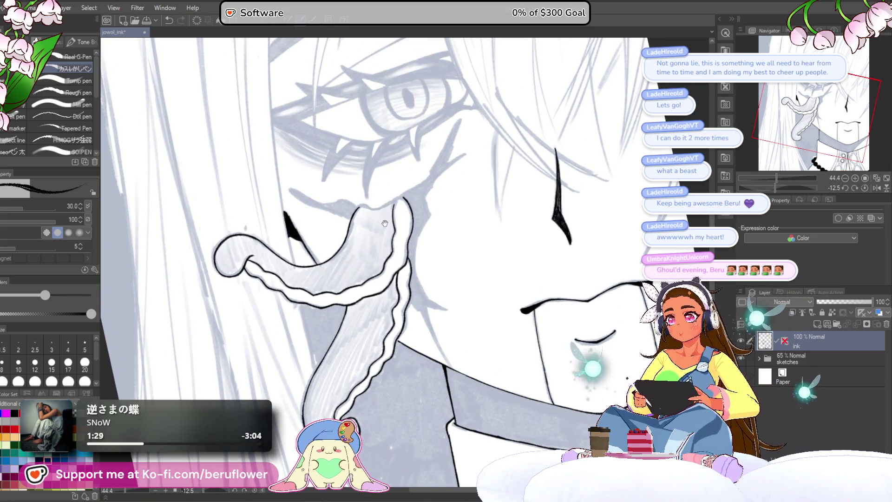
scroll(384, 225, down, 2)
scroll(383, 207, down, 2)
scroll(383, 206, up, 2)
mouse_move(432, 202)
mouse_down()
mouse_move(455, 212)
mouse_move(410, 230)
mouse_up()
scroll(455, 212, up, 3)
scroll(419, 210, up, 1)
scroll(404, 234, down, 3)
scroll(363, 266, down, 1)
scroll(334, 286, up, 1)
scroll(311, 301, up, 4)
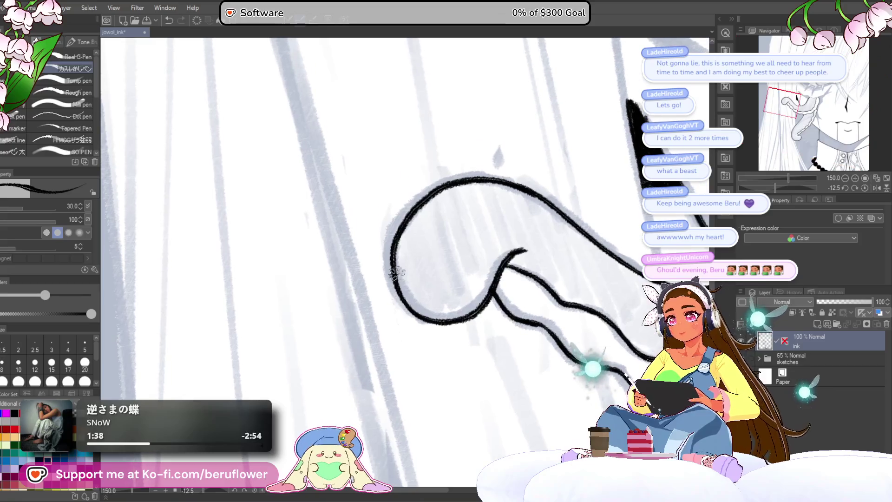
Stroke over a stretch of the tentacle's black outline with the G-pen to thicken it
drag(418, 320, 393, 281)
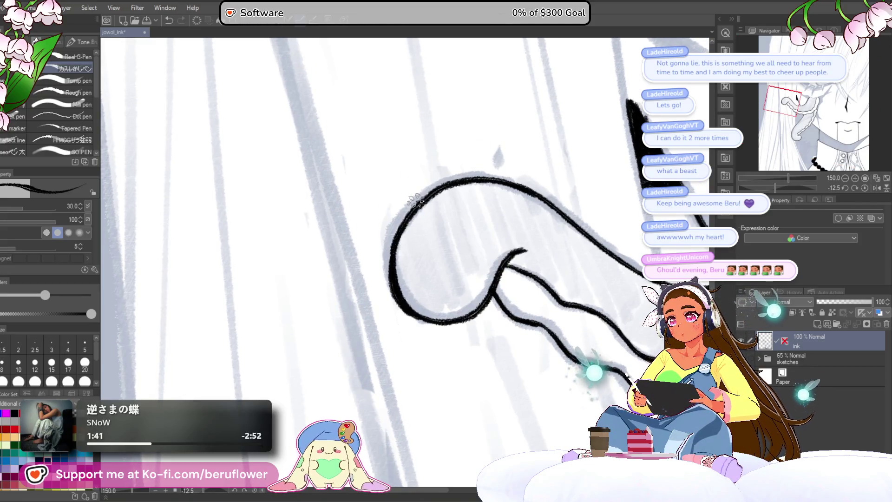
scroll(412, 206, down, 3)
scroll(419, 217, up, 1)
scroll(436, 235, down, 1)
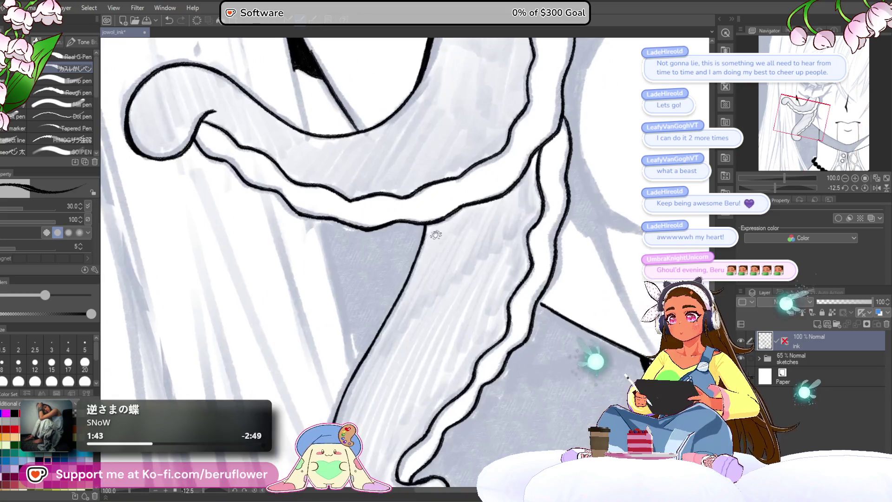
scroll(414, 236, down, 2)
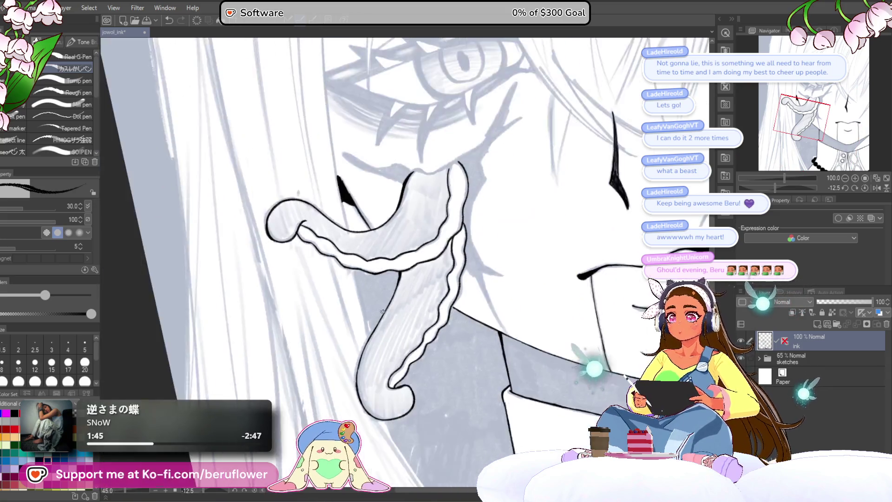
scroll(391, 244, up, 1)
scroll(345, 266, up, 2)
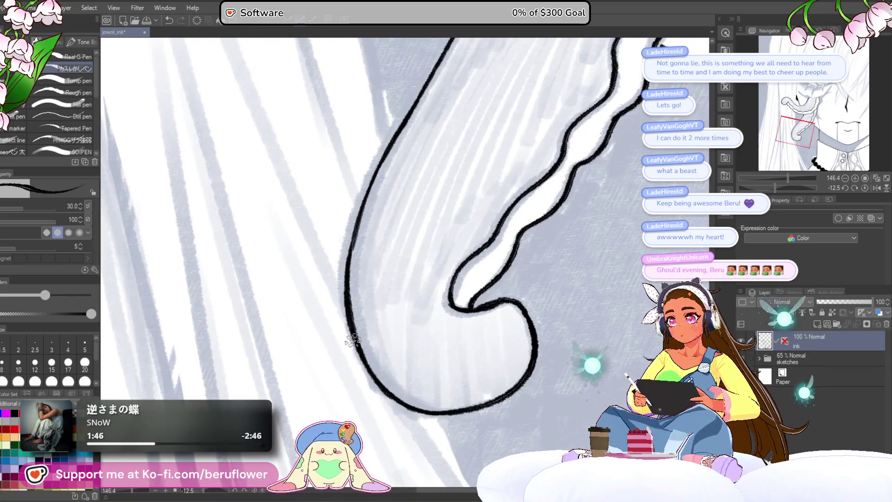
scroll(414, 235, down, 1)
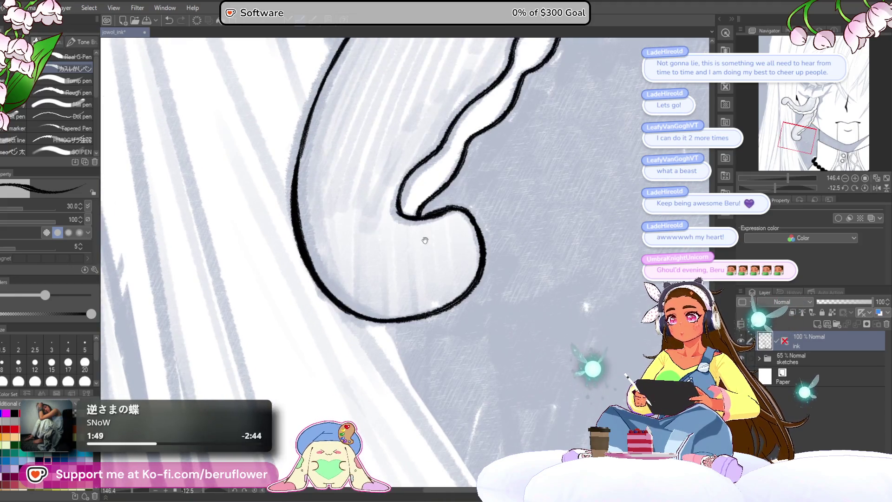
scroll(531, 206, down, 1)
scroll(531, 207, down, 3)
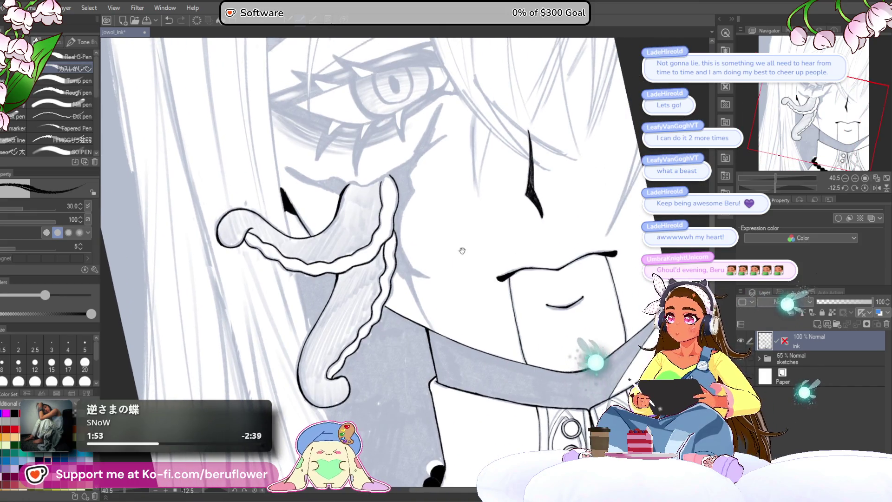
Reset the canvas rotation to upright via the Navigator to review the inked face
mouse_move(499, 182)
mouse_down()
mouse_move(460, 203)
mouse_move(449, 177)
mouse_up()
scroll(615, 144, down, 2)
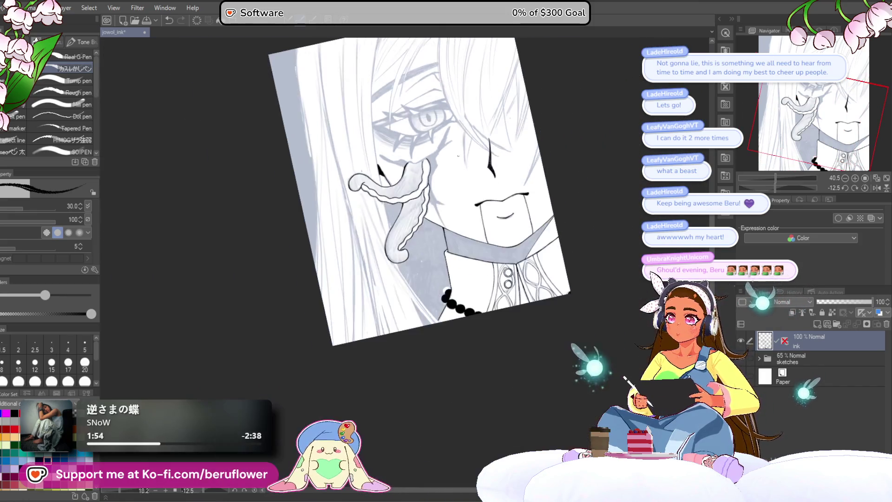
mouse_move(615, 144)
mouse_down()
mouse_move(593, 176)
mouse_move(641, 154)
mouse_up()
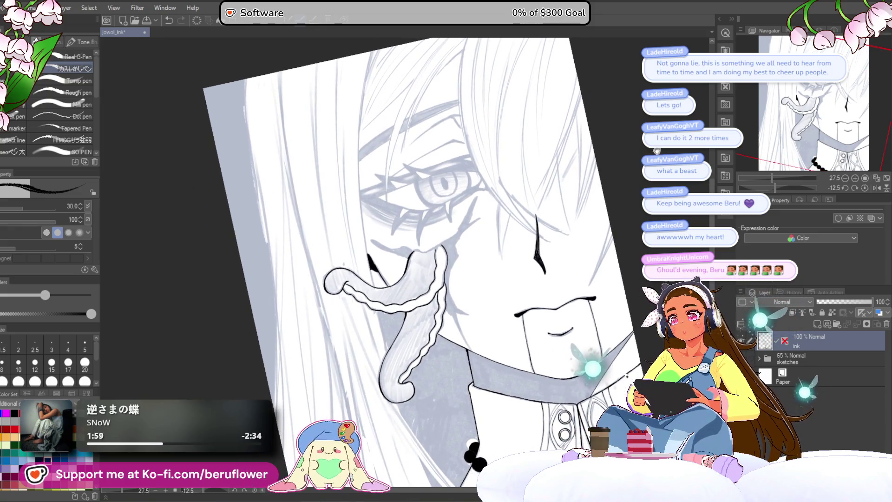
click(865, 187)
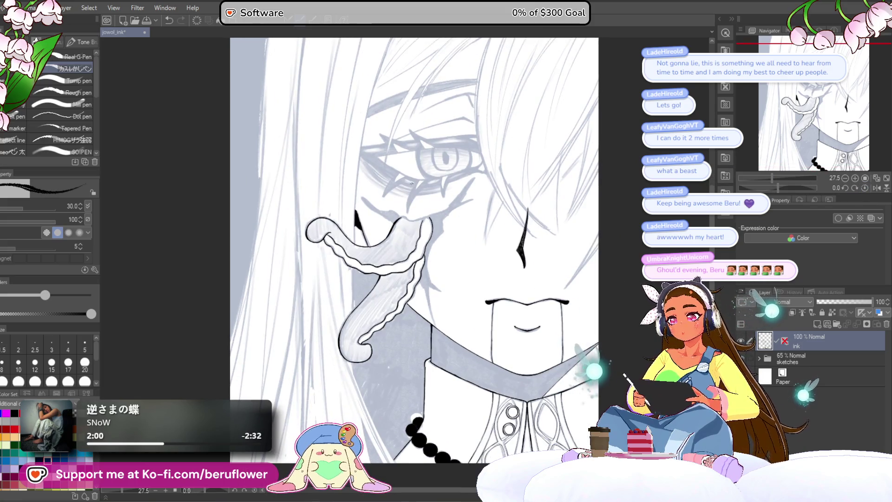
scroll(388, 214, up, 5)
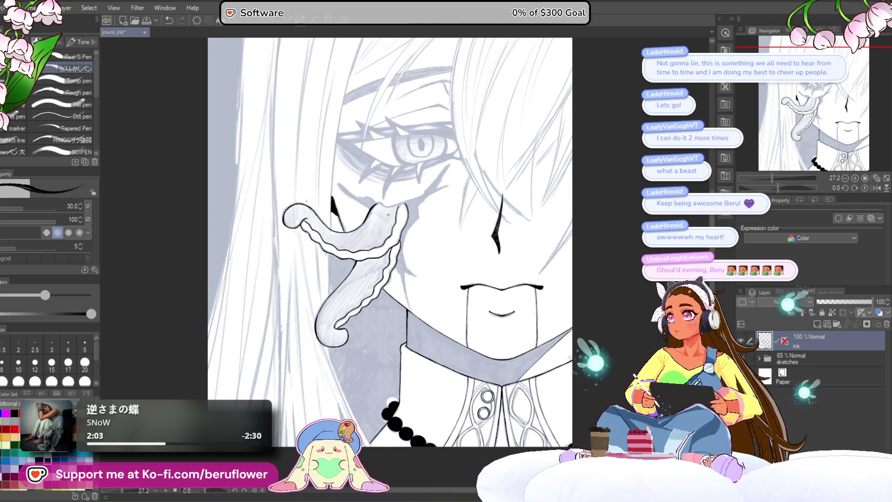
scroll(388, 214, up, 3)
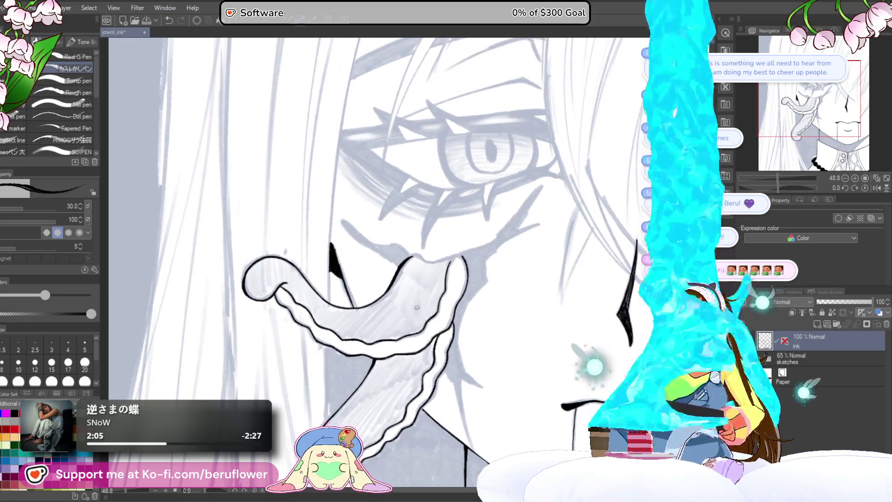
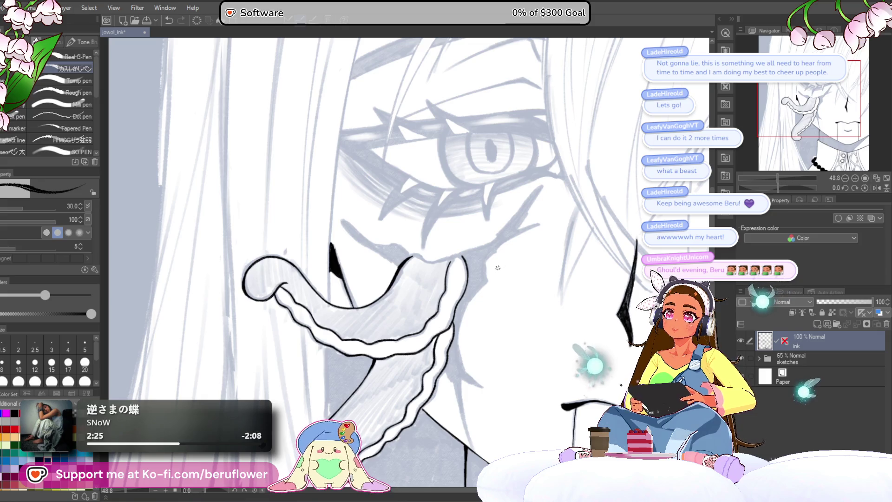
Thicken the jaw line at the tendril and ink a long crack line along the cheek
drag(497, 257, 490, 266)
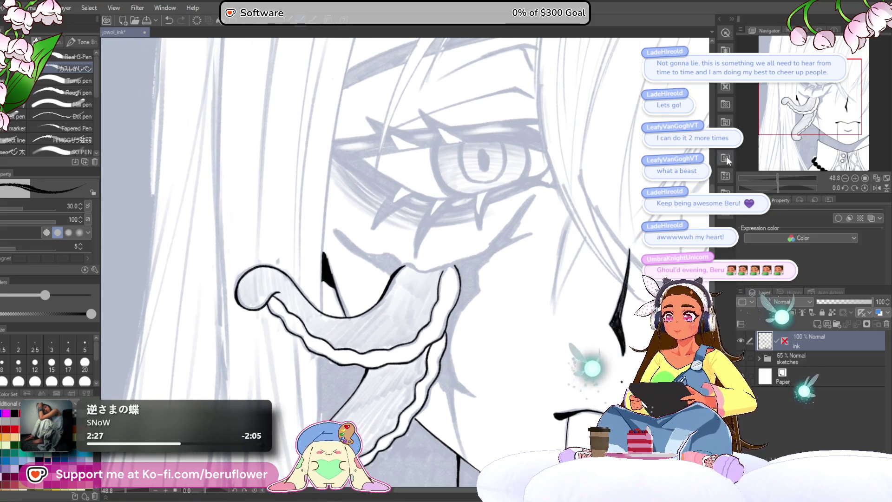
drag(591, 222, 568, 200)
scroll(530, 189, up, 2)
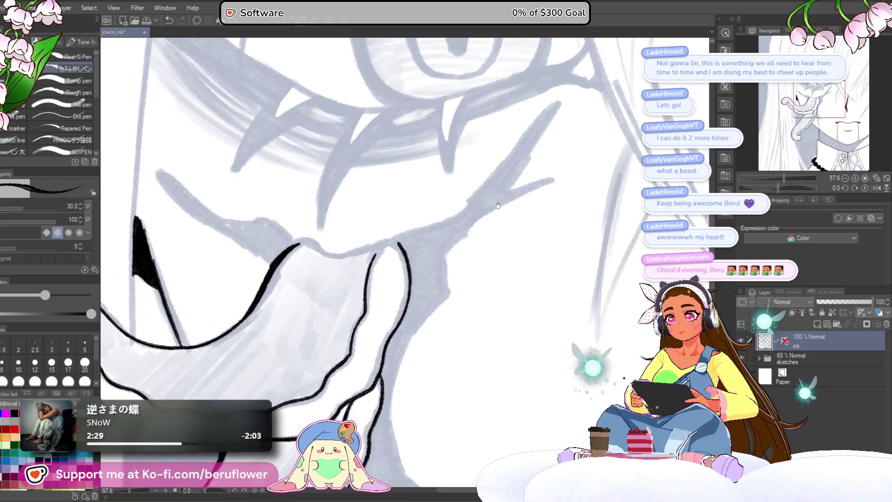
scroll(524, 177, up, 2)
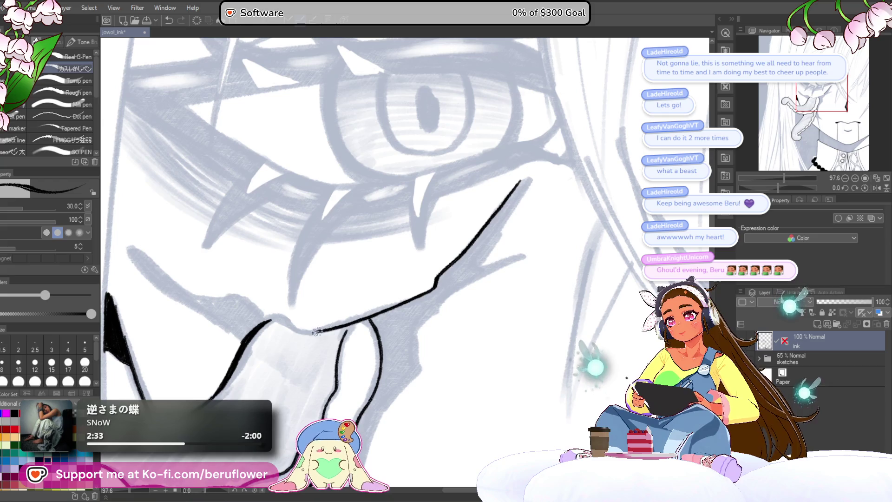
scroll(284, 317, up, 1)
scroll(439, 222, up, 1)
scroll(391, 265, up, 1)
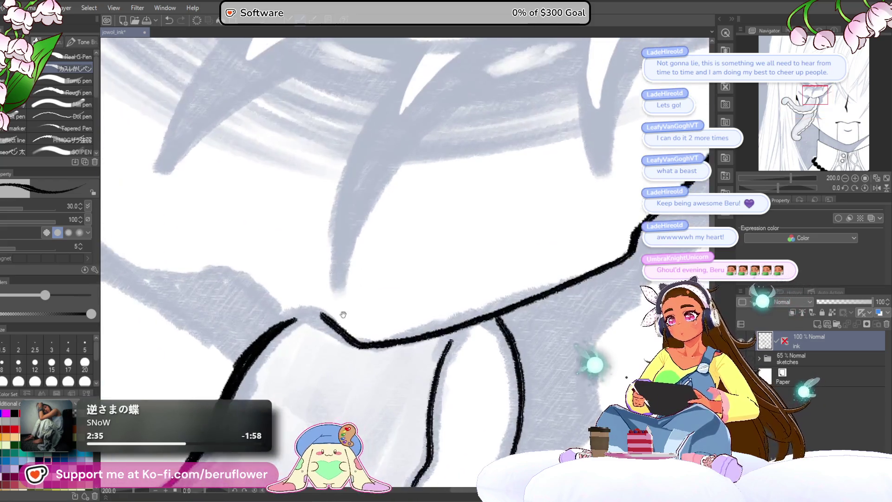
scroll(342, 313, up, 1)
drag(446, 307, 416, 284)
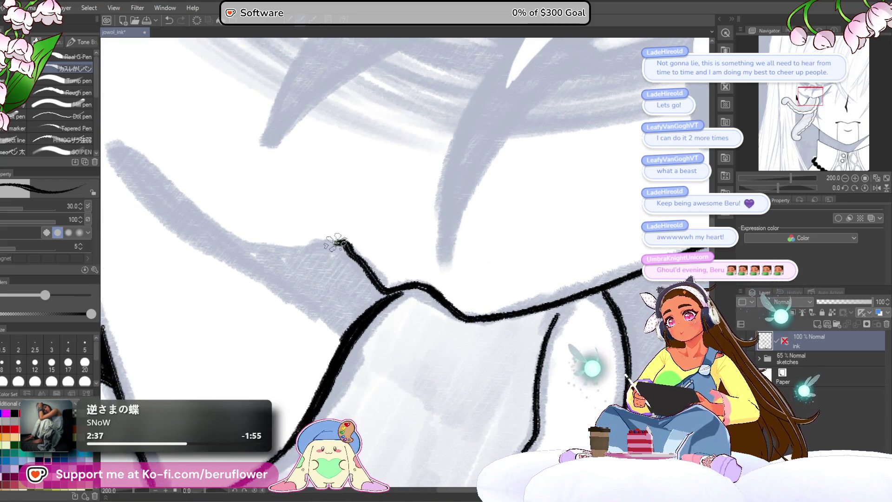
scroll(379, 209, down, 3)
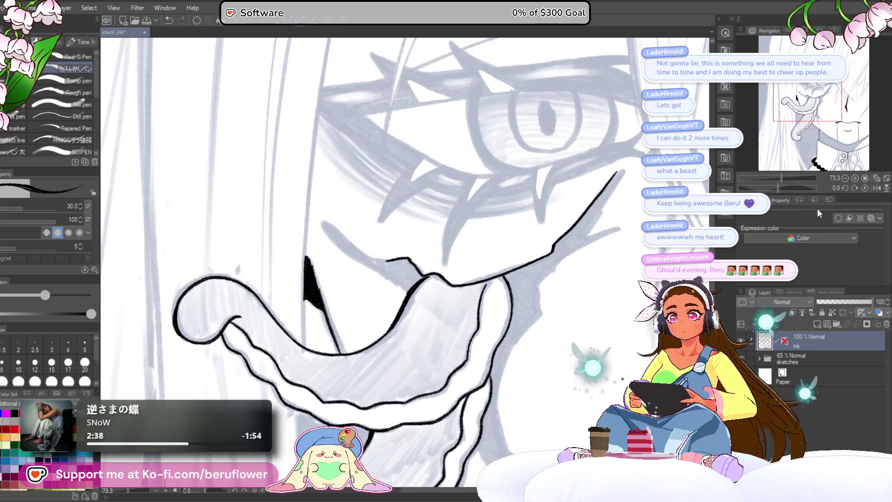
drag(780, 188, 796, 188)
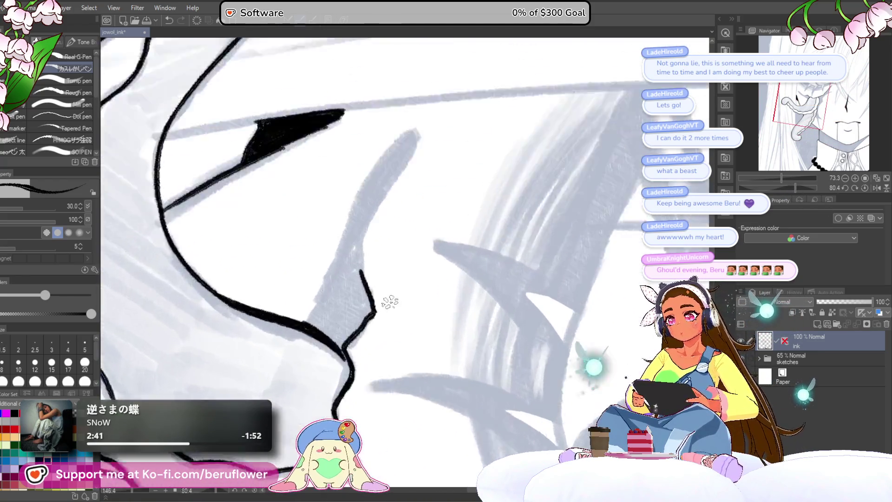
scroll(390, 301, up, 5)
mouse_move(356, 356)
mouse_down()
mouse_move(440, 106)
mouse_move(255, 394)
mouse_up()
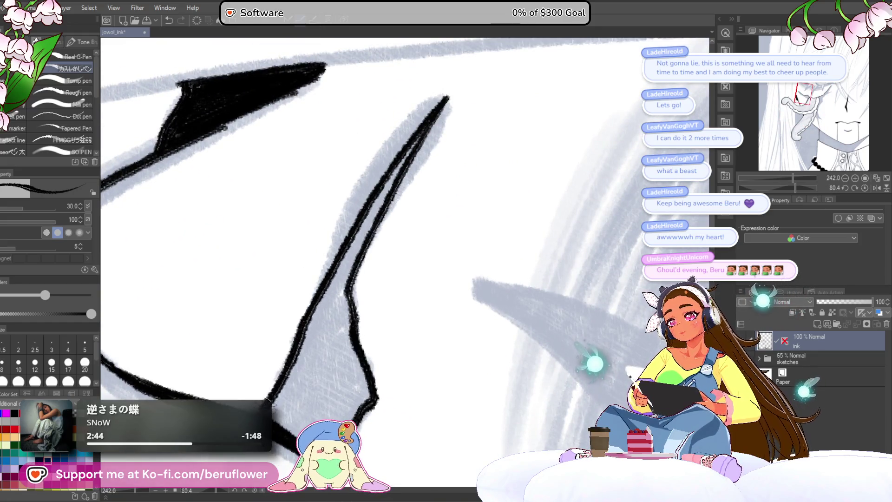
scroll(254, 392, down, 2)
scroll(255, 392, down, 2)
scroll(255, 392, down, 2)
scroll(255, 393, down, 2)
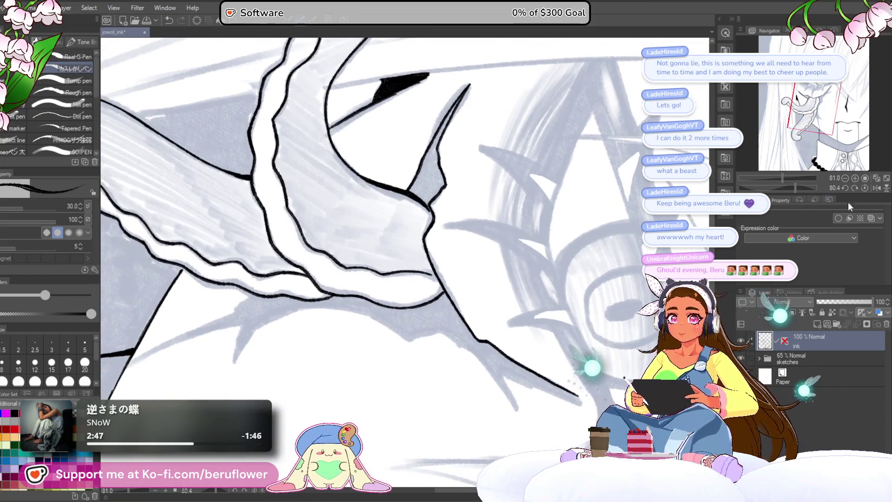
click(866, 188)
scroll(450, 309, up, 1)
scroll(447, 286, up, 1)
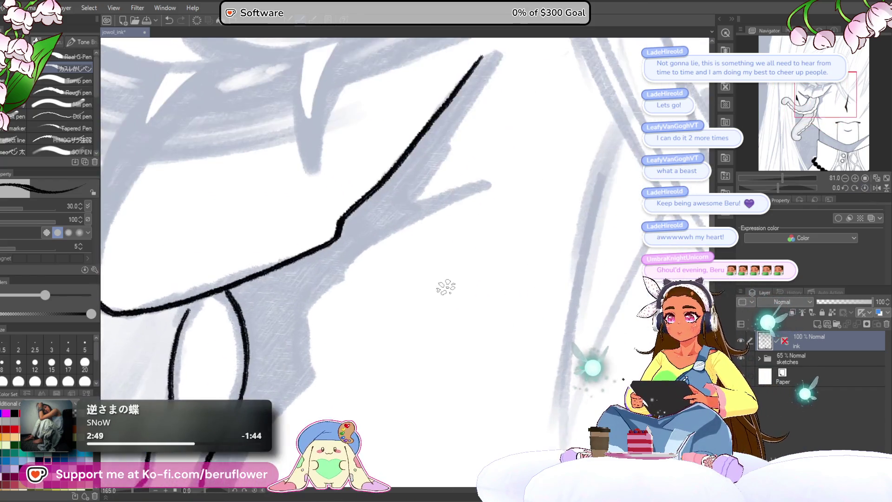
scroll(441, 235, up, 2)
Ink a second crack line beside the first with short jagged downward strokes
mouse_move(457, 166)
mouse_down()
mouse_move(354, 347)
mouse_move(449, 201)
mouse_move(544, 168)
mouse_move(404, 238)
mouse_up()
mouse_move(357, 286)
mouse_down()
mouse_move(345, 345)
mouse_move(376, 220)
mouse_move(328, 339)
mouse_up()
drag(327, 339, 397, 226)
mouse_move(443, 168)
mouse_down()
mouse_move(382, 349)
mouse_move(364, 280)
mouse_up()
mouse_move(352, 201)
mouse_down()
mouse_move(379, 311)
mouse_move(443, 359)
mouse_move(474, 313)
mouse_up()
Ink the crack line down the grey region and switch to the Fill tool (G)
mouse_move(356, 291)
mouse_down()
mouse_move(355, 235)
mouse_move(419, 440)
mouse_up()
drag(371, 201, 388, 339)
scroll(348, 370, down, 3)
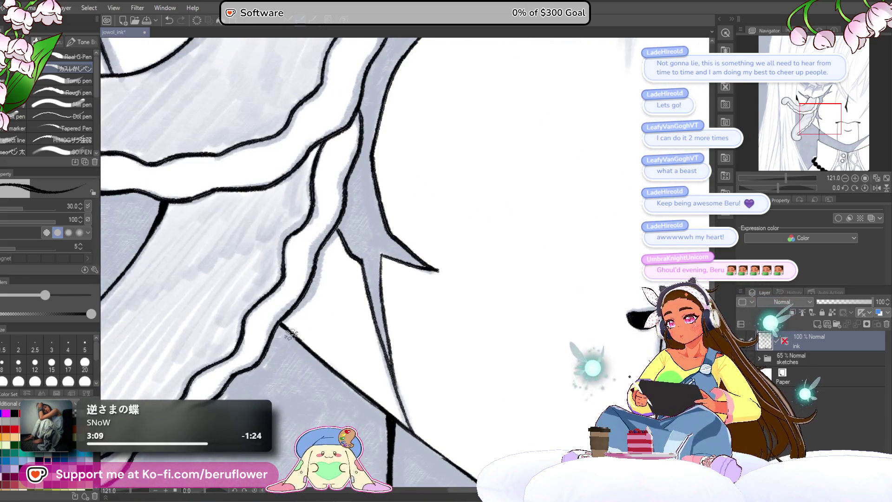
scroll(323, 363, down, 3)
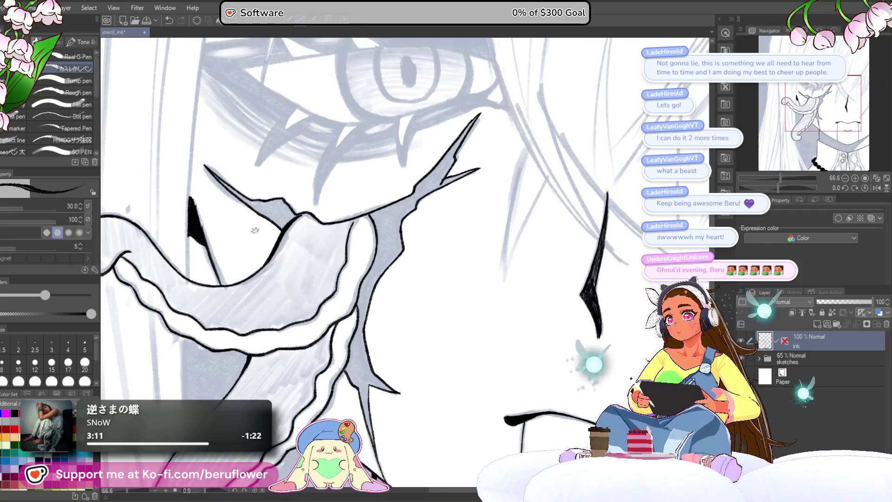
key(g)
Fill the tendril wedge and cheek crack solid black, trim the fill's left edge, return to the pen (P)
click(275, 214)
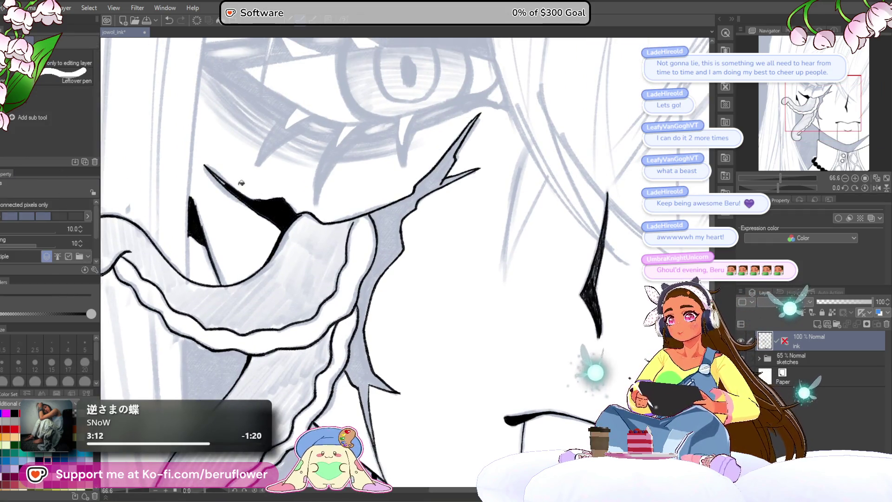
click(378, 263)
scroll(467, 178, up, 1)
scroll(454, 175, up, 1)
scroll(444, 171, down, 1)
scroll(444, 171, down, 1)
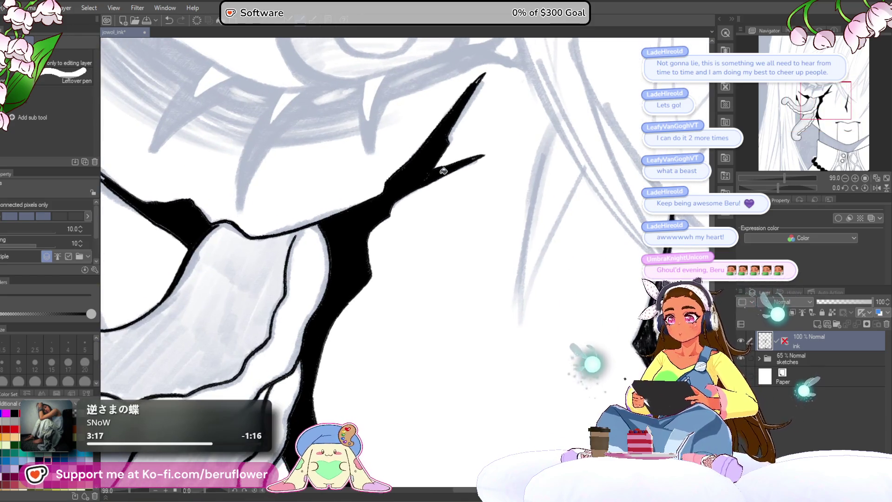
scroll(443, 171, down, 1)
scroll(443, 171, up, 1)
scroll(444, 172, up, 1)
scroll(443, 171, up, 1)
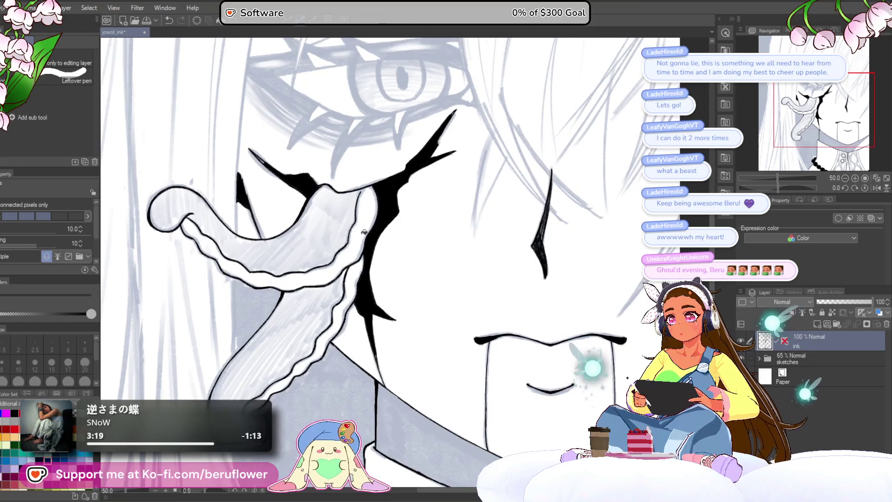
scroll(418, 203, up, 1)
scroll(370, 244, down, 1)
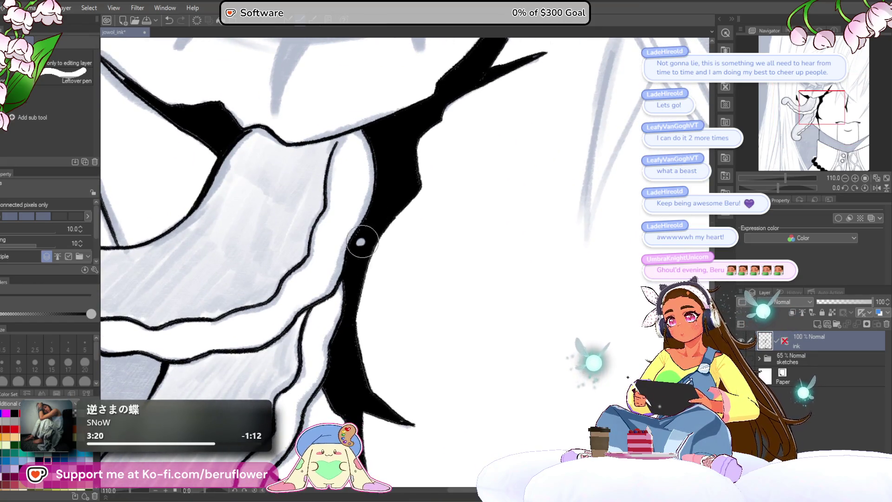
drag(357, 266, 349, 292)
mouse_move(358, 244)
mouse_down()
mouse_move(348, 296)
mouse_move(352, 259)
mouse_up()
scroll(357, 221, down, 2)
scroll(357, 230, up, 2)
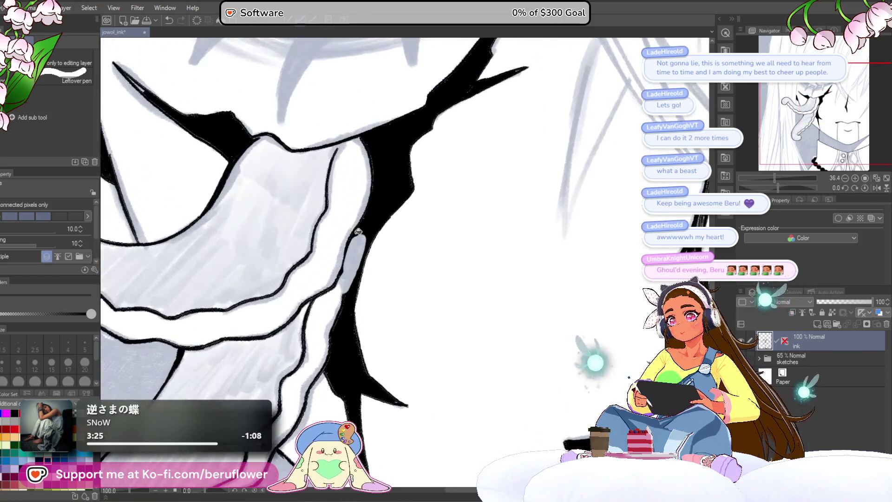
key(p)
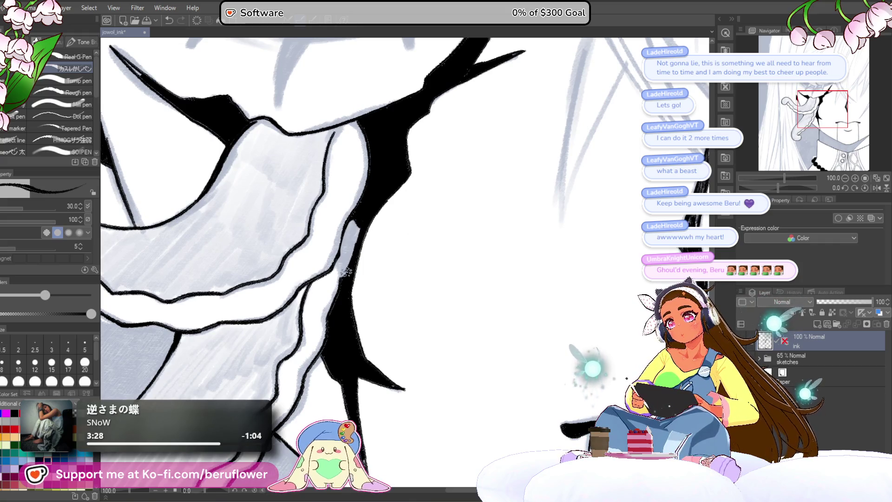
scroll(361, 190, down, 3)
scroll(414, 244, up, 1)
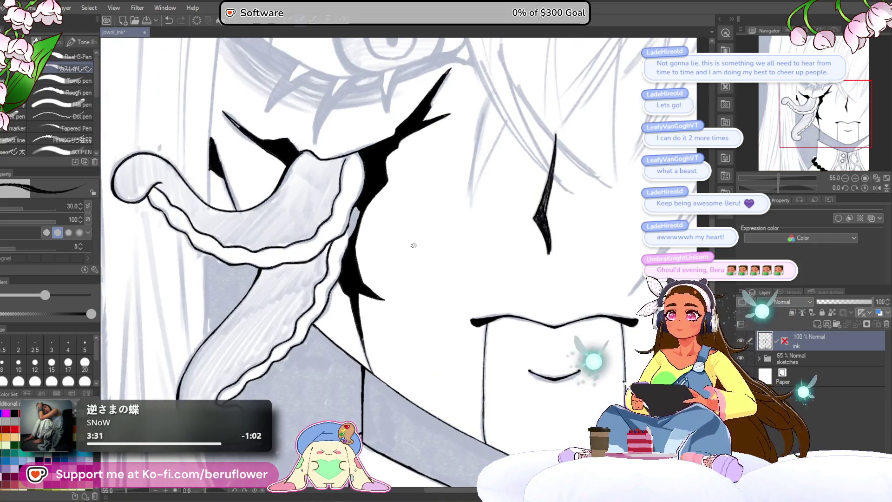
scroll(409, 255, down, 1)
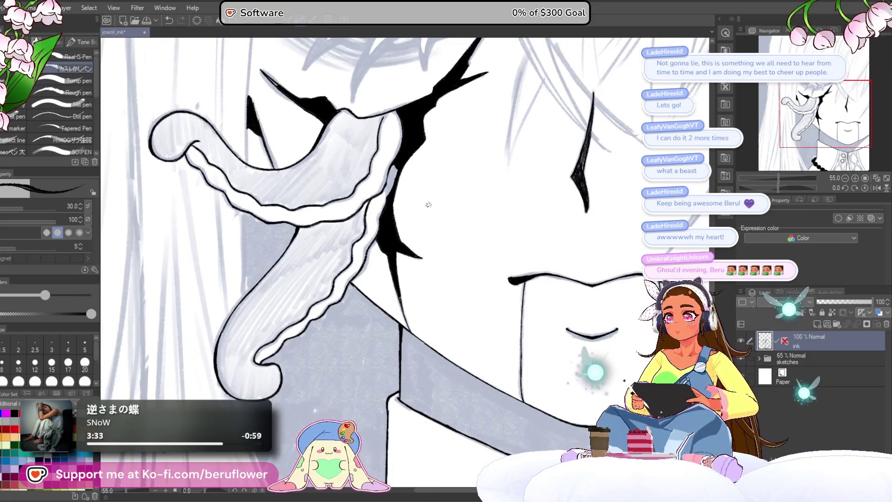
scroll(408, 255, down, 2)
scroll(429, 205, down, 1)
scroll(429, 204, up, 1)
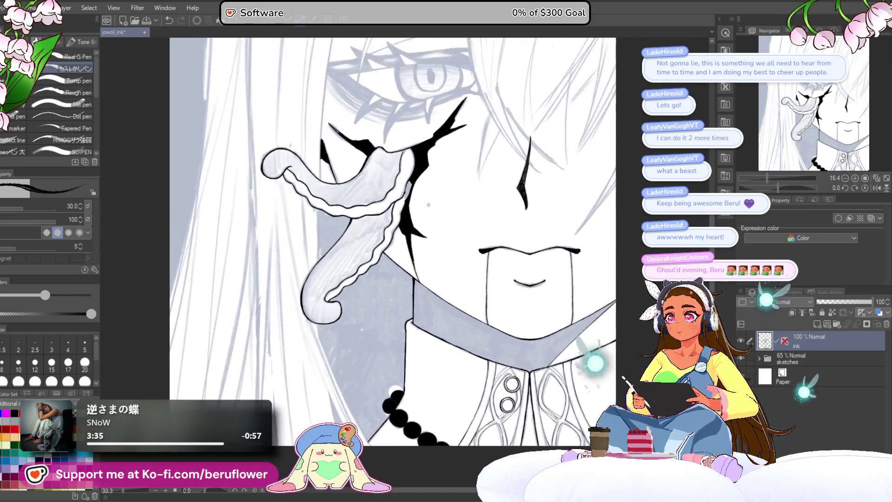
scroll(429, 205, up, 1)
scroll(448, 209, up, 1)
scroll(449, 271, up, 1)
mouse_move(442, 273)
mouse_down()
mouse_move(439, 230)
mouse_move(426, 218)
mouse_up()
drag(431, 278, 420, 224)
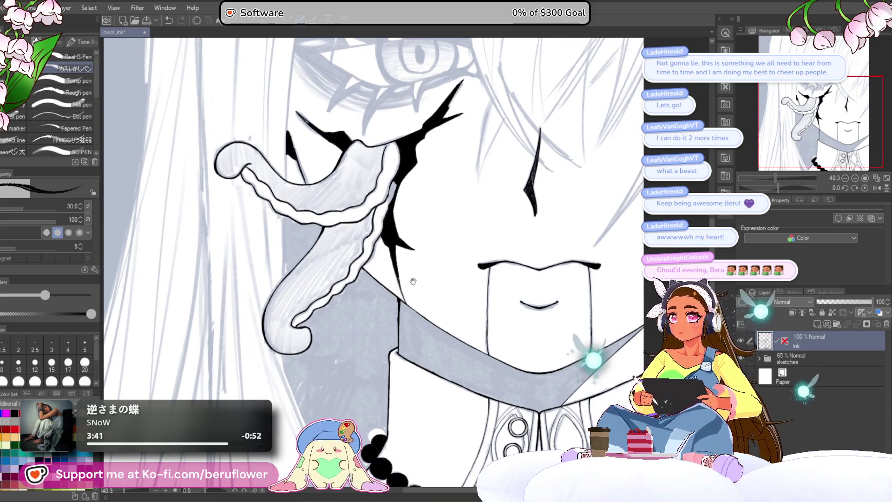
scroll(570, 183, down, 1)
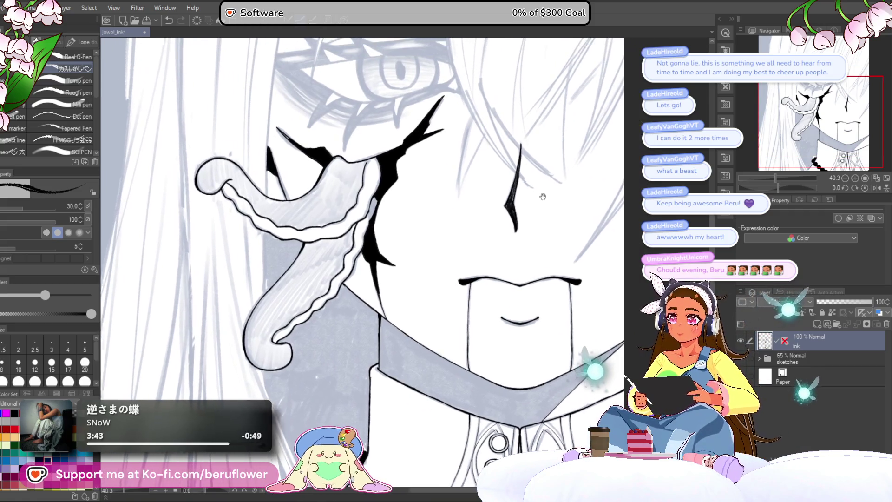
scroll(570, 183, down, 1)
scroll(571, 182, down, 1)
scroll(571, 183, down, 2)
scroll(341, 296, up, 1)
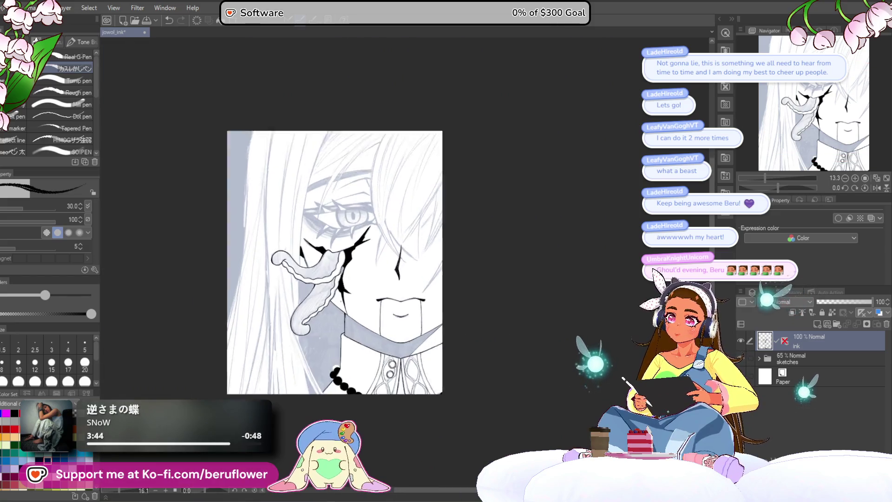
scroll(340, 296, up, 2)
scroll(341, 297, down, 1)
scroll(340, 301, up, 1)
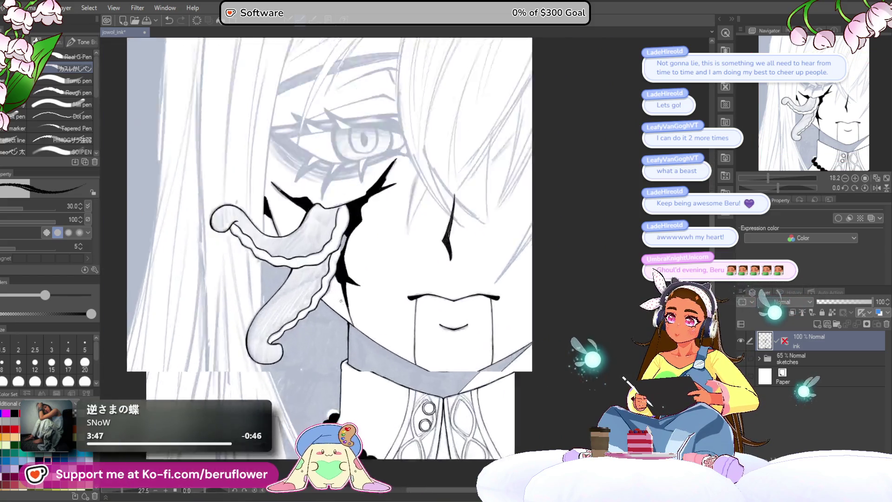
scroll(341, 301, up, 1)
scroll(268, 239, up, 1)
scroll(268, 239, up, 1)
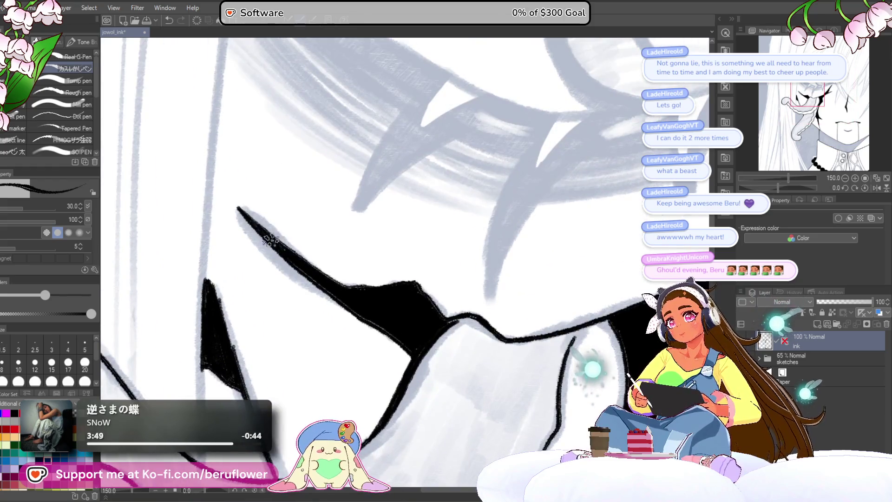
scroll(393, 175, down, 1)
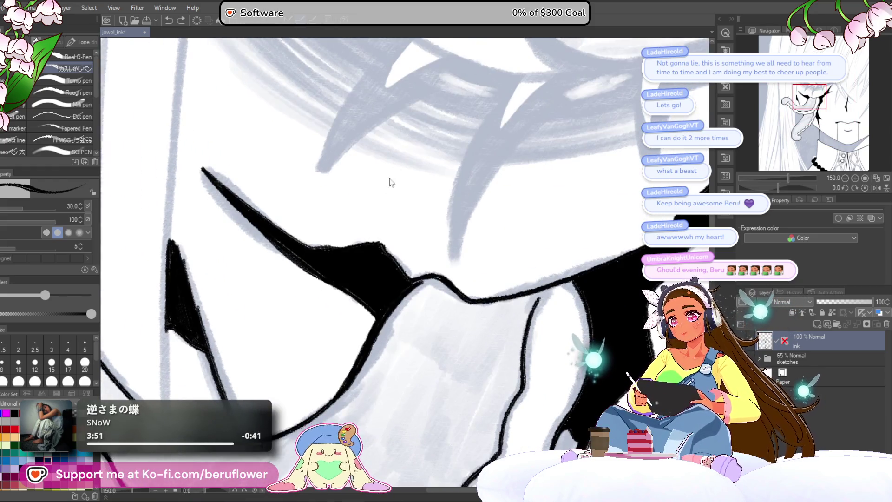
scroll(357, 294, down, 1)
scroll(376, 265, down, 1)
scroll(404, 236, down, 3)
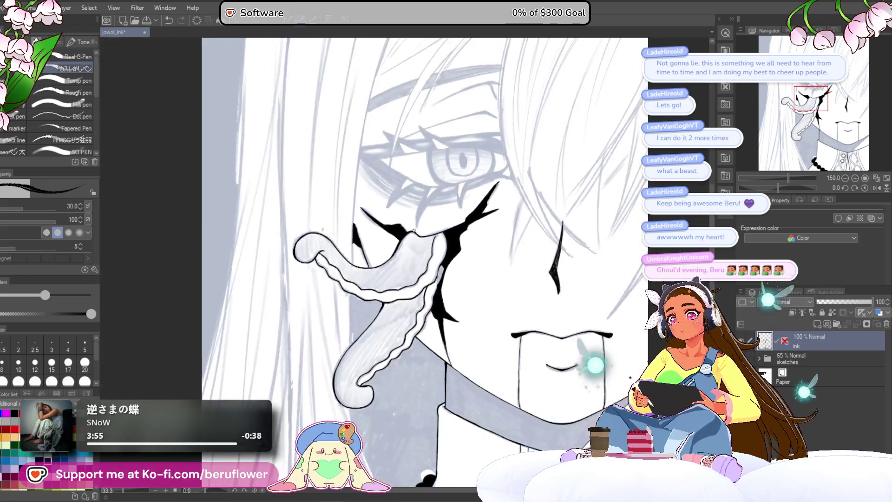
scroll(405, 235, up, 1)
mouse_move(404, 251)
mouse_down()
mouse_move(400, 285)
mouse_move(297, 415)
mouse_up()
drag(503, 288, 502, 196)
mouse_move(777, 186)
mouse_down()
mouse_move(765, 189)
mouse_move(789, 188)
mouse_move(795, 178)
mouse_up()
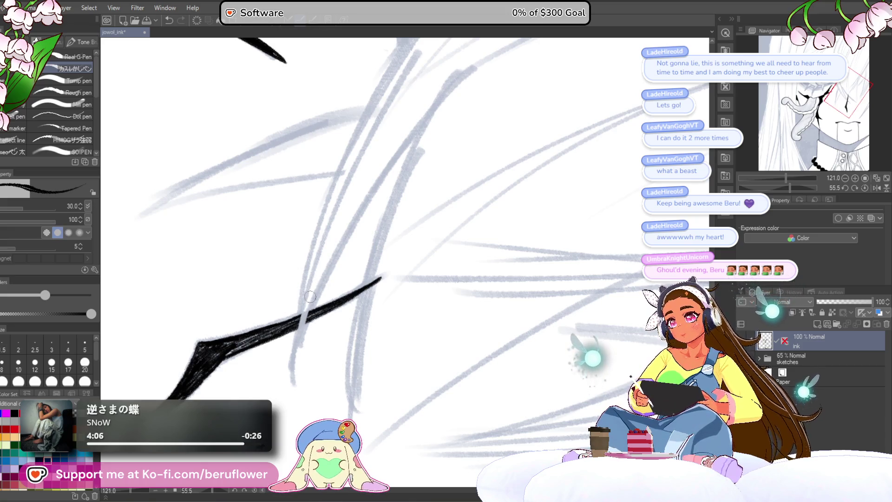
Ink the first long hair strand past the cheek, undoing and redrawing it until shorter and cleaner
drag(388, 286, 377, 273)
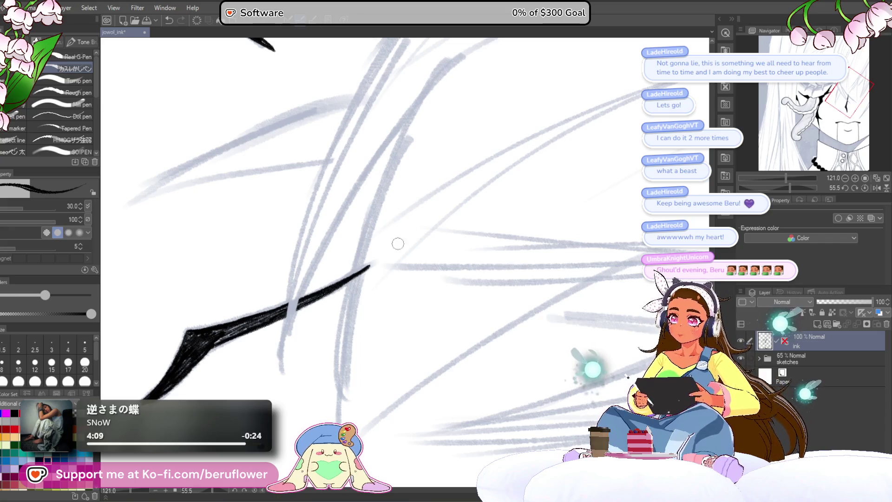
scroll(358, 271, up, 2)
scroll(359, 272, down, 2)
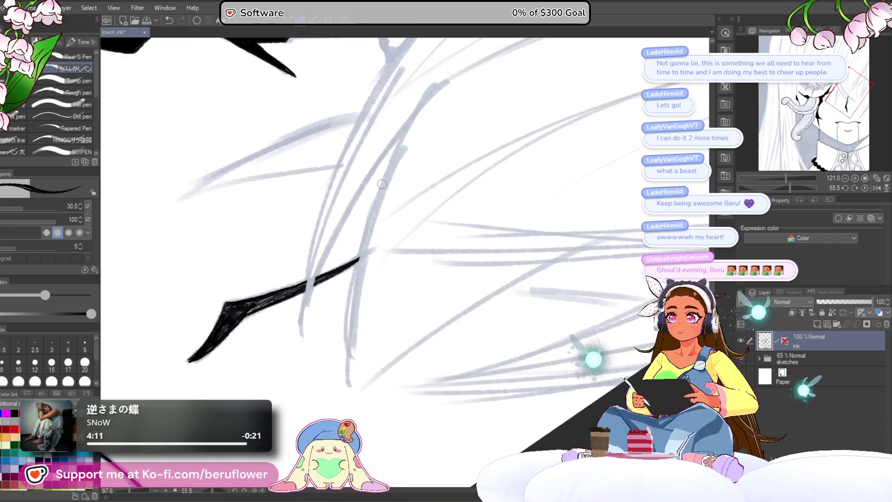
scroll(623, 163, down, 2)
drag(792, 184, 793, 185)
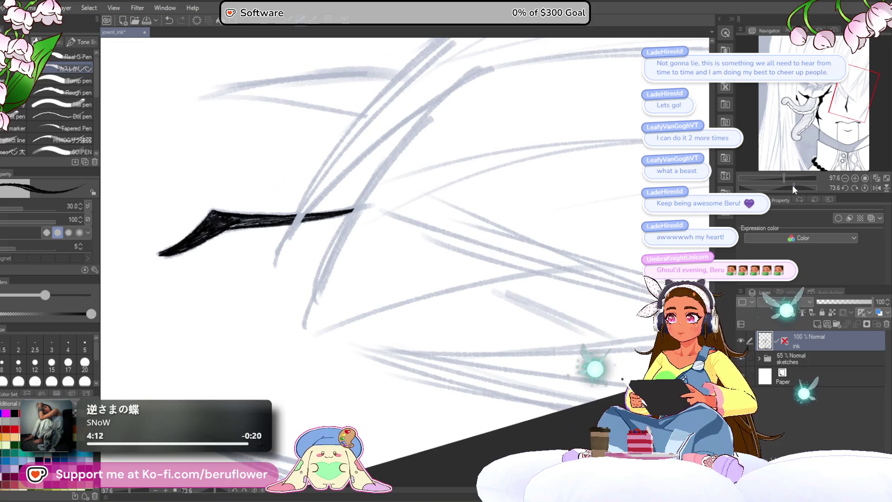
mouse_move(444, 116)
mouse_down()
mouse_move(435, 157)
mouse_move(282, 370)
mouse_up()
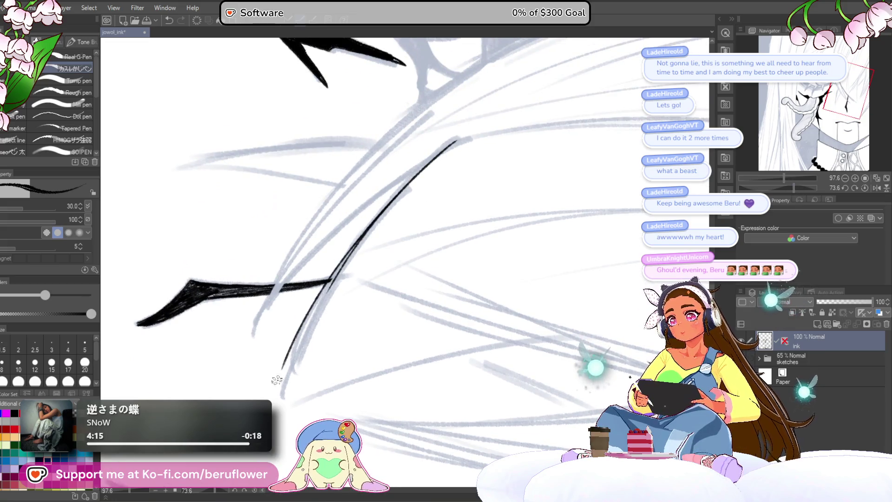
key(ctrl+z)
drag(428, 161, 295, 380)
key(ctrl+z)
drag(453, 139, 291, 357)
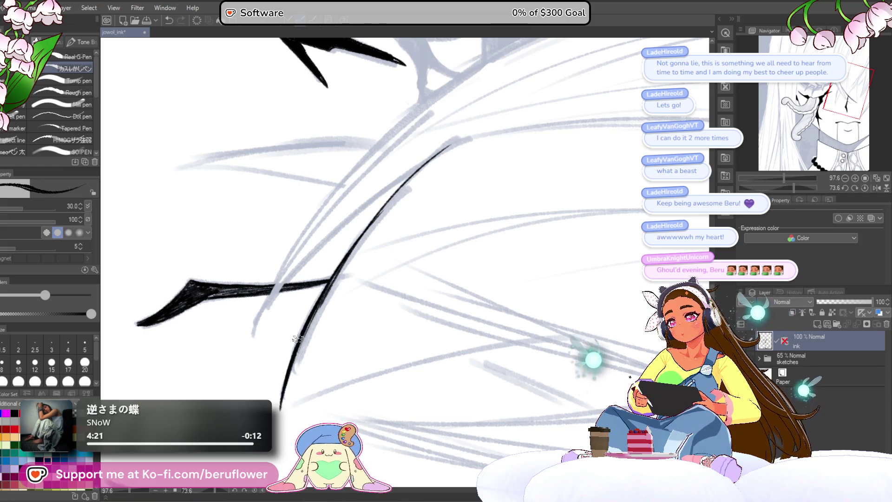
Redraw the long hair curve, add a new strand near the eye and extend the curve downward
drag(558, 242, 559, 246)
mouse_move(797, 190)
mouse_down()
mouse_move(778, 184)
mouse_move(791, 183)
mouse_up()
key(ctrl+z)
drag(253, 405, 427, 148)
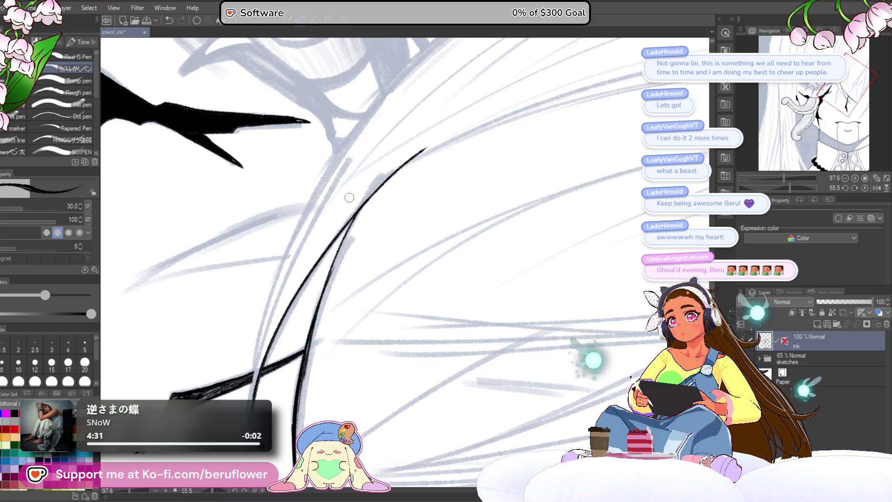
drag(404, 200, 355, 266)
mouse_move(520, 98)
mouse_down()
mouse_move(306, 254)
mouse_move(369, 166)
mouse_up()
mouse_move(329, 197)
mouse_down()
mouse_move(252, 322)
mouse_move(292, 225)
mouse_up()
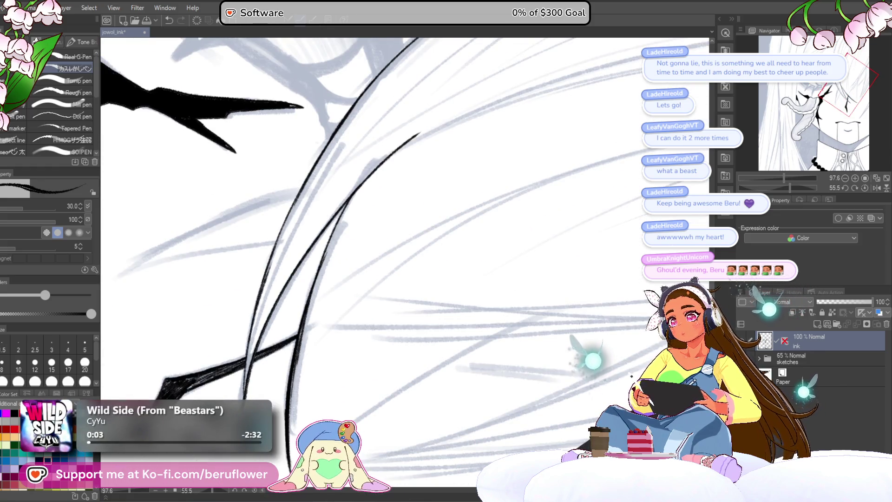
drag(300, 299, 349, 230)
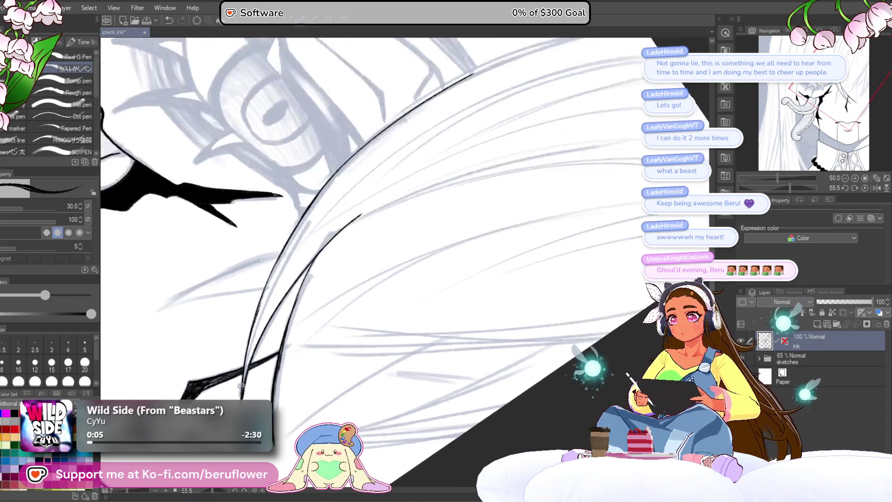
scroll(485, 209, down, 1)
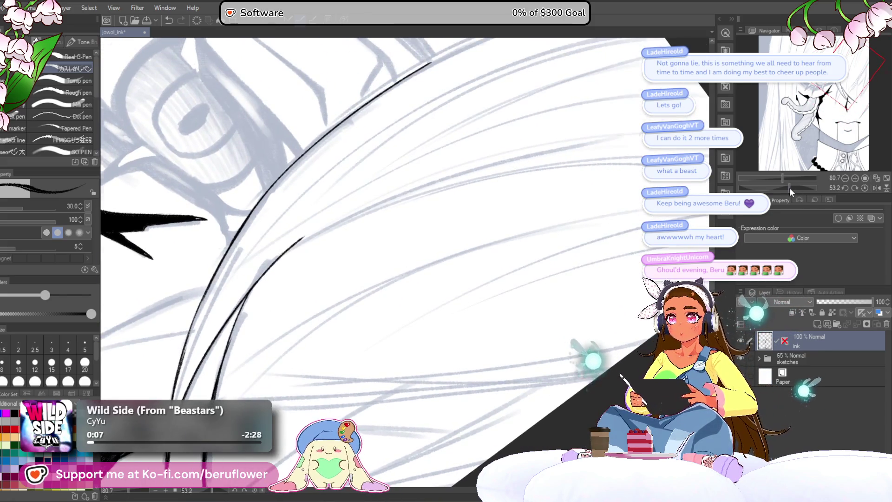
Ink strands beside the existing hair line over the eye, undoing and redrawing to get shorter curves
drag(791, 188, 782, 187)
drag(452, 246, 322, 299)
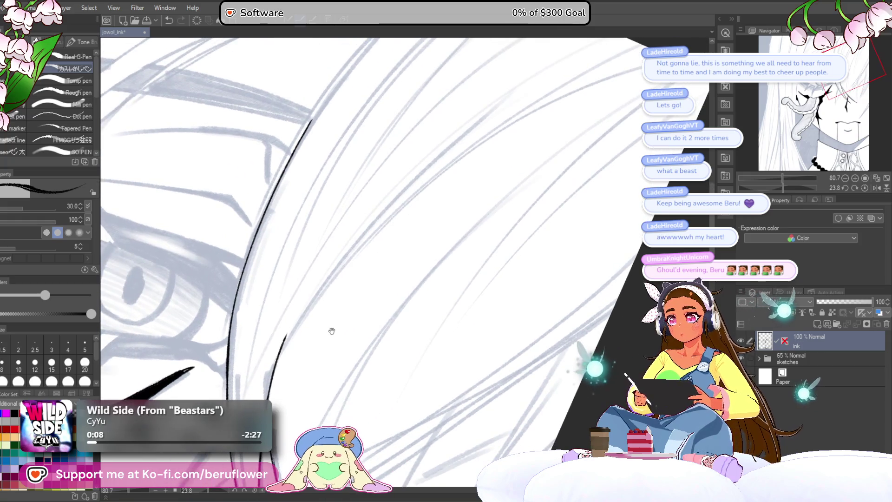
drag(341, 361, 295, 275)
drag(414, 190, 273, 346)
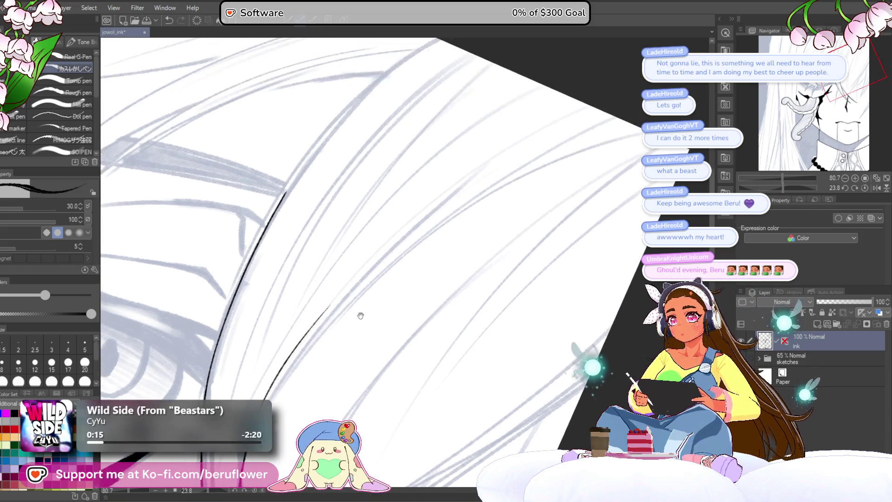
drag(473, 121, 457, 81)
drag(410, 108, 235, 335)
key(ctrl+z)
drag(432, 94, 240, 313)
key(ctrl+z)
drag(433, 94, 281, 232)
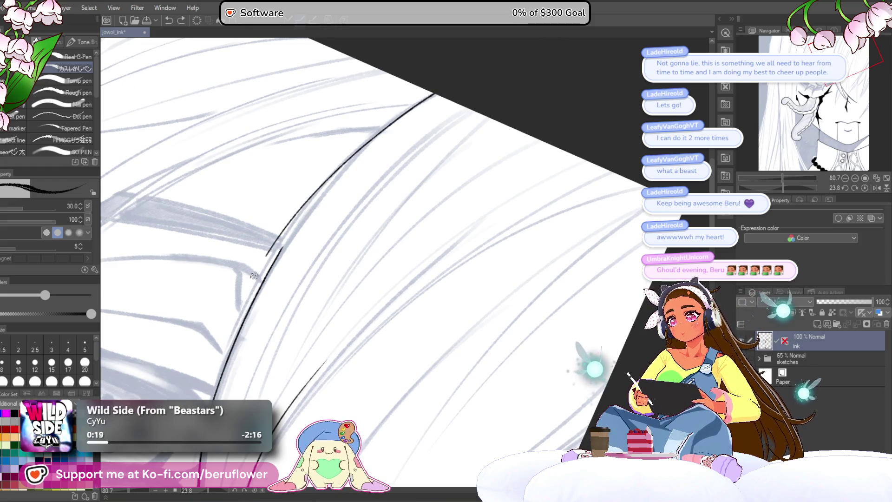
drag(377, 147, 225, 334)
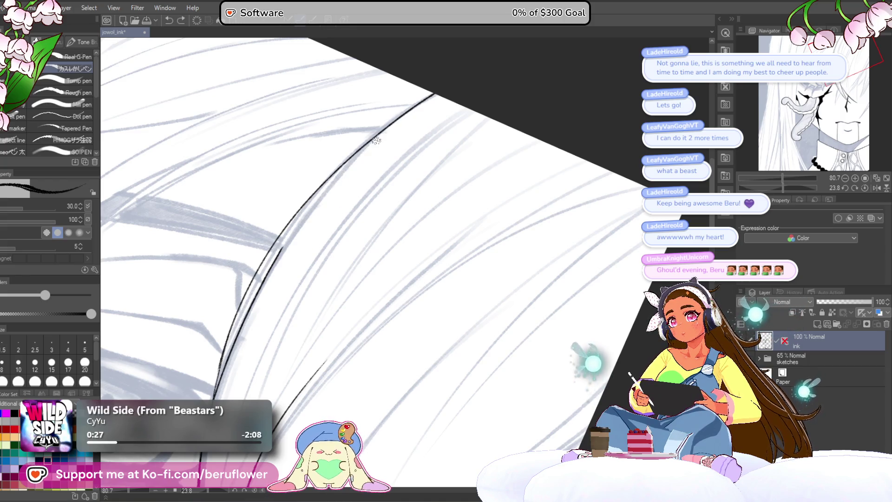
drag(372, 144, 287, 245)
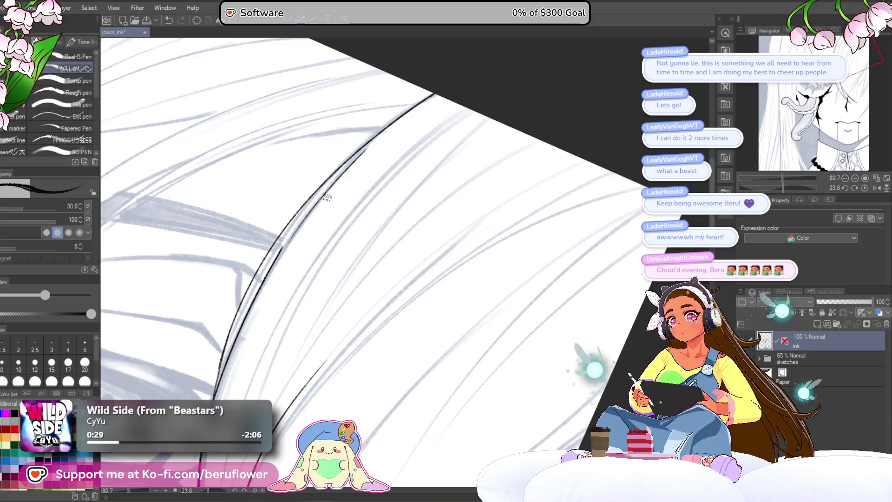
scroll(319, 207, down, 4)
scroll(427, 131, up, 2)
Ink two parallel dark curves along the hair lock and check them against the whole page
drag(388, 141, 272, 377)
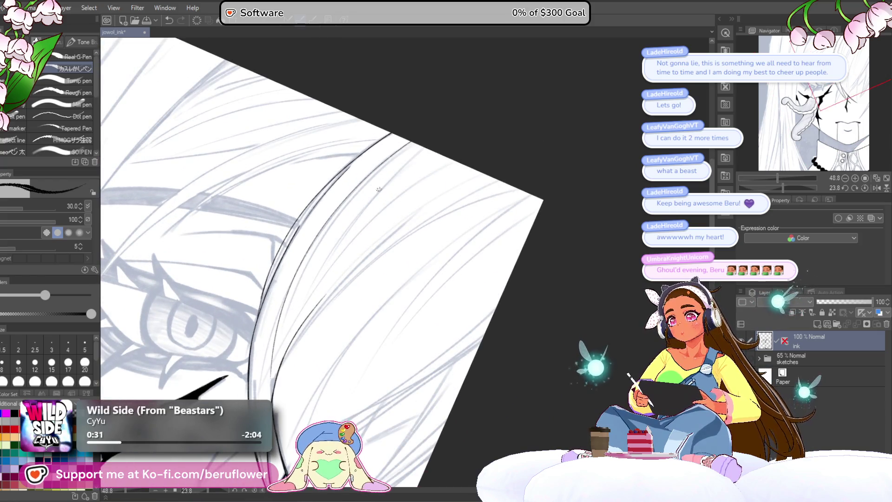
drag(412, 143, 283, 349)
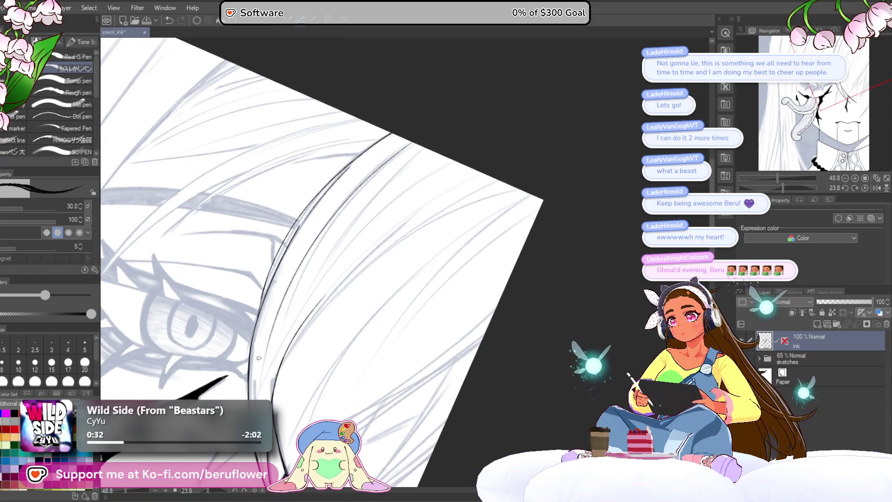
drag(432, 141, 491, 238)
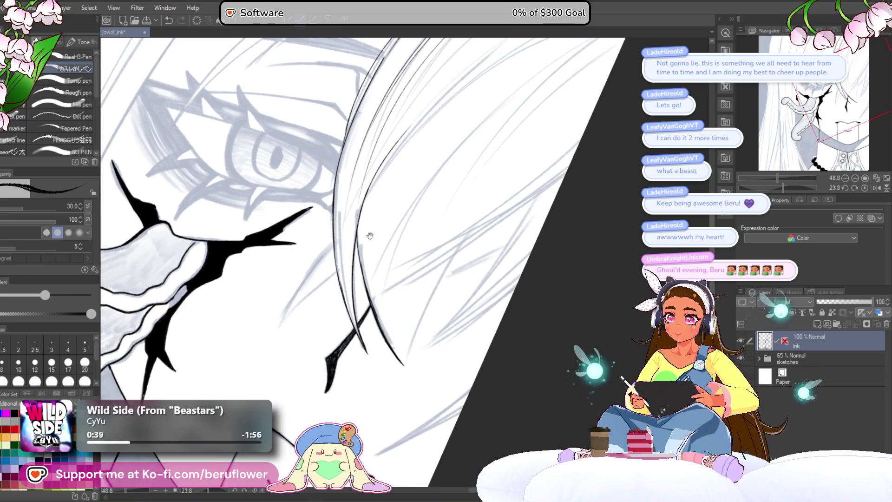
mouse_move(491, 239)
mouse_down()
mouse_move(369, 207)
mouse_move(264, 400)
mouse_move(385, 255)
mouse_up()
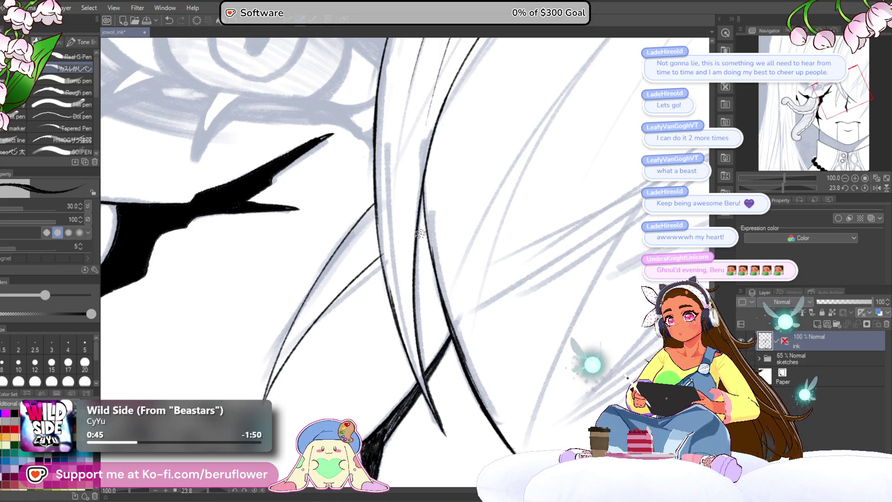
key(ctrl+0)
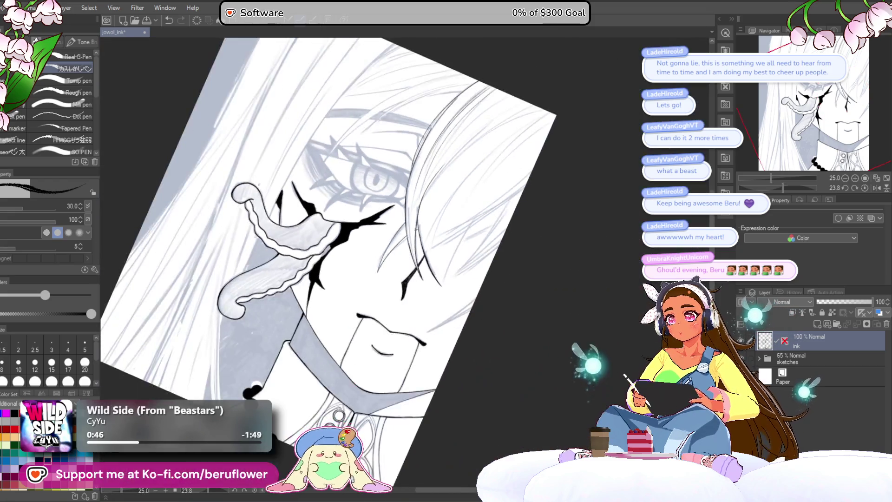
scroll(419, 226, up, 3)
drag(419, 227, 434, 224)
scroll(433, 224, up, 2)
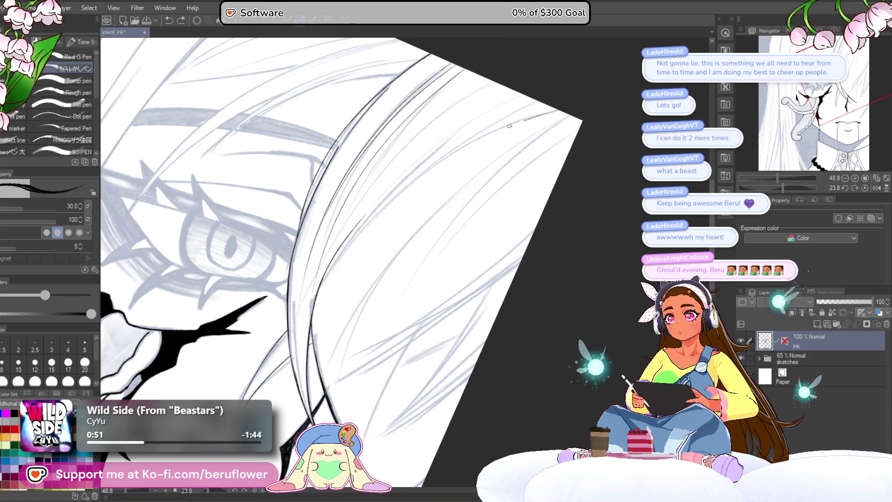
Ink two strands in the upper-right hair, then review the area and rotate the canvas the other way
drag(479, 135, 348, 249)
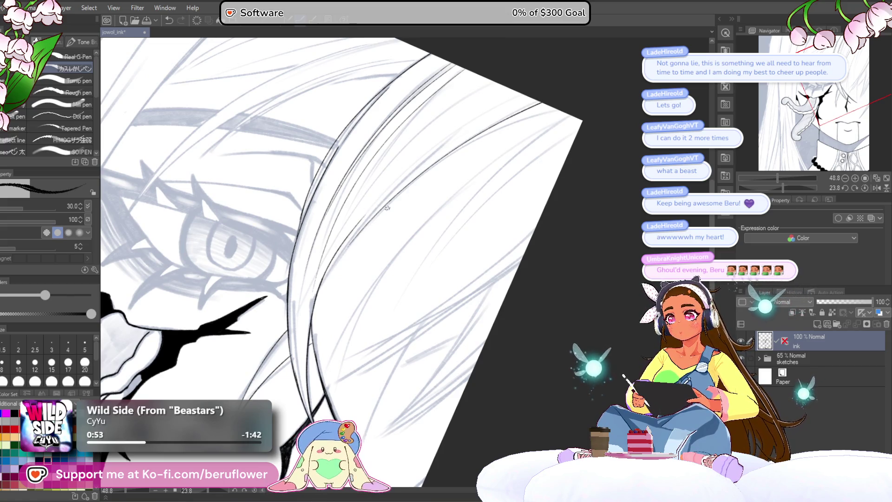
drag(516, 91, 328, 251)
drag(499, 188, 350, 230)
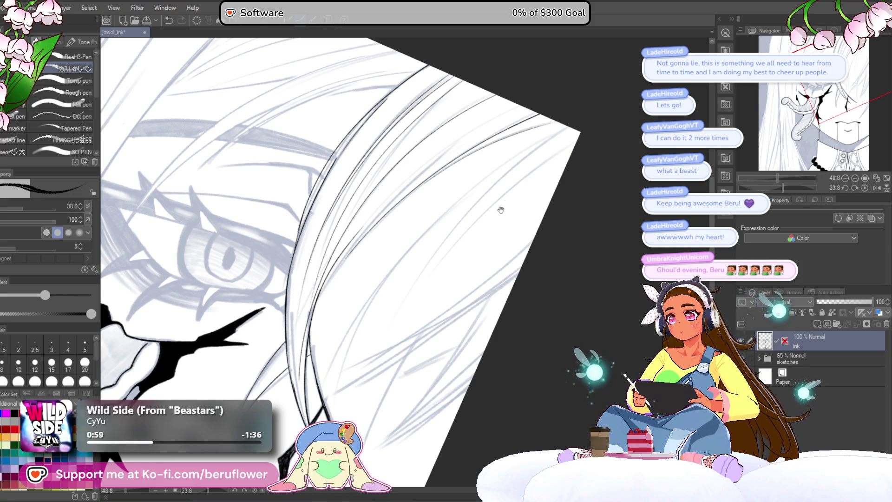
drag(508, 201, 454, 158)
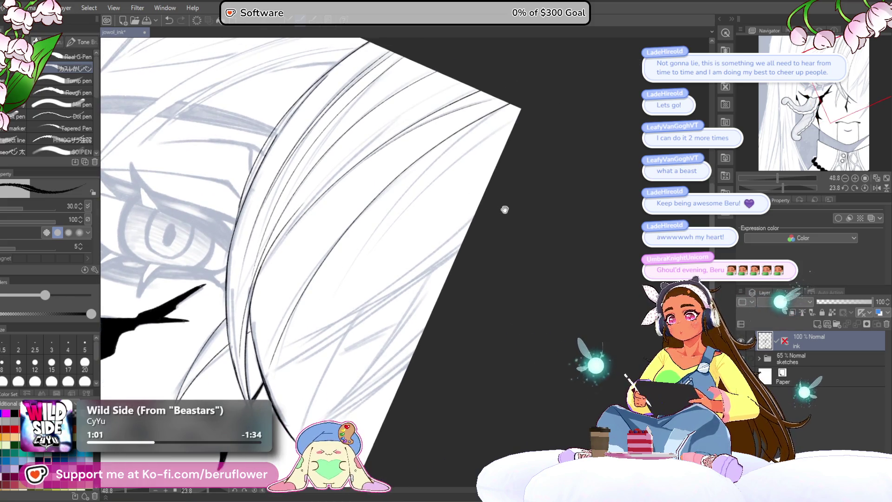
drag(505, 209, 531, 91)
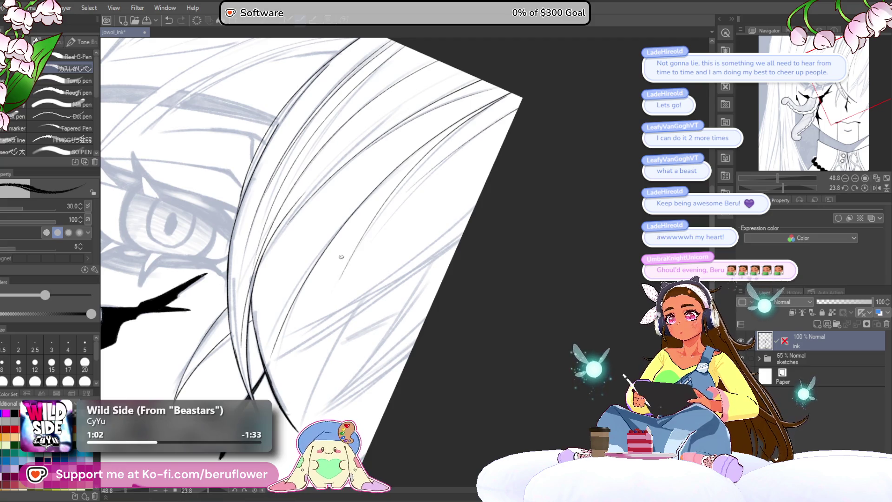
mouse_move(458, 274)
mouse_down()
mouse_move(572, 156)
mouse_move(482, 242)
mouse_up()
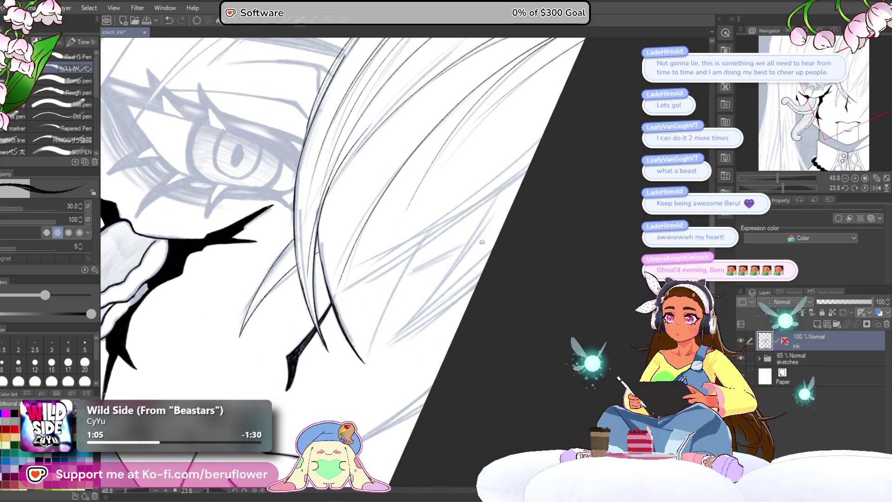
key(ctrl+minus)
key(ctrl+plus)
mouse_move(785, 184)
mouse_down()
mouse_move(773, 178)
mouse_move(788, 172)
mouse_move(739, 182)
mouse_up()
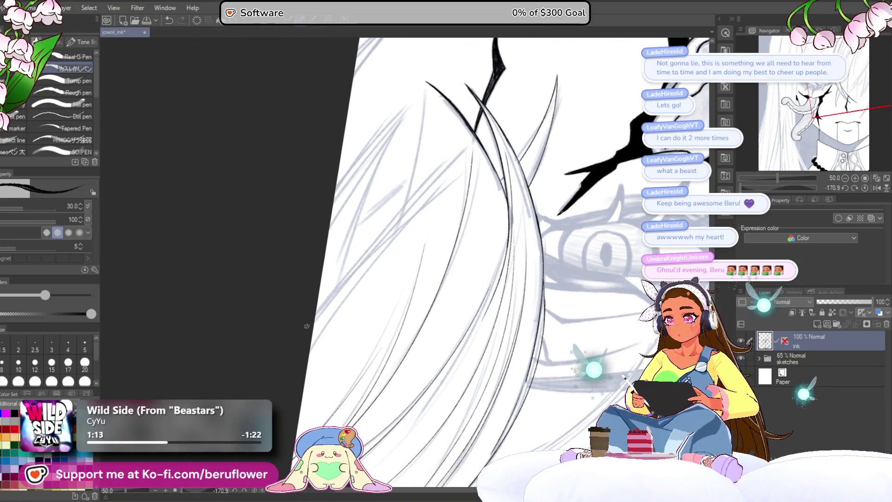
Ink two long strands down the hair and erase the misplaced dark stroke
drag(317, 314, 472, 160)
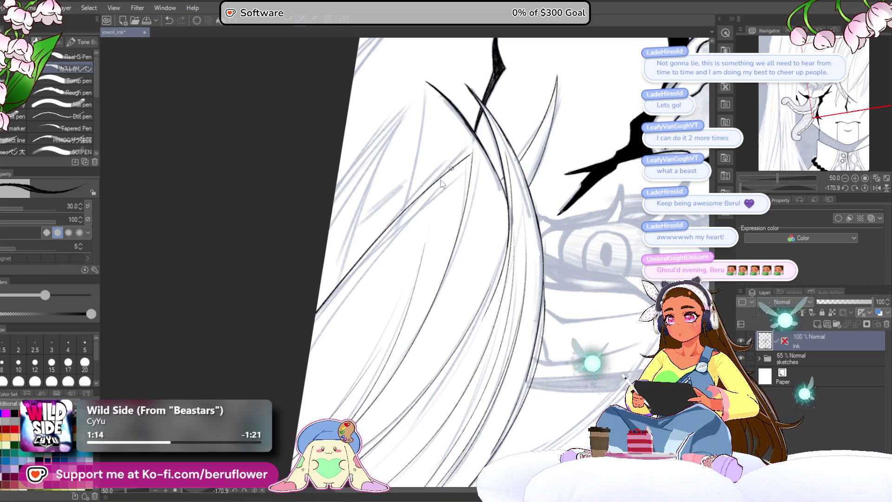
scroll(481, 124, up, 1)
scroll(419, 188, up, 1)
scroll(313, 293, up, 2)
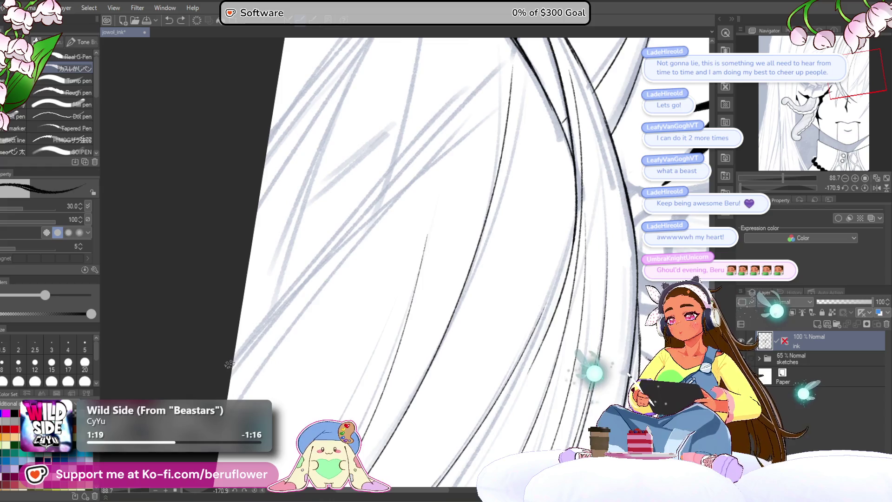
scroll(232, 363, down, 2)
drag(230, 355, 410, 151)
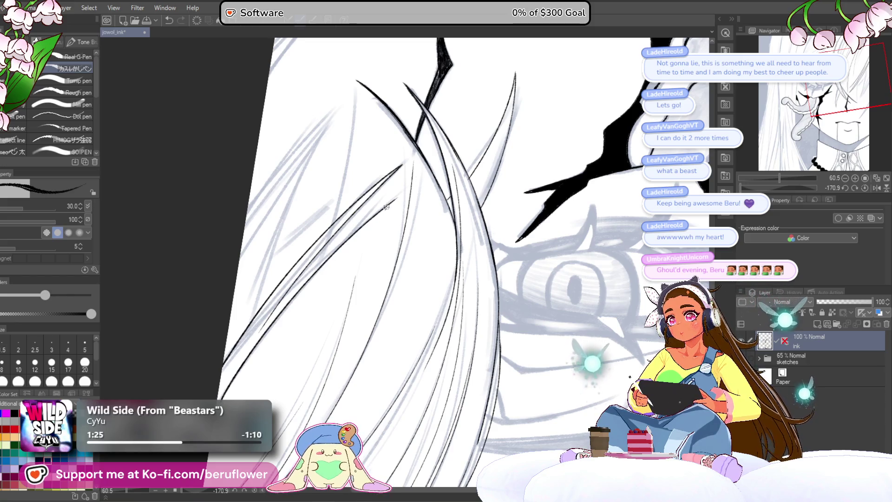
drag(446, 279, 474, 234)
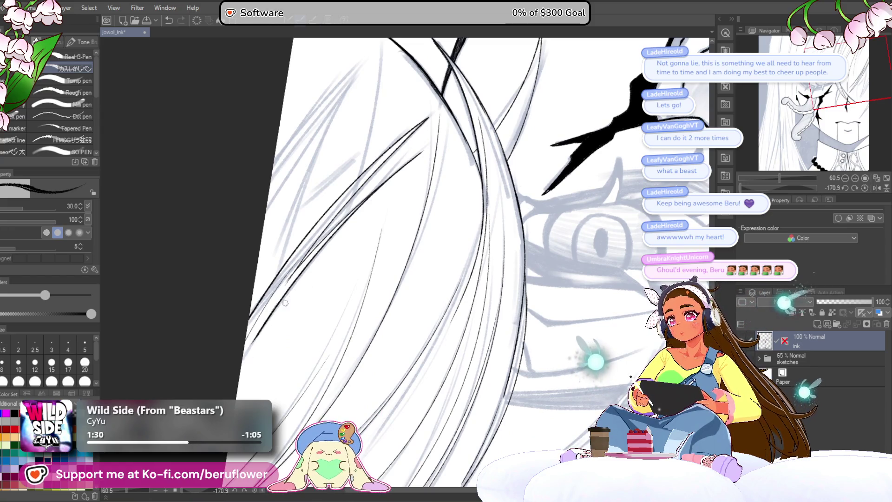
key(ctrl+minus)
key(ctrl+plus)
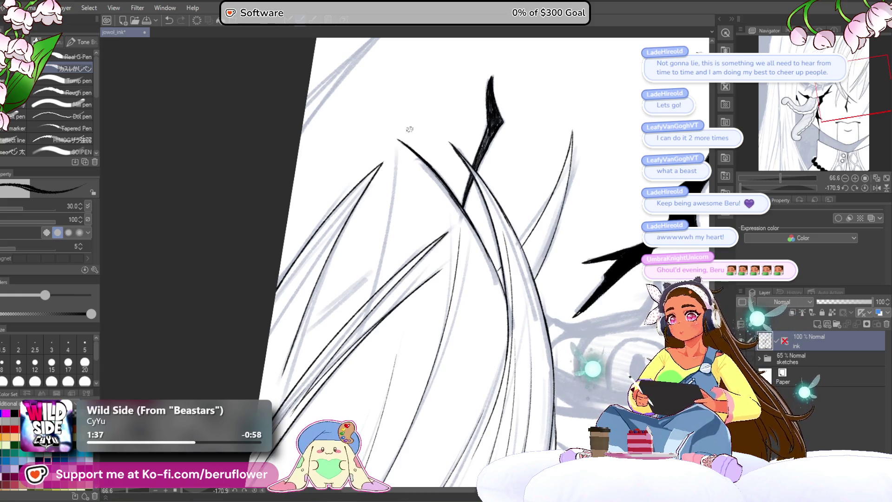
drag(408, 131, 296, 264)
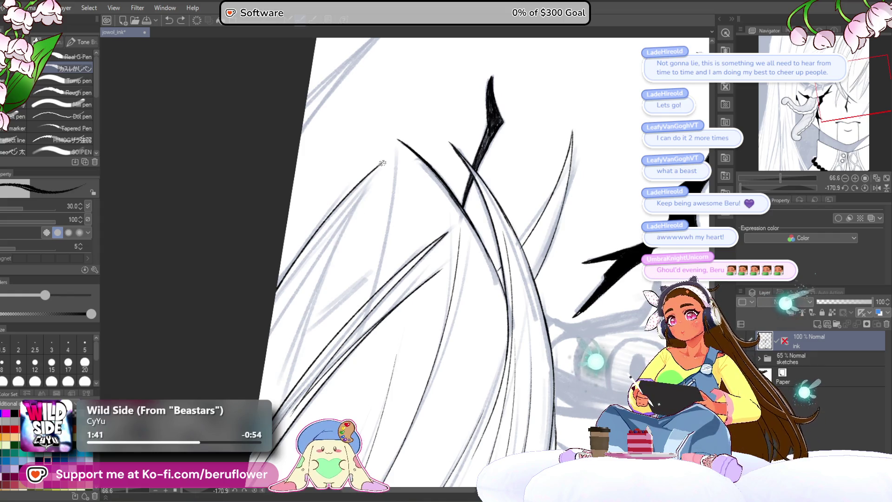
scroll(579, 166, down, 1)
Ink two more long strands along the sketch, redoing one, then reset the canvas rotation upright
drag(782, 182, 747, 189)
drag(239, 320, 439, 145)
key(ctrl+z)
drag(242, 318, 452, 135)
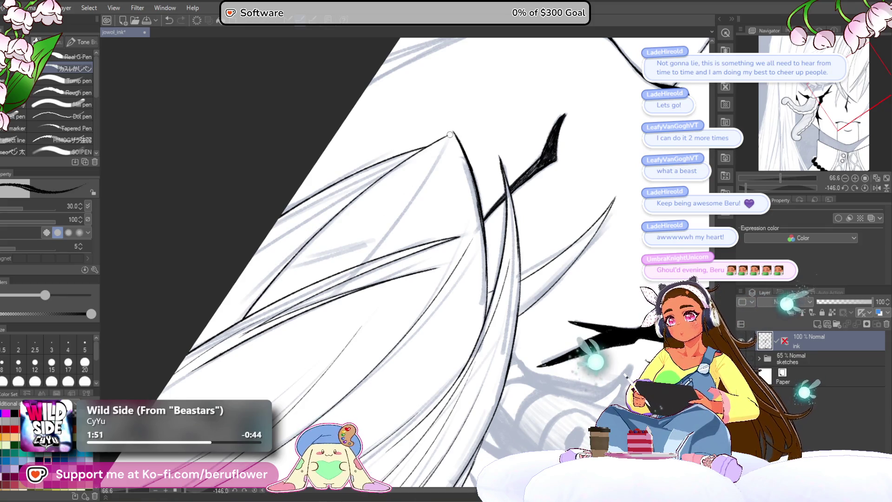
mouse_move(454, 168)
mouse_down()
mouse_move(452, 231)
mouse_move(421, 176)
mouse_up()
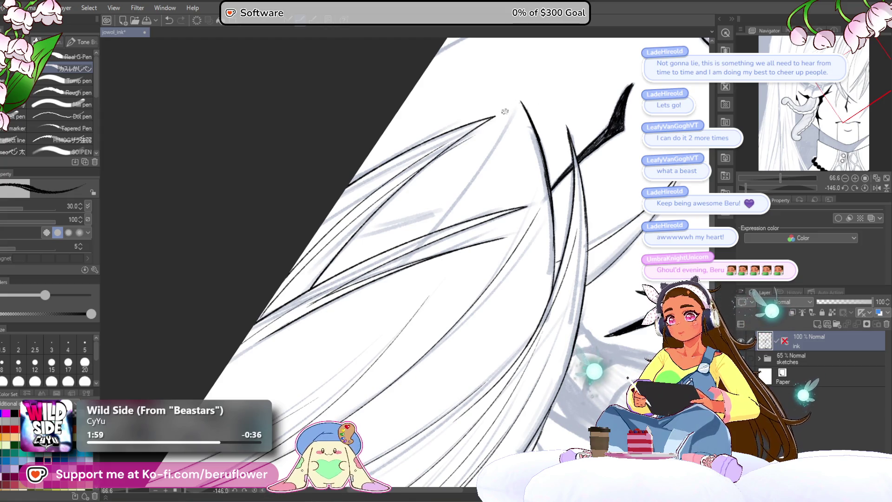
drag(265, 310, 487, 134)
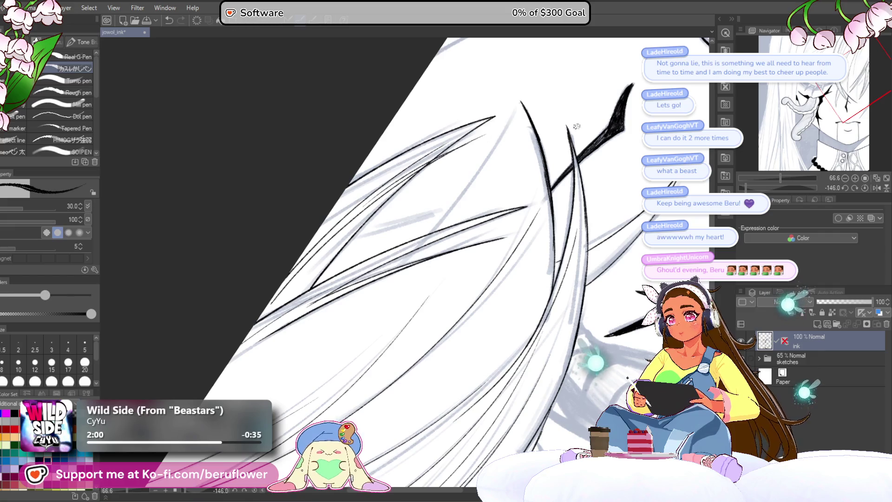
click(855, 189)
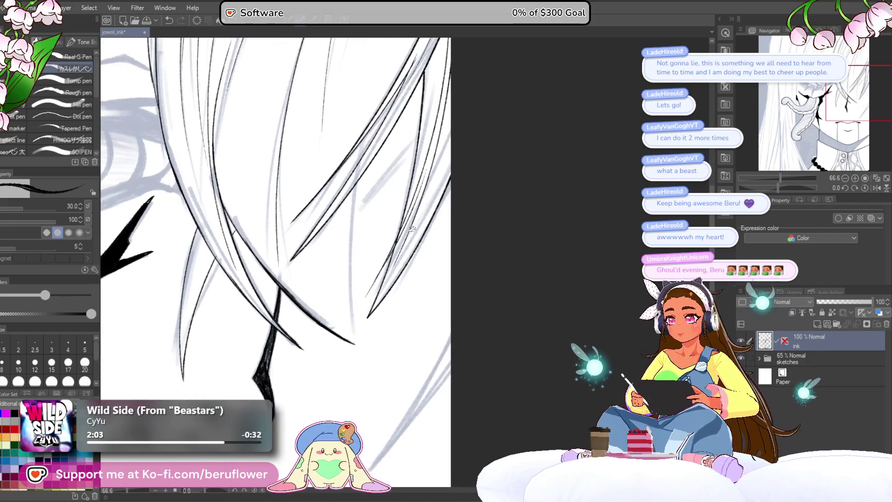
scroll(412, 228, up, 5)
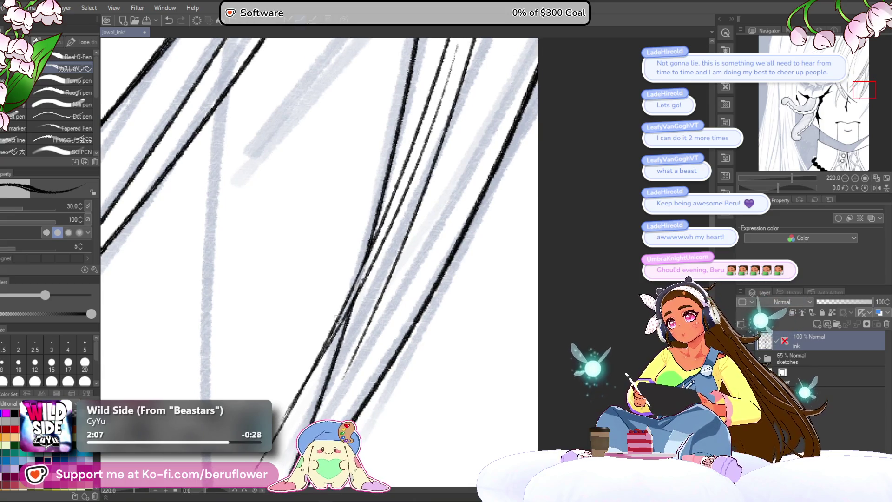
scroll(317, 350, down, 3)
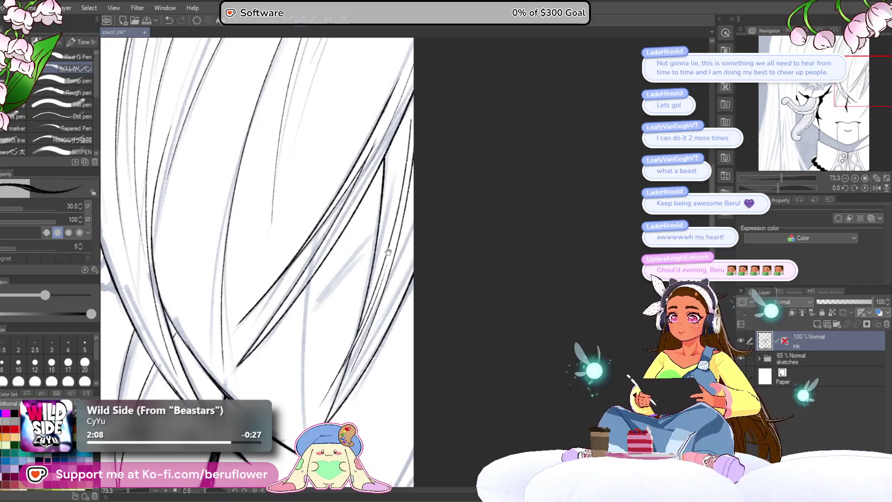
scroll(290, 266, up, 2)
scroll(290, 265, down, 2)
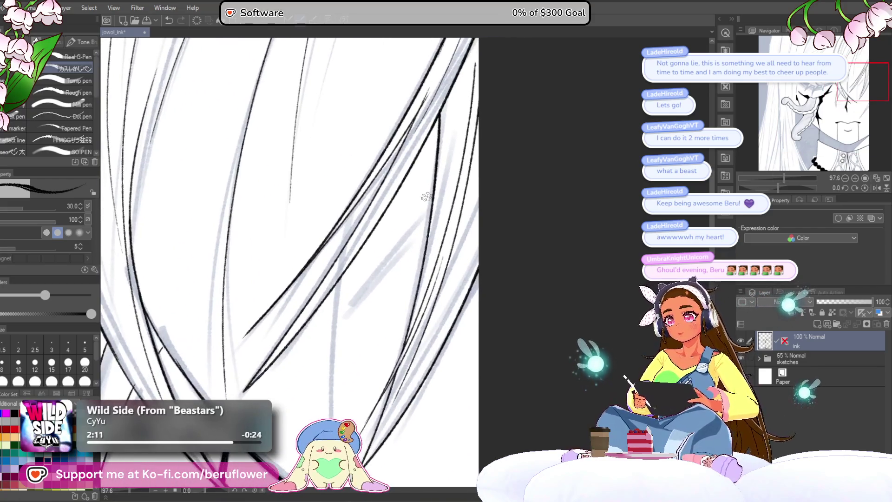
scroll(290, 265, up, 2)
scroll(427, 198, up, 3)
Ink a hair strand along the grey sketch line, undoing the first attempt, and re-tilt the canvas
drag(453, 175, 302, 361)
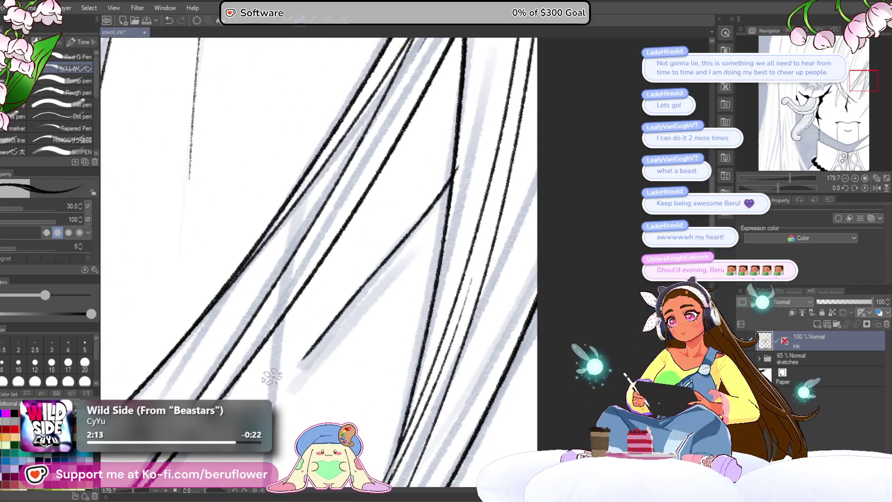
key(ctrl+z)
drag(450, 192, 438, 223)
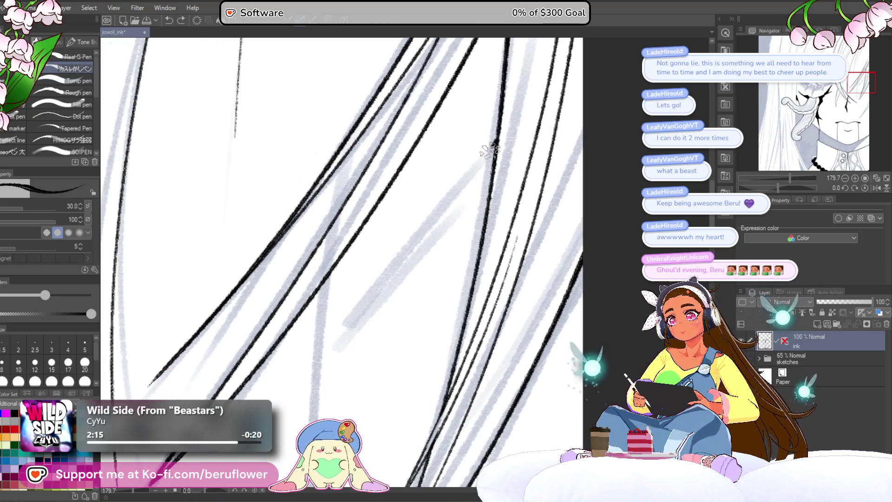
drag(495, 142, 338, 333)
scroll(481, 189, down, 2)
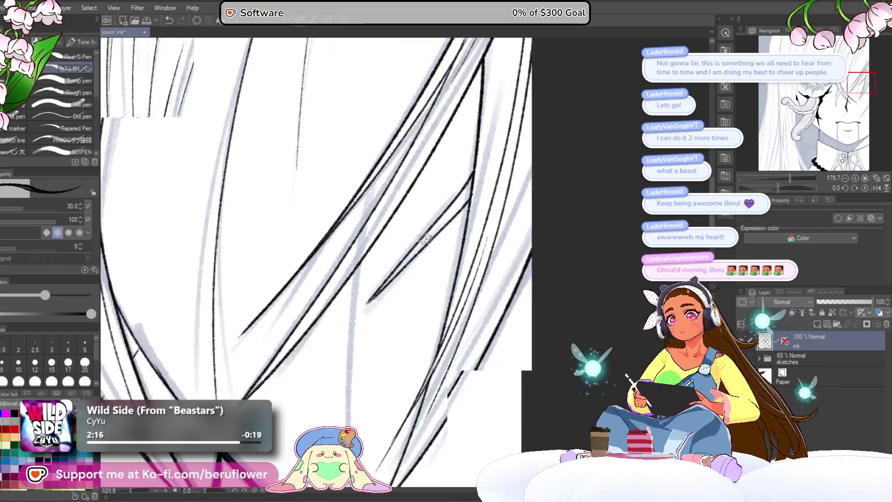
scroll(425, 238, down, 2)
scroll(536, 246, up, 1)
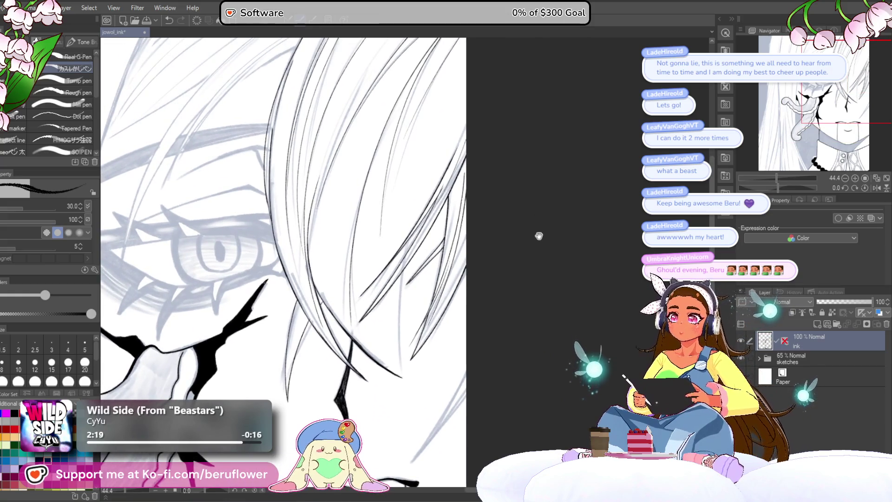
drag(538, 237, 510, 174)
click(780, 187)
mouse_move(780, 183)
mouse_down()
mouse_move(772, 181)
mouse_move(786, 180)
mouse_up()
scroll(453, 152, up, 4)
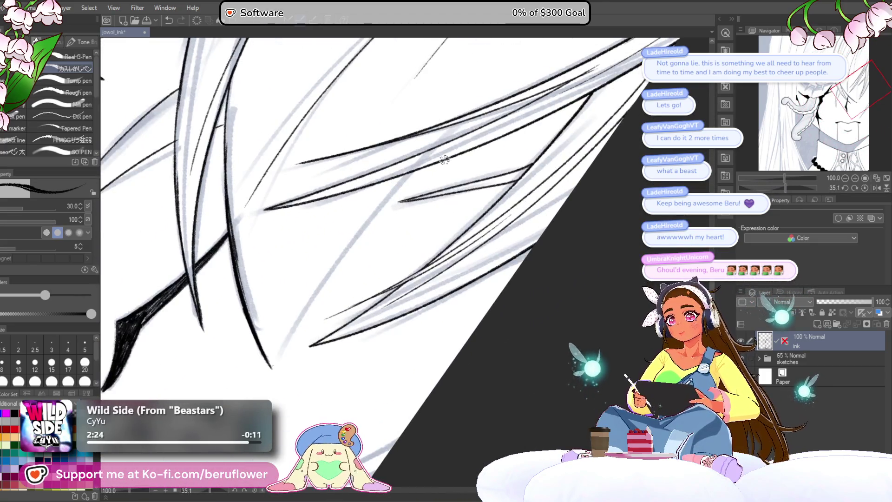
Ink a long strand running down-left, then shrink the brush size to 15
drag(425, 166, 270, 370)
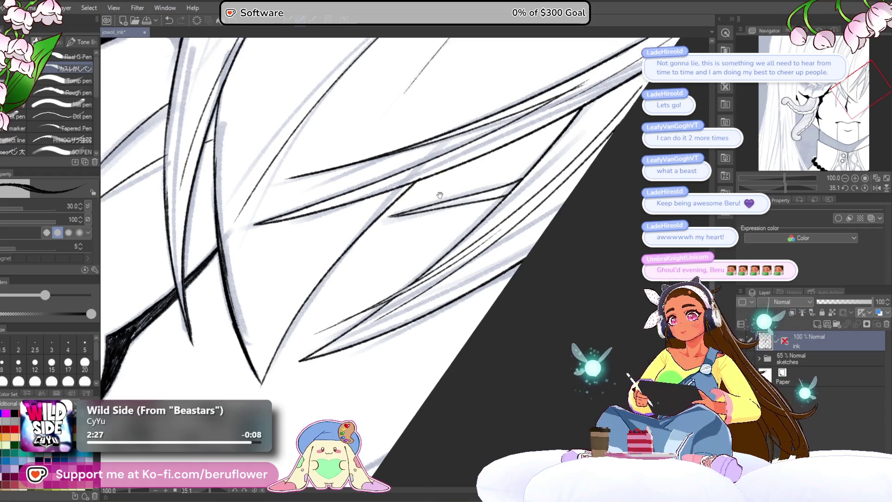
drag(323, 270, 398, 233)
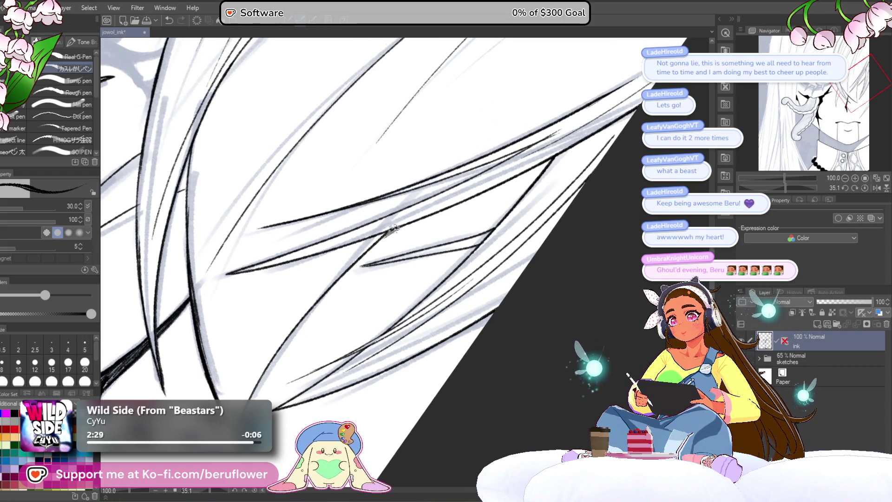
scroll(268, 352, down, 3)
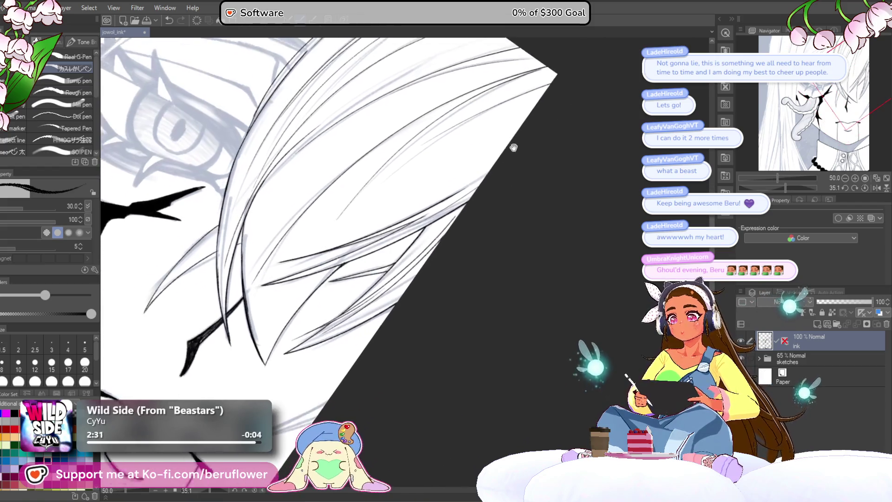
drag(488, 160, 538, 133)
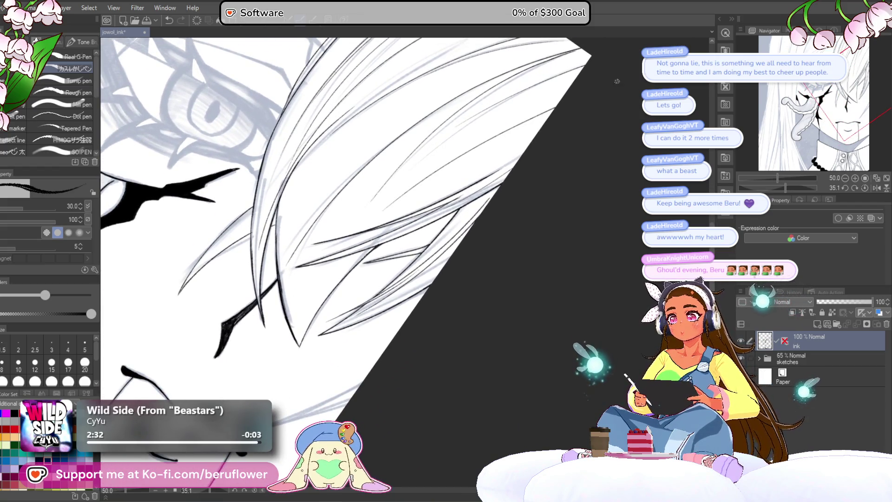
key(bracketleft)
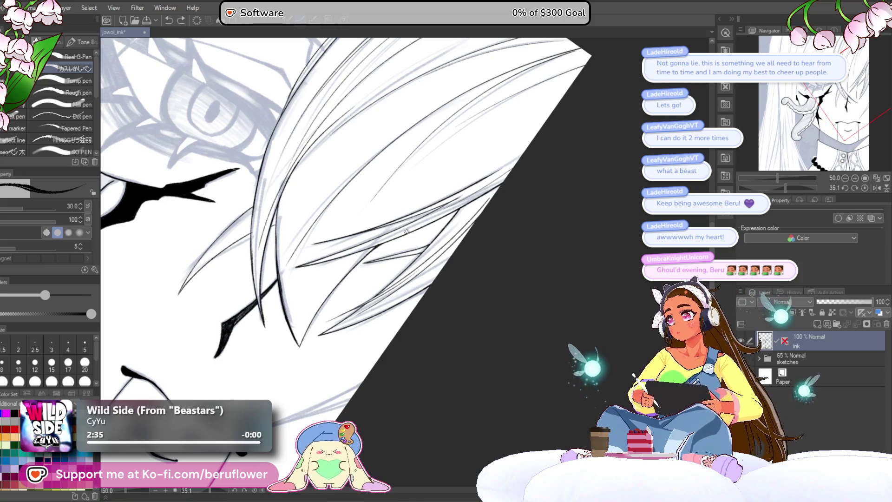
key(bracketleft)
key(bracketleft)
key(bracketleft)
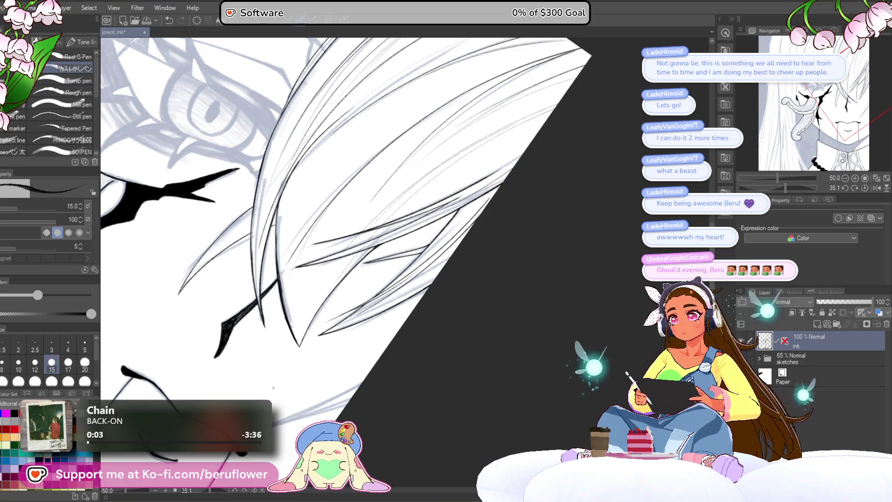
scroll(362, 233, up, 3)
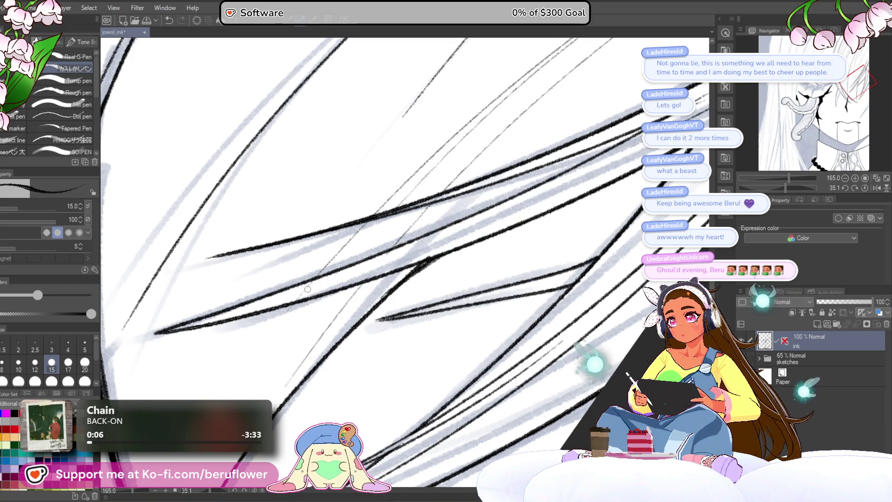
scroll(301, 292, down, 5)
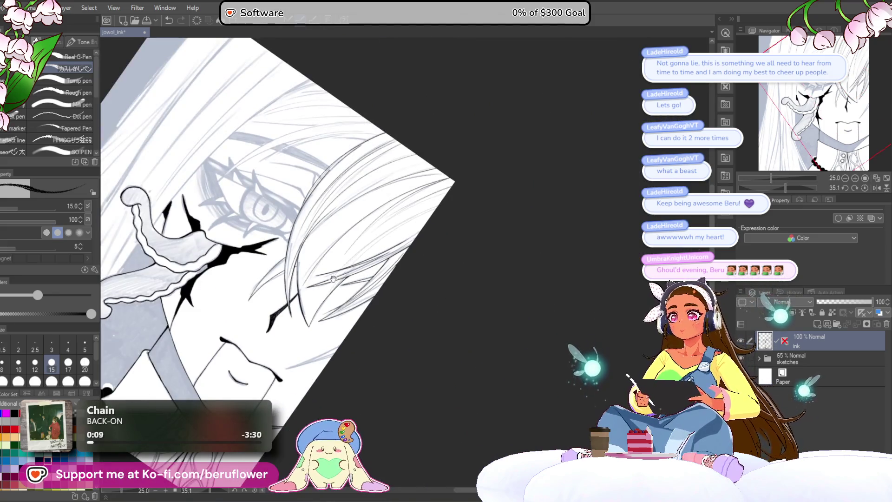
scroll(301, 293, up, 1)
Reset rotation and toggle the sketches layer off and on to check the ink so far
key(r)
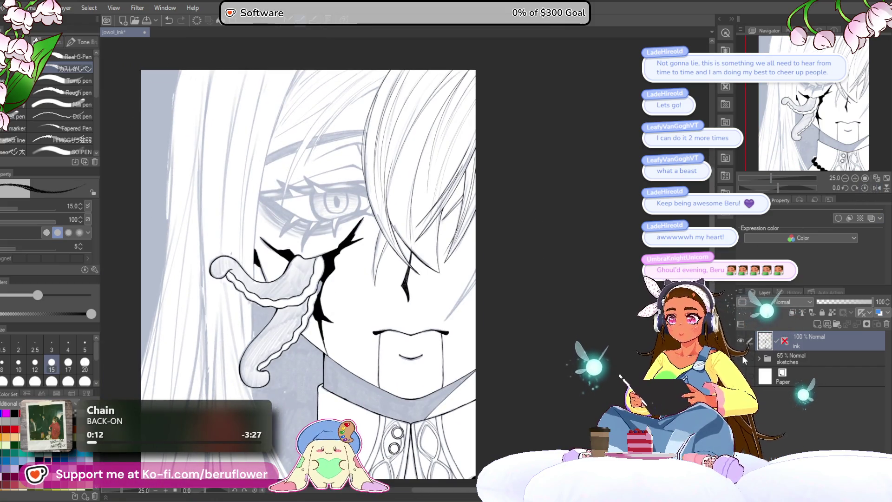
click(743, 357)
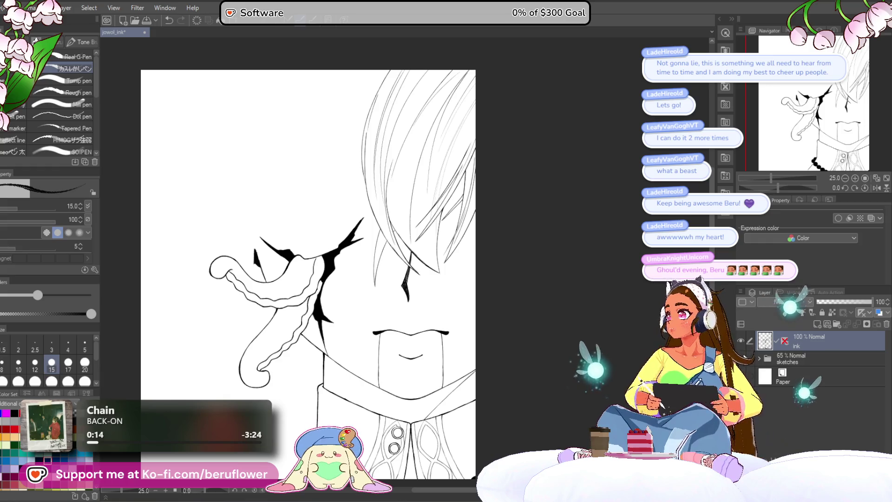
click(743, 357)
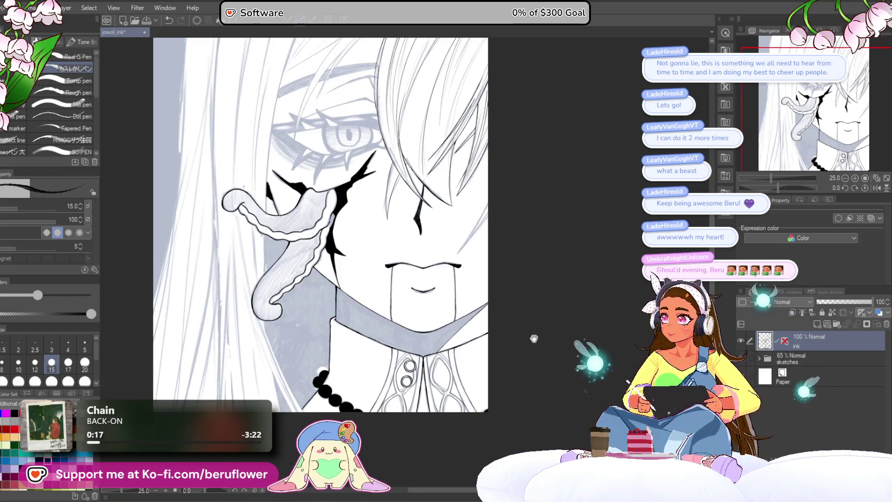
scroll(496, 295, up, 5)
scroll(496, 295, down, 4)
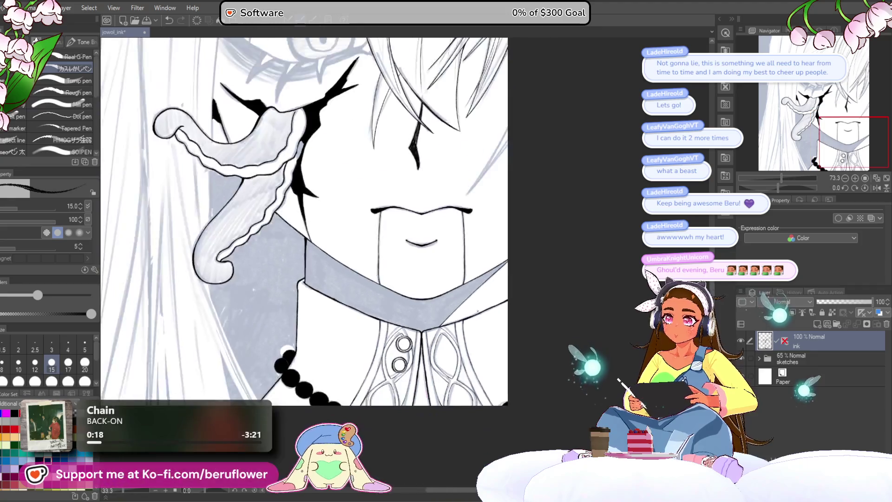
drag(444, 168, 513, 412)
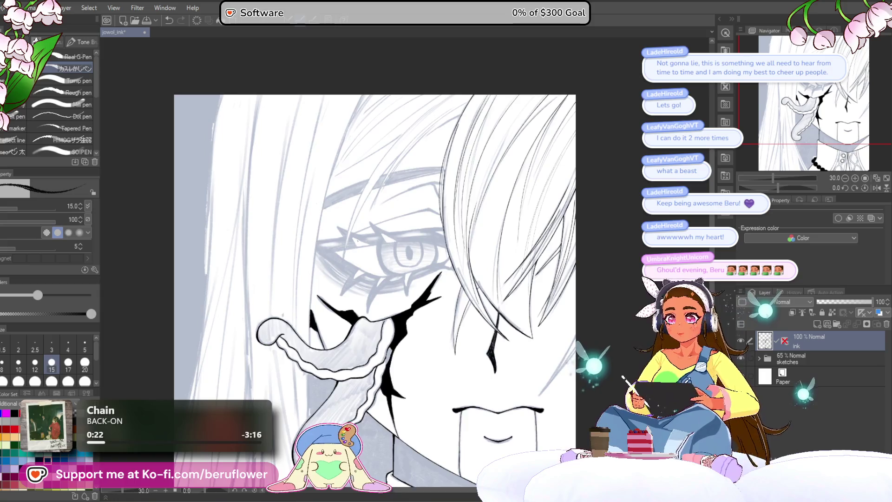
scroll(531, 97, up, 3)
At the hair near the top edge, set brush size 17 and ink a curving strand
drag(530, 97, 446, 265)
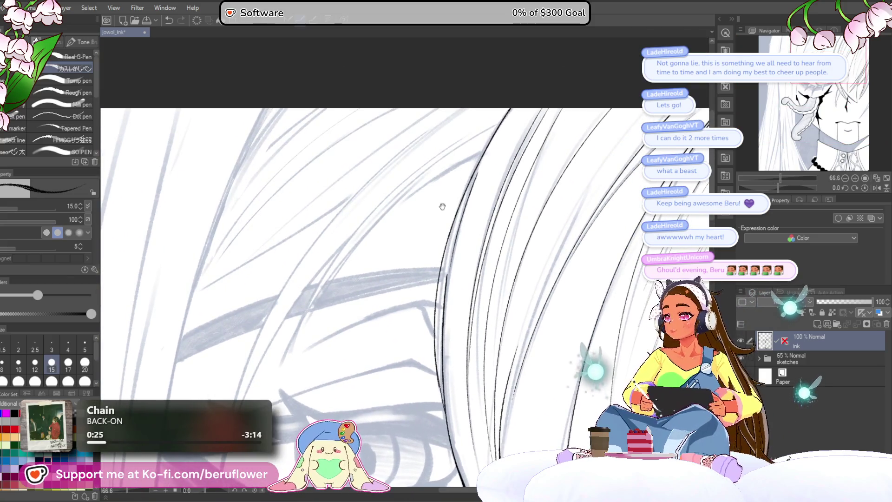
key(bracketright)
key(bracketright)
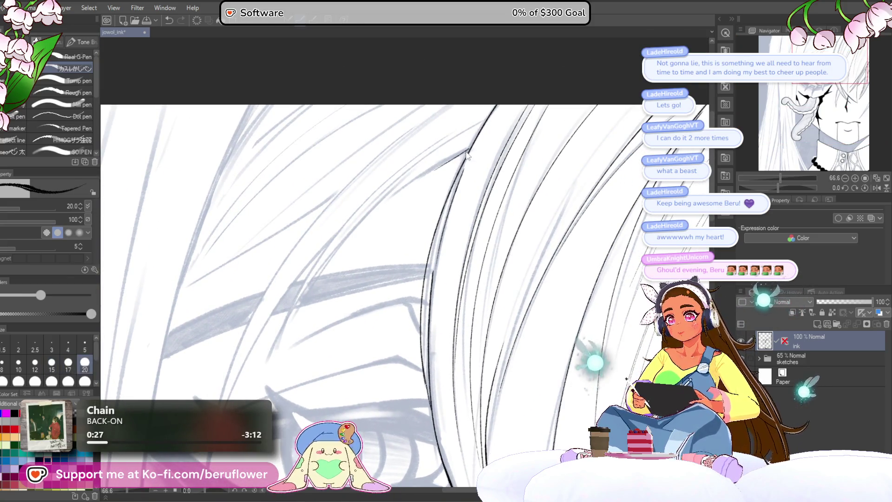
drag(468, 153, 319, 275)
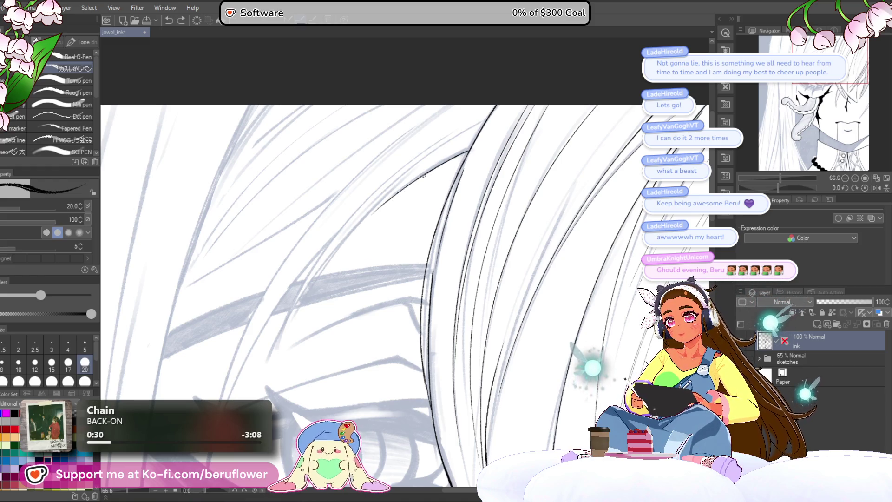
Ink a long hair strand across the eye, undoing a first short attempt
drag(401, 205, 404, 201)
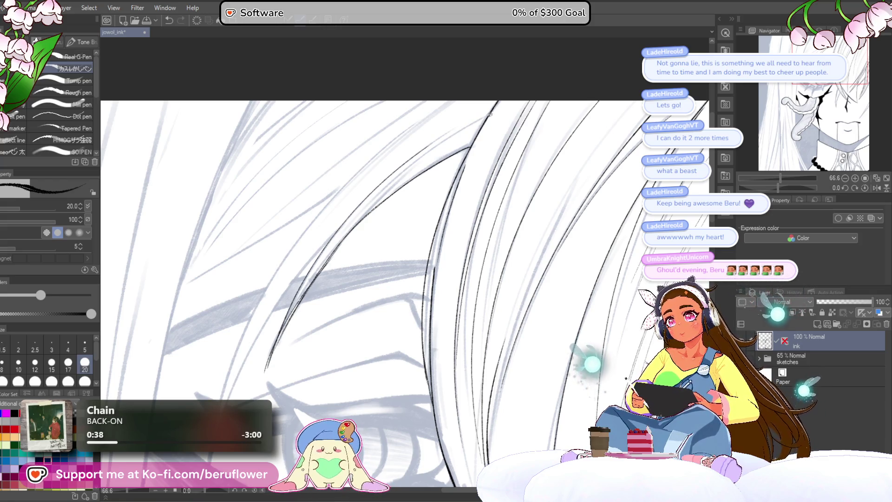
mouse_move(323, 249)
mouse_down()
mouse_move(348, 232)
mouse_move(262, 339)
mouse_move(246, 387)
mouse_up()
drag(286, 296, 239, 400)
key(ctrl+z)
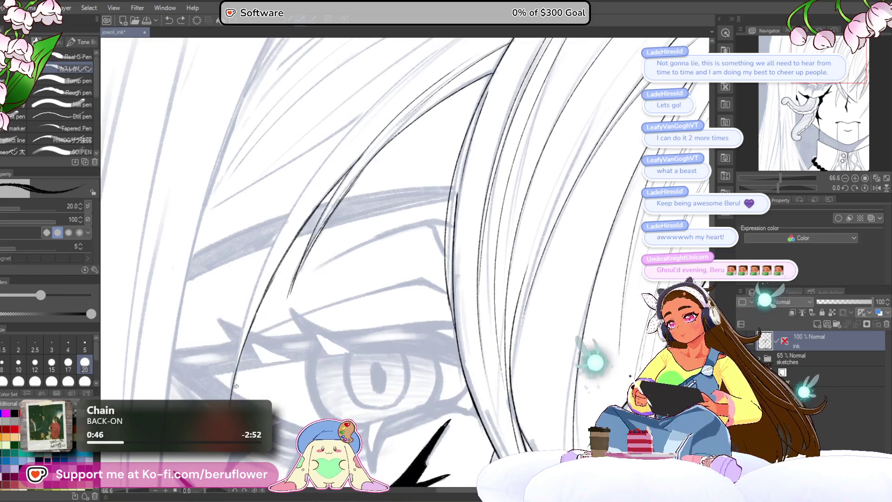
drag(408, 149, 398, 137)
drag(230, 391, 460, 72)
Try and reject another long strand, then pull back over the face and tilt the canvas for the next strokes
drag(409, 141, 381, 184)
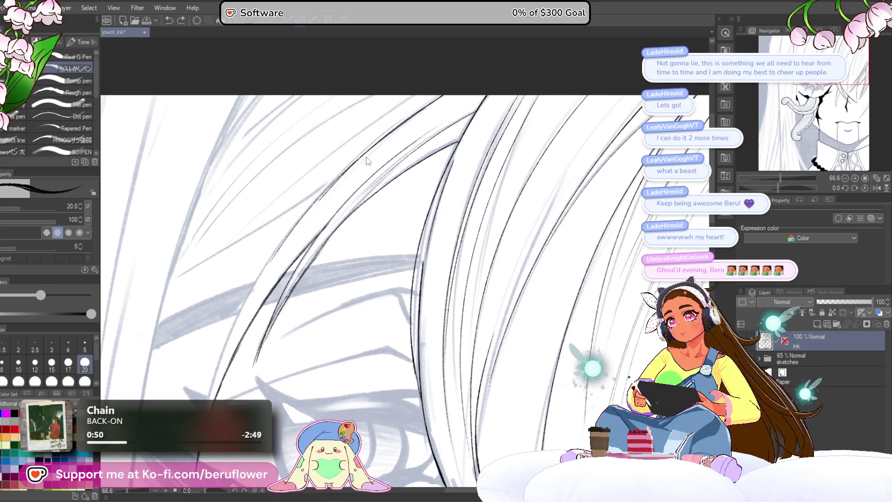
mouse_move(445, 96)
mouse_down()
mouse_move(242, 313)
mouse_move(261, 270)
mouse_up()
key(ctrl+z)
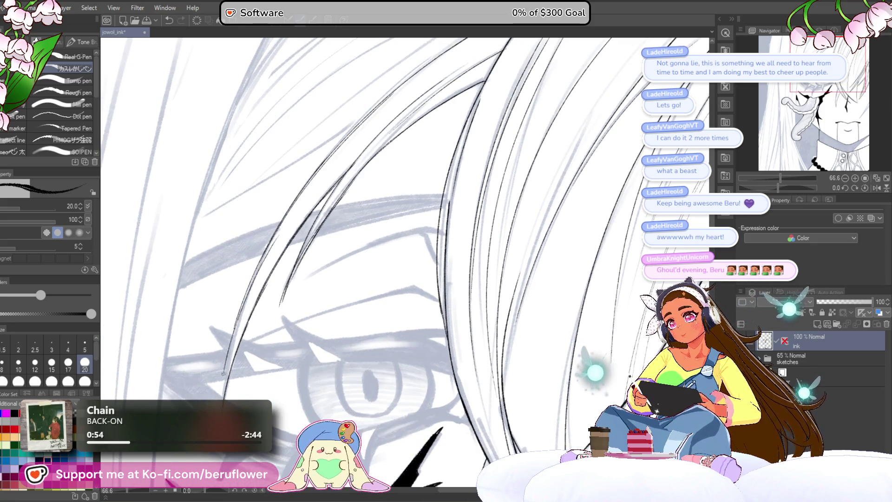
scroll(398, 352, down, 2)
drag(398, 352, 564, 229)
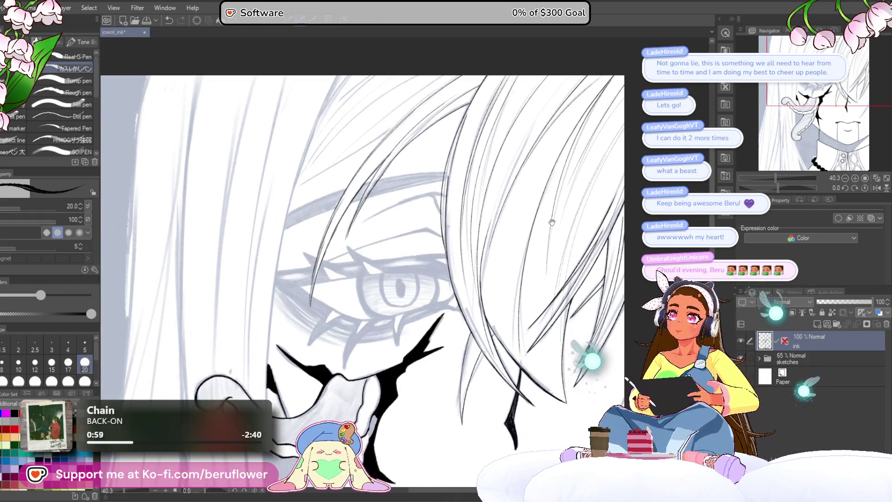
drag(537, 285, 562, 244)
mouse_move(782, 187)
mouse_down()
mouse_move(775, 201)
mouse_move(805, 208)
mouse_move(753, 183)
mouse_up()
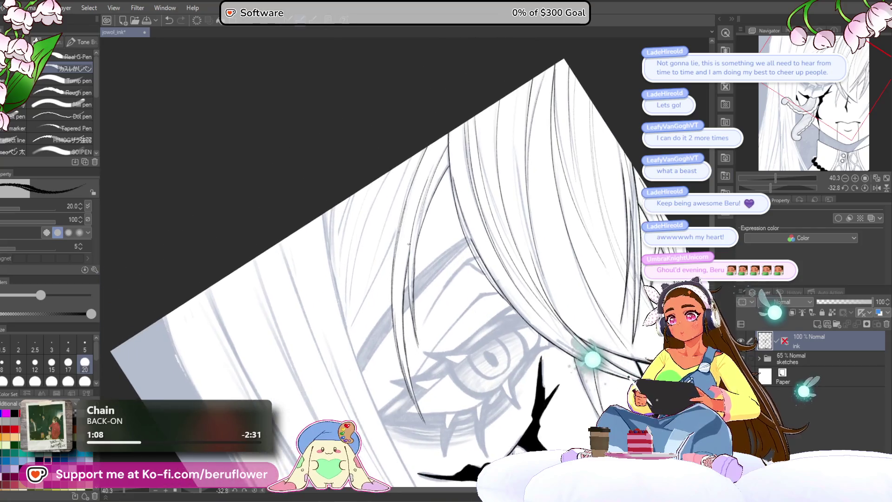
scroll(418, 254, up, 3)
scroll(431, 223, up, 3)
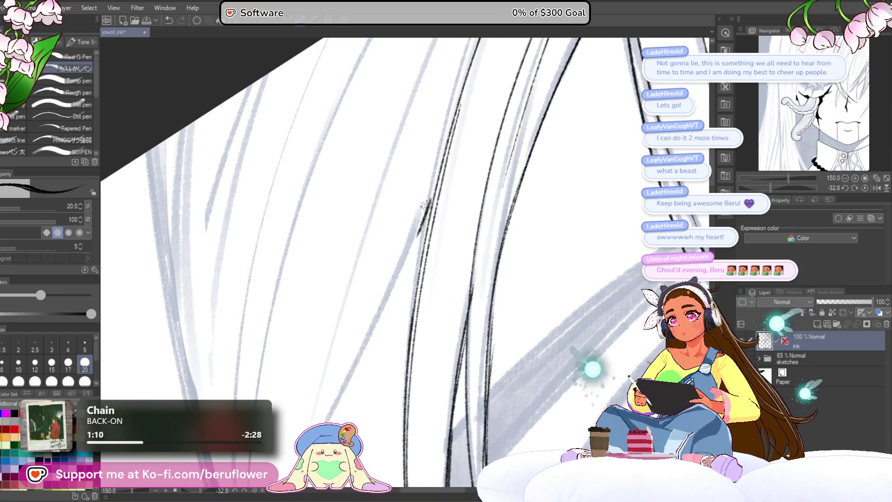
Ink long diagonal strands, redrawing one, and go over the darkest to thicken it
mouse_move(800, 183)
mouse_down()
mouse_move(788, 181)
mouse_move(814, 188)
mouse_up()
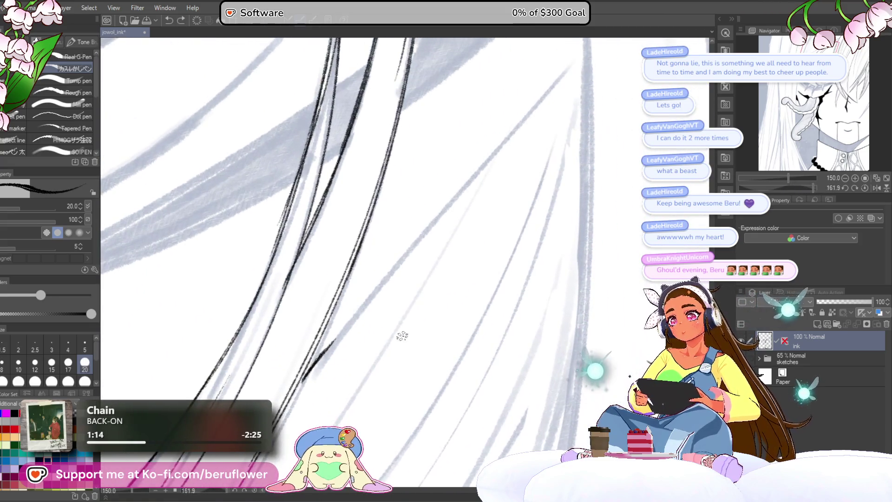
drag(548, 115, 301, 342)
key(ctrl+z)
drag(590, 89, 321, 394)
scroll(473, 227, up, 2)
drag(455, 227, 348, 357)
drag(410, 283, 356, 336)
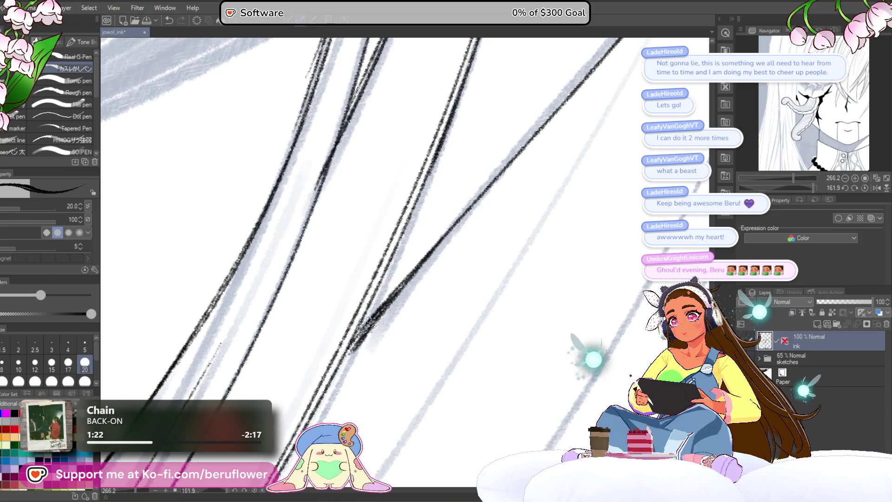
scroll(563, 295, down, 1)
scroll(564, 295, down, 1)
scroll(563, 295, down, 1)
Rotate back near upright and ink another long strand running down-left
drag(815, 184, 776, 184)
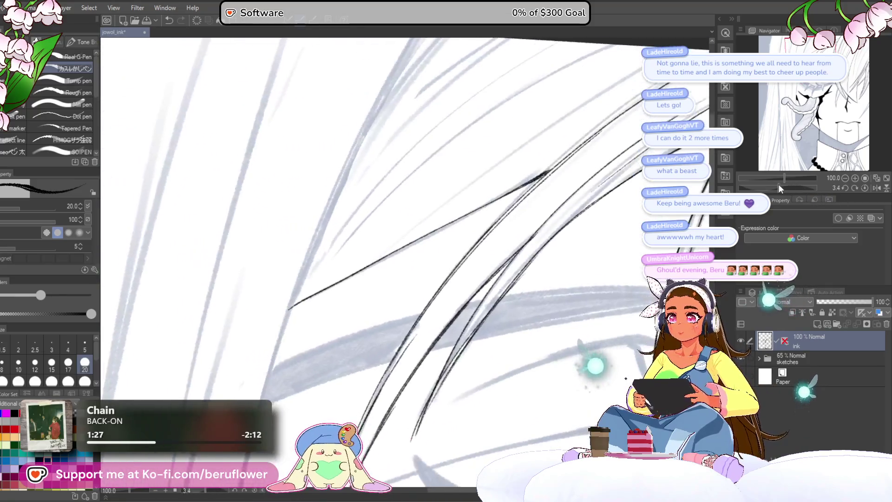
drag(402, 325, 399, 356)
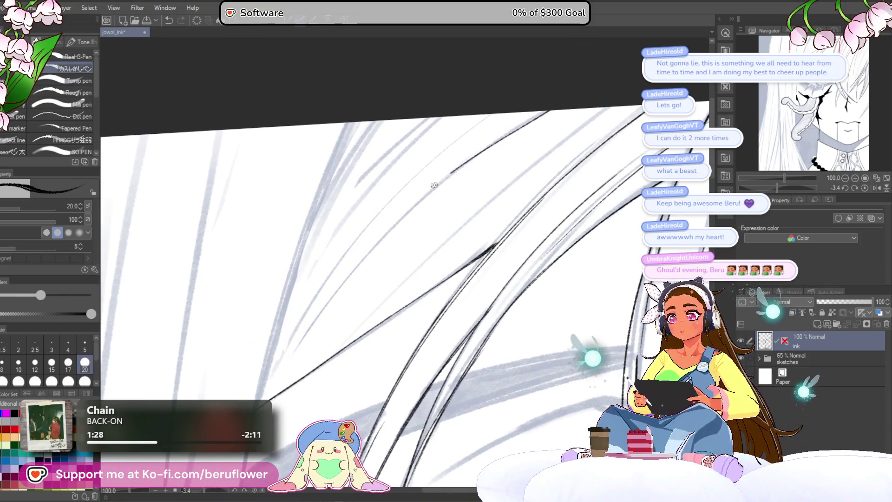
drag(549, 110, 287, 343)
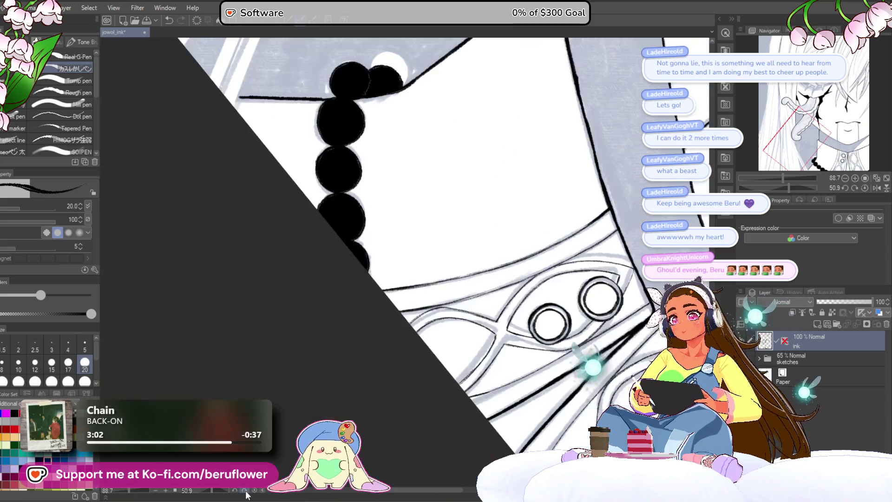
Ink a thin line along the grey shaded area's edge beside the tendril
drag(419, 209, 314, 419)
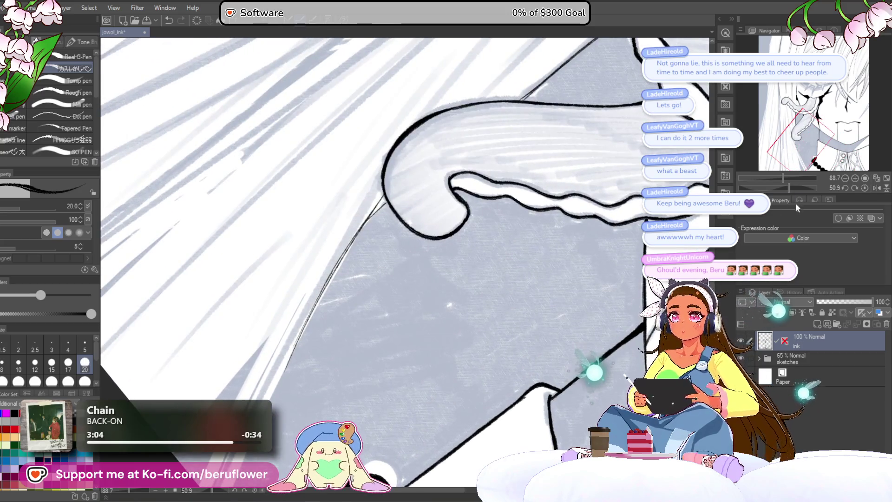
drag(786, 182, 789, 183)
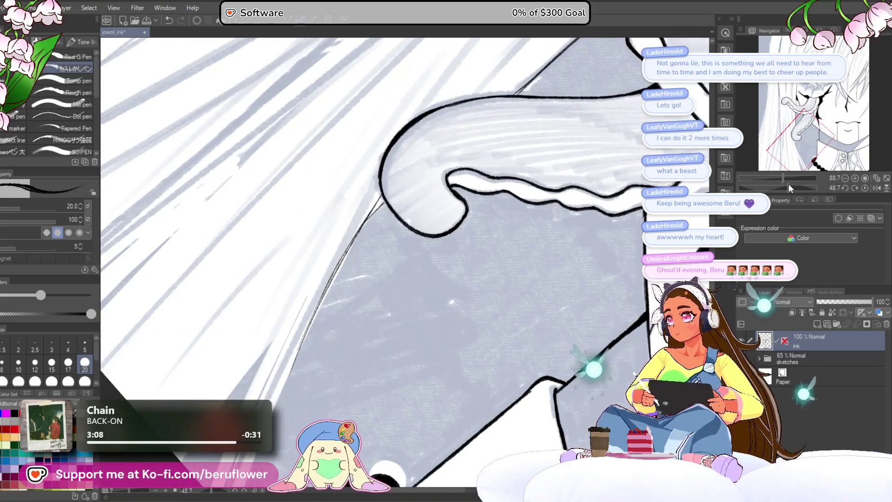
drag(789, 184, 797, 185)
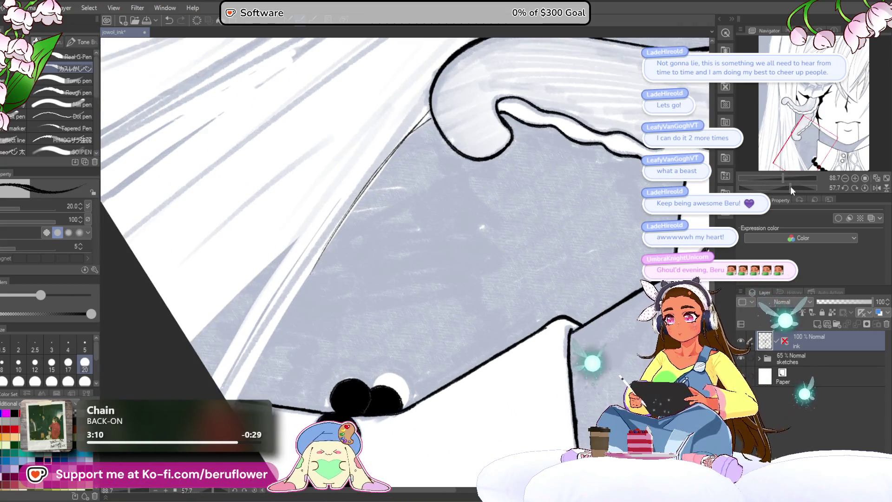
mouse_move(304, 329)
mouse_down()
mouse_move(468, 206)
mouse_move(390, 254)
mouse_up()
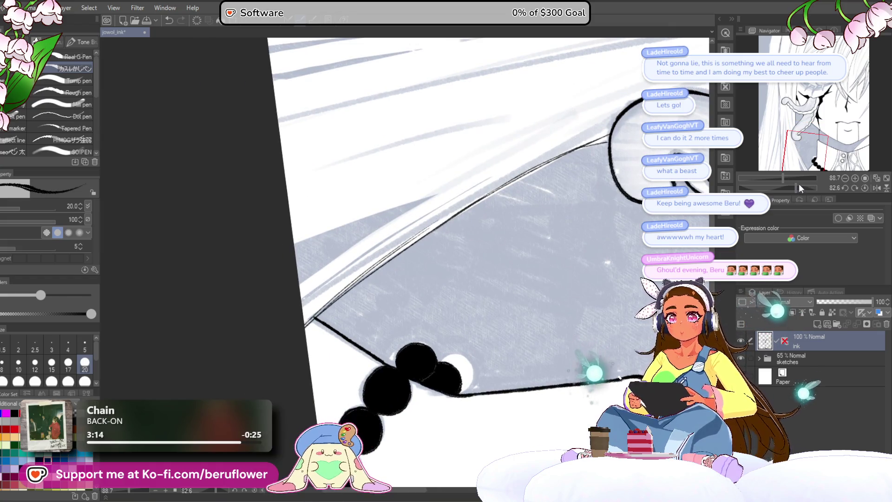
drag(799, 183, 777, 185)
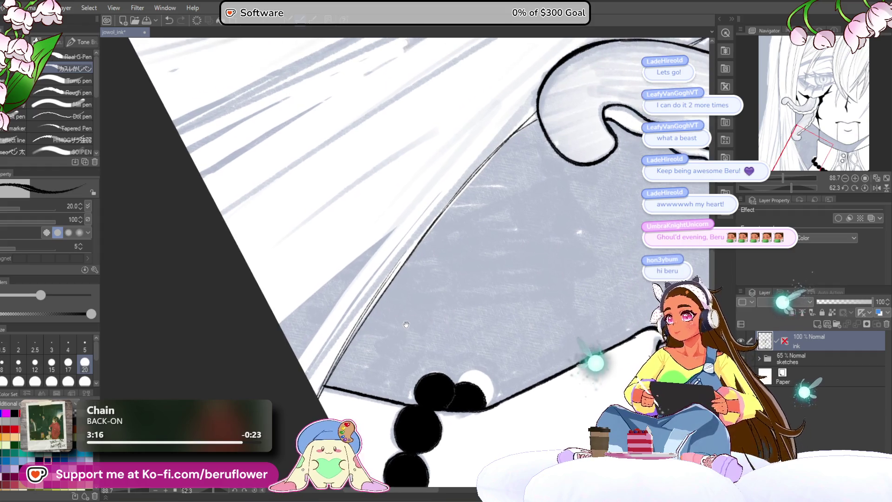
drag(409, 324, 394, 289)
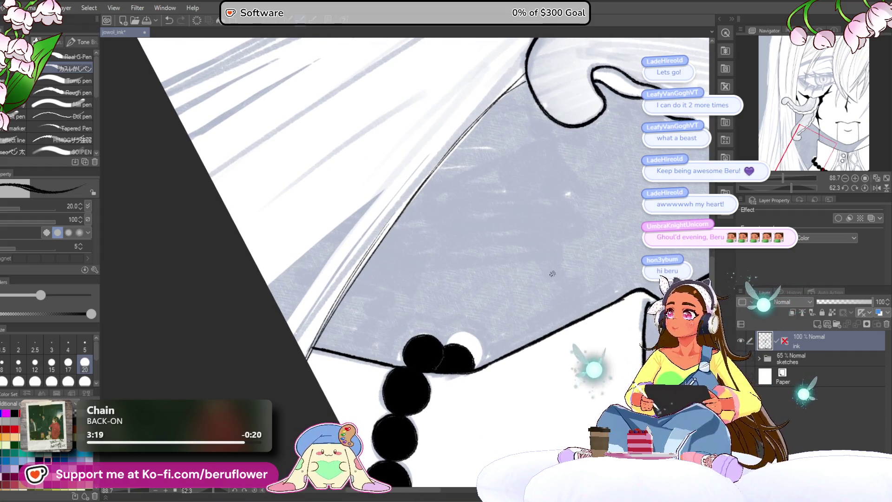
drag(788, 184, 794, 186)
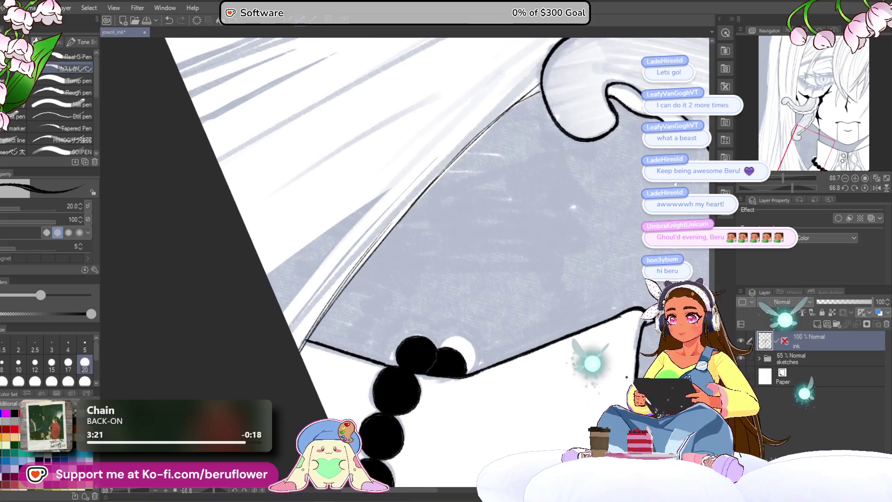
Ink a longer hair-edge line, undoing the short attempt and redrawing it full length
mouse_move(414, 190)
mouse_down()
mouse_move(233, 410)
mouse_move(451, 166)
mouse_up()
key(ctrl+z)
key(ctrl+z)
key(ctrl+z)
drag(230, 404, 452, 166)
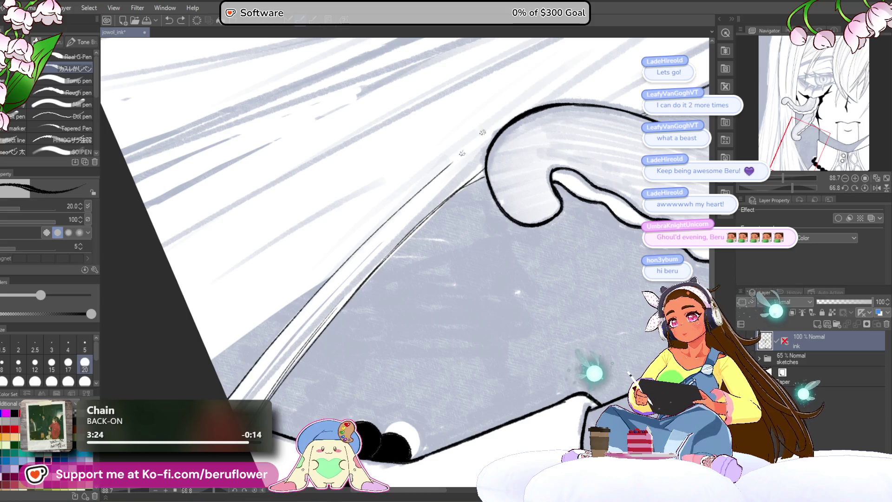
drag(613, 78, 461, 211)
scroll(460, 210, down, 1)
scroll(460, 210, down, 1)
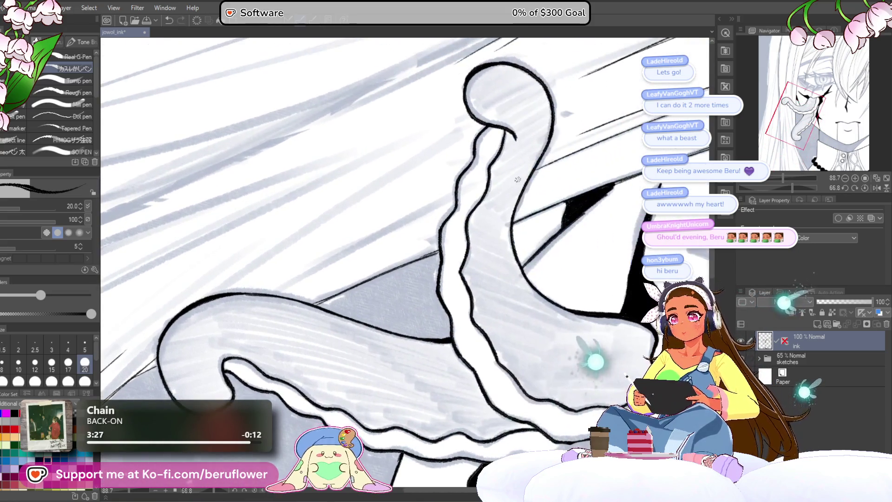
scroll(461, 210, down, 1)
scroll(460, 210, down, 2)
scroll(518, 180, up, 1)
scroll(503, 153, up, 1)
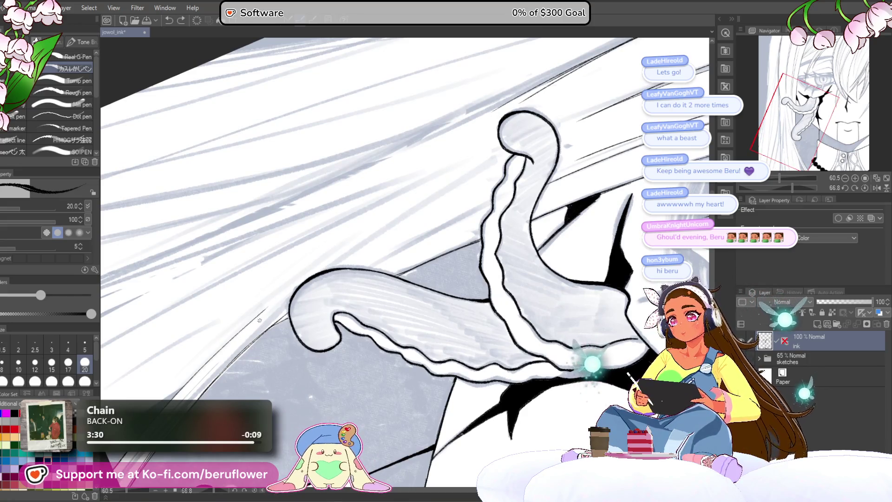
Ink two strands along the hair edge toward the bead necklace
drag(453, 176, 545, 92)
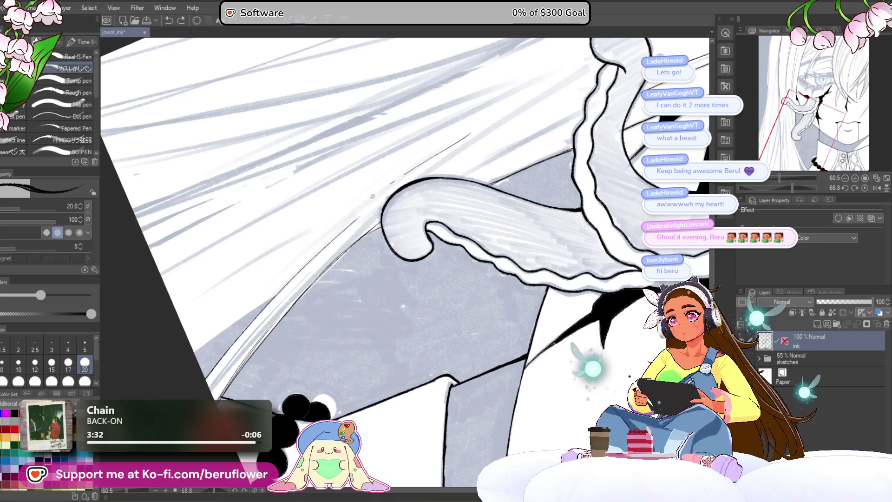
drag(794, 183, 781, 187)
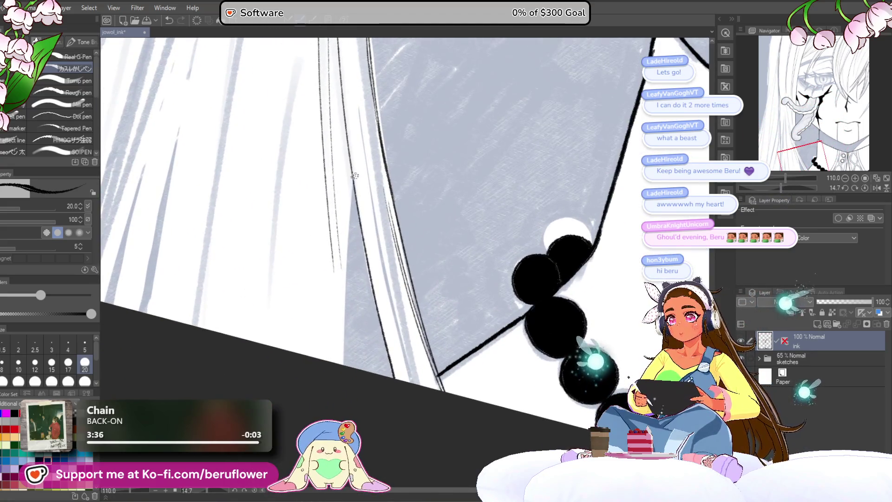
drag(355, 174, 344, 367)
drag(354, 178, 343, 367)
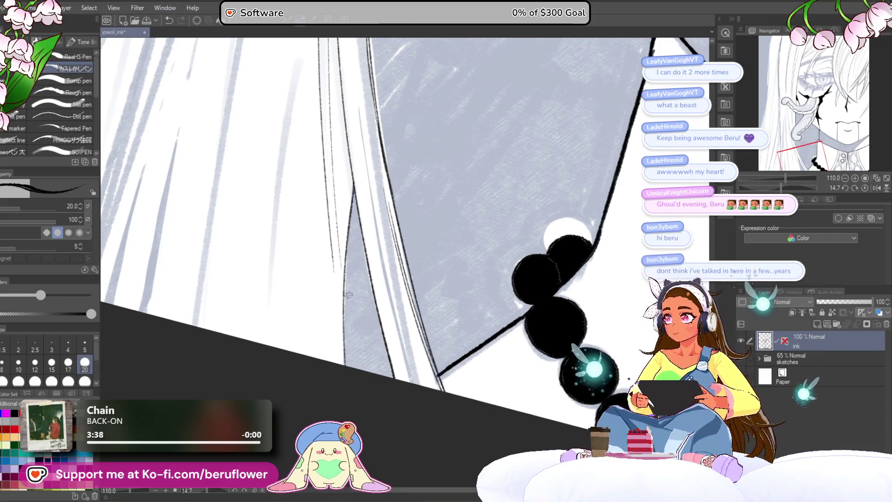
Undo the last edge stroke, tilt the canvas and ink the left edge of the grey hair shape beside the tendril
key(ctrl+z)
scroll(594, 164, up, 1)
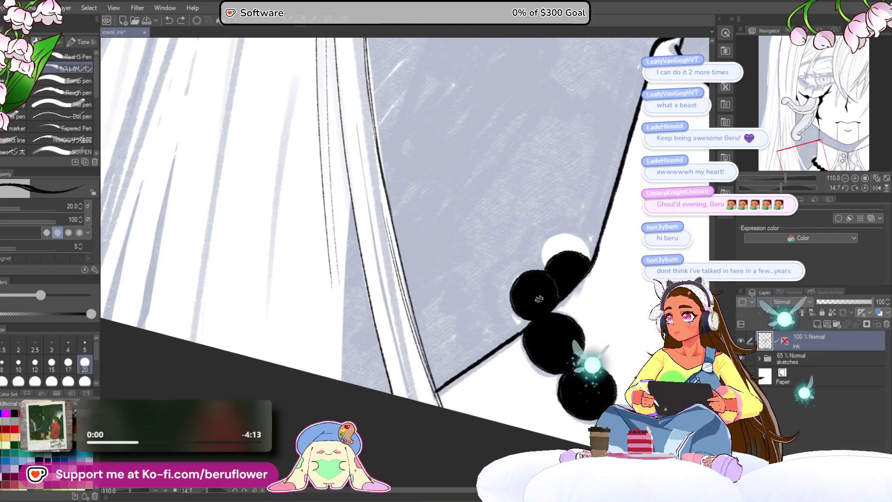
drag(595, 163, 432, 256)
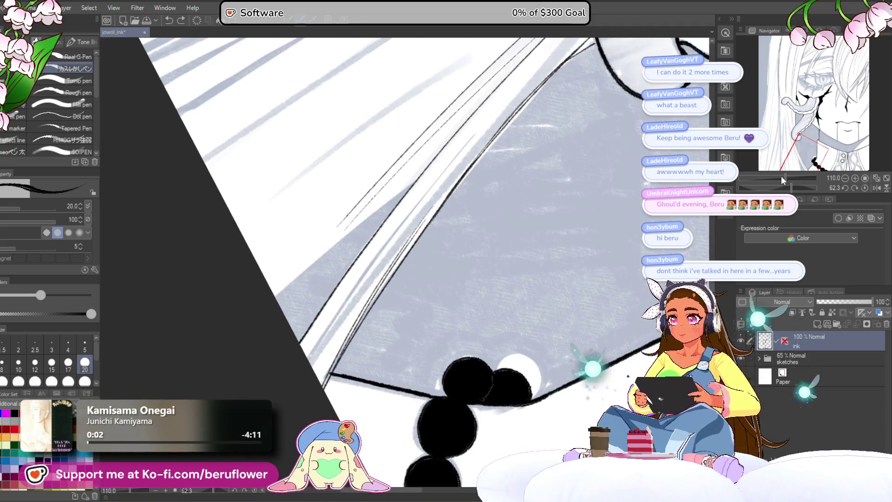
scroll(432, 255, up, 3)
mouse_move(528, 135)
mouse_down()
mouse_move(327, 289)
mouse_move(265, 351)
mouse_up()
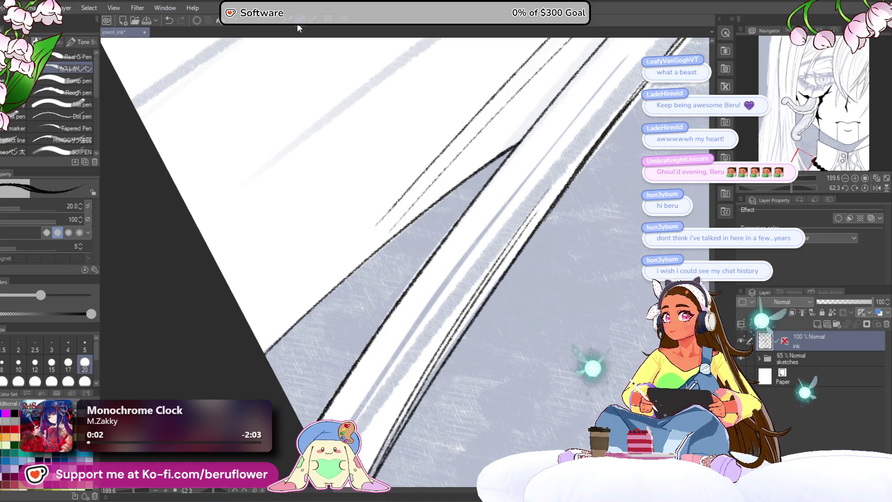
scroll(444, 229, down, 2)
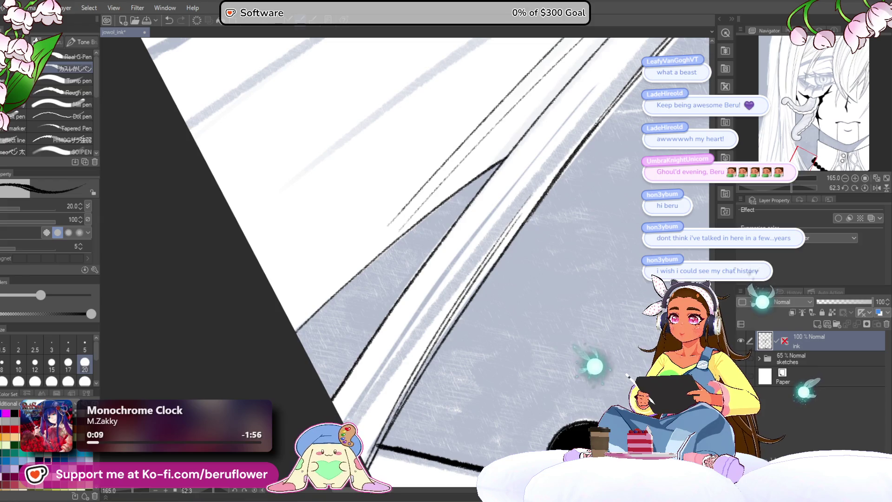
scroll(481, 75, down, 2)
mouse_move(481, 74)
mouse_down()
mouse_move(400, 226)
mouse_move(442, 223)
mouse_move(366, 265)
mouse_up()
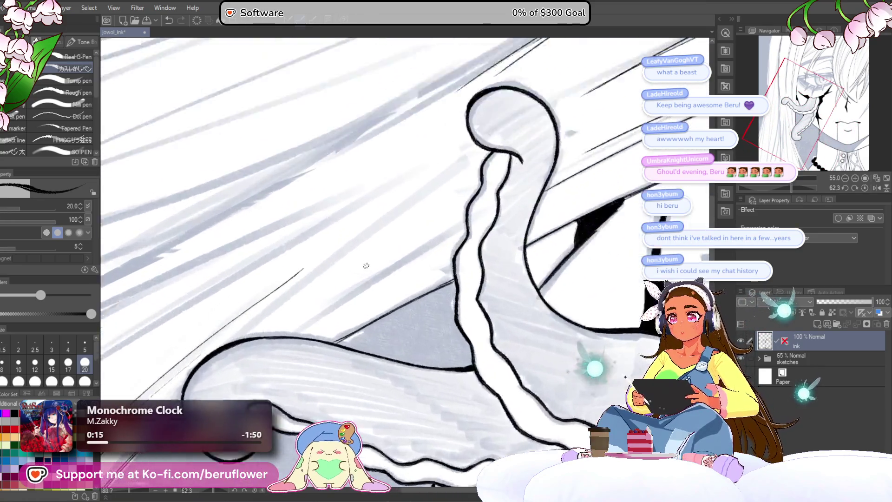
scroll(366, 266, up, 3)
Ink one thin strand line across the hair beside the tendril and review it toward the upper hair
mouse_move(515, 194)
mouse_down()
mouse_move(317, 322)
mouse_move(793, 192)
mouse_move(762, 186)
mouse_move(788, 185)
mouse_up()
scroll(296, 337, down, 5)
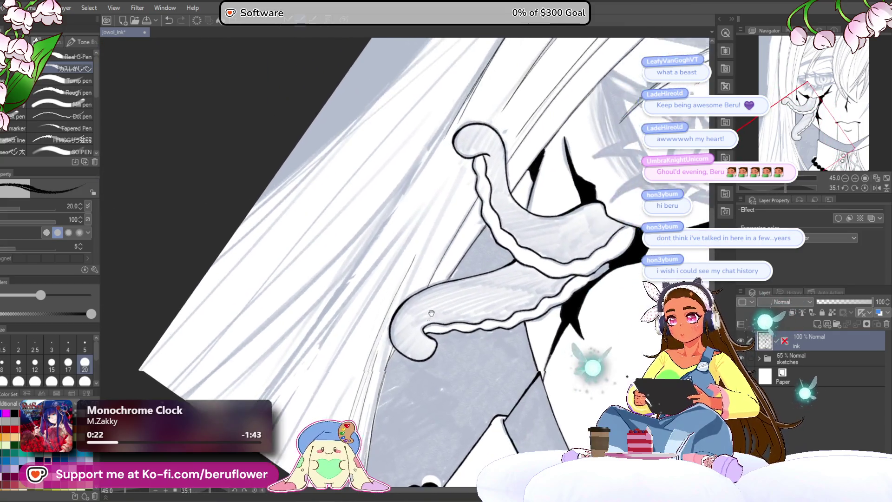
mouse_move(283, 402)
mouse_down()
mouse_move(330, 306)
mouse_move(269, 374)
mouse_up()
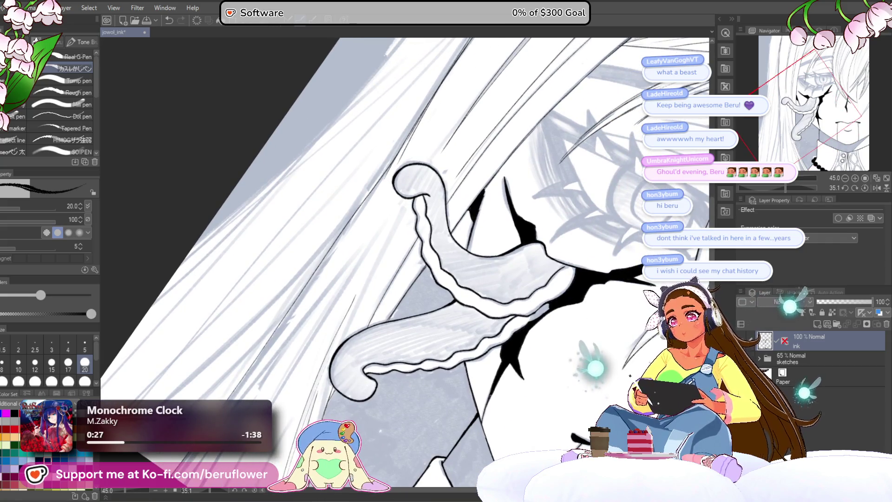
drag(313, 293, 402, 179)
scroll(400, 231, down, 5)
scroll(400, 232, up, 5)
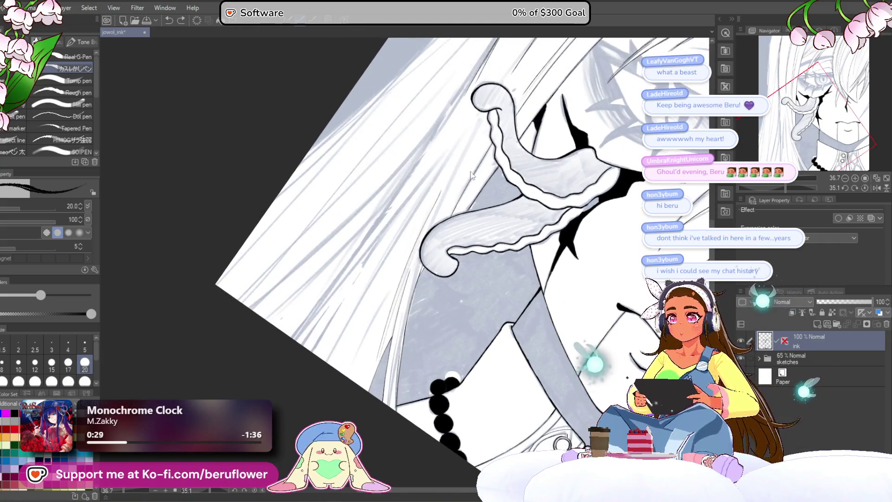
mouse_move(400, 232)
mouse_down()
mouse_move(351, 351)
mouse_move(456, 228)
mouse_up()
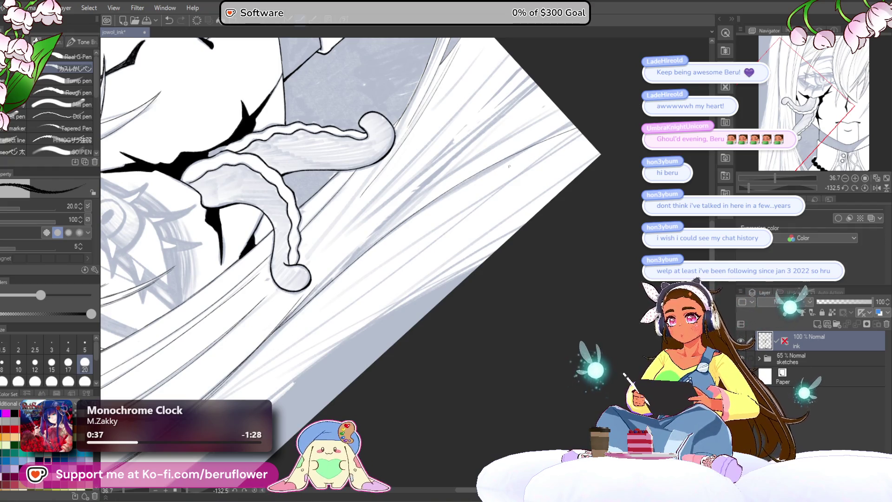
scroll(532, 157, up, 1)
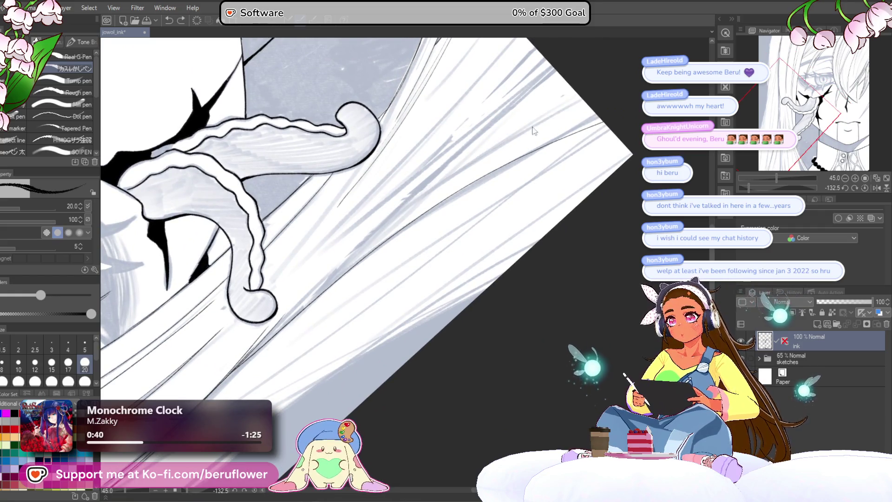
scroll(382, 232, up, 1)
scroll(405, 249, up, 2)
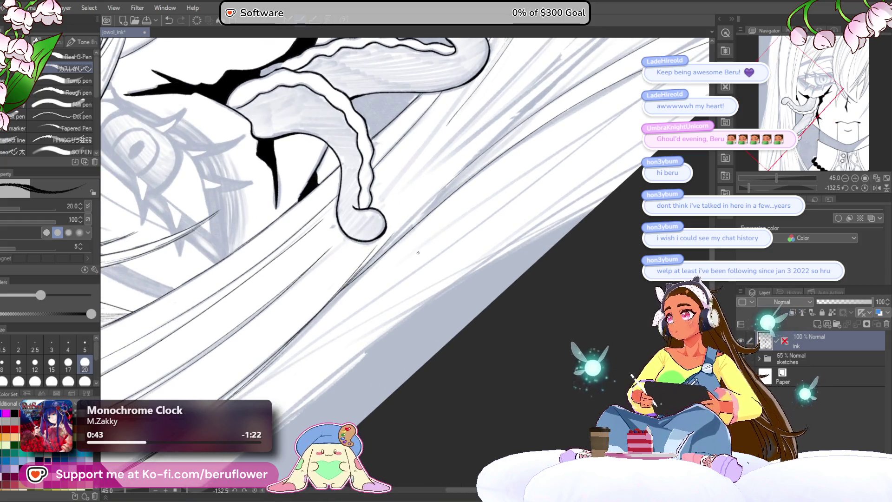
scroll(405, 249, up, 2)
scroll(414, 253, up, 1)
Undo the extra sketchy strokes on the long hair line and erase the leftover thin stroke
drag(360, 313, 349, 354)
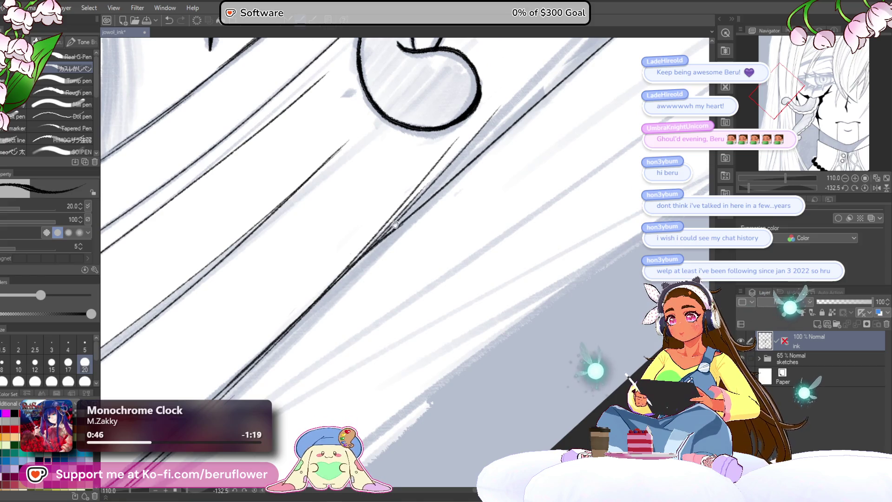
drag(382, 231, 361, 325)
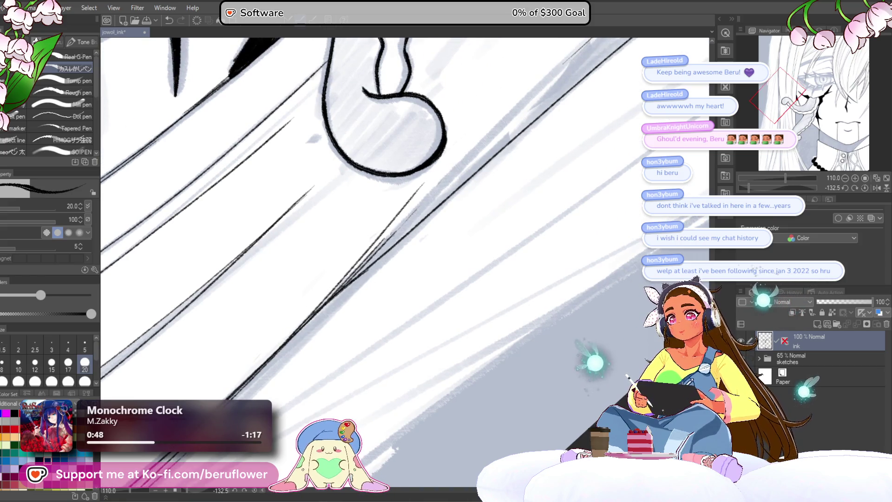
key(ctrl+z)
key(ctrl+z)
drag(348, 270, 420, 187)
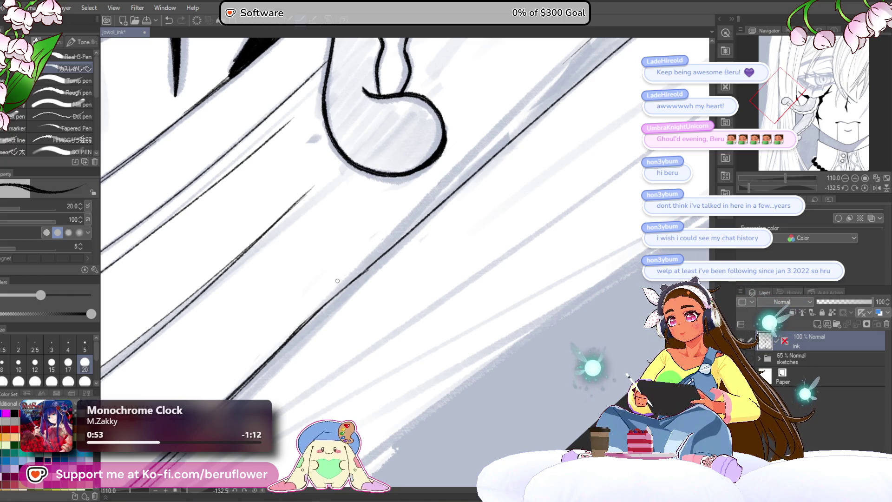
Inspect the tendril and hair together at varied rotation, then reset the canvas upright in the Navigator
drag(387, 285, 396, 278)
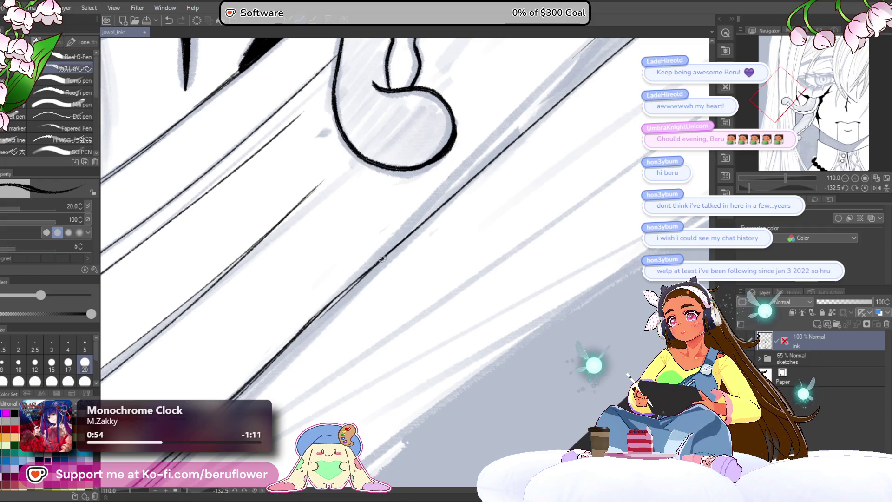
scroll(344, 294, down, 4)
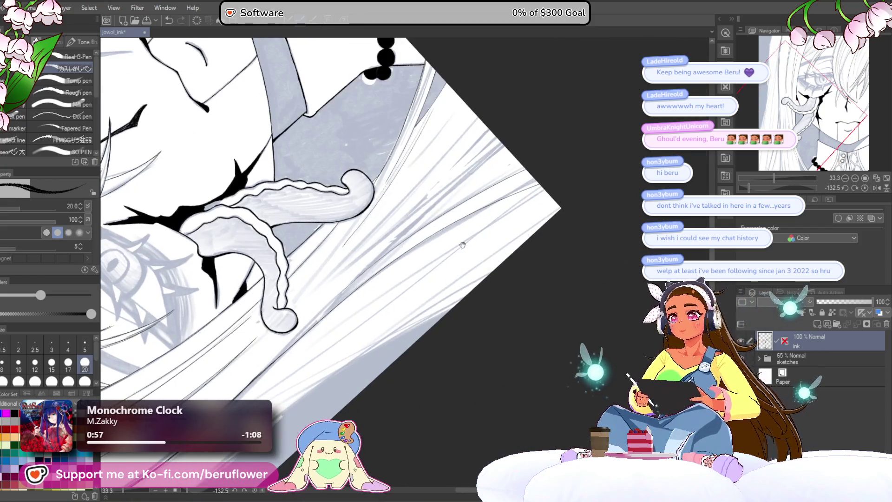
drag(397, 279, 425, 329)
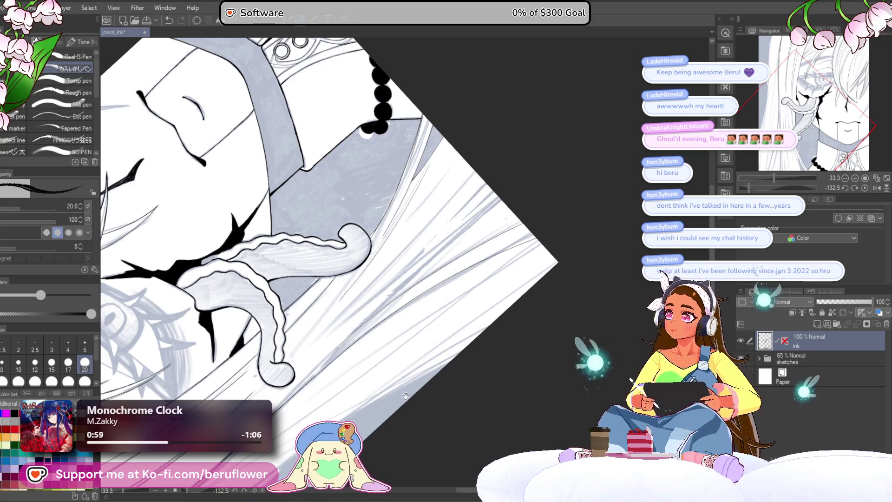
drag(391, 385, 379, 403)
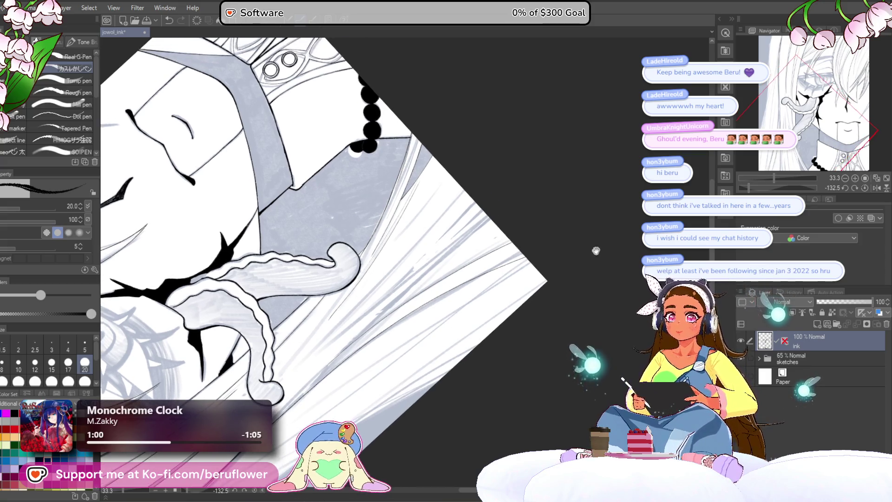
drag(761, 186, 785, 187)
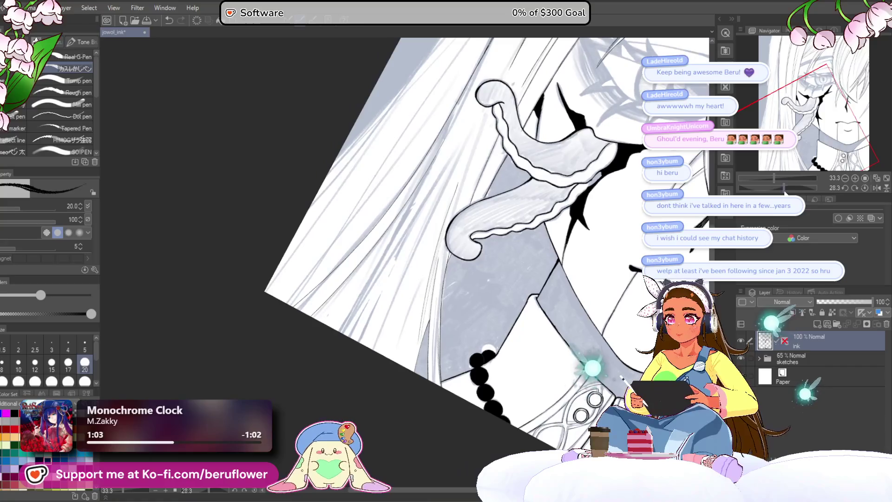
mouse_move(487, 284)
mouse_down()
mouse_move(364, 264)
mouse_move(284, 386)
mouse_up()
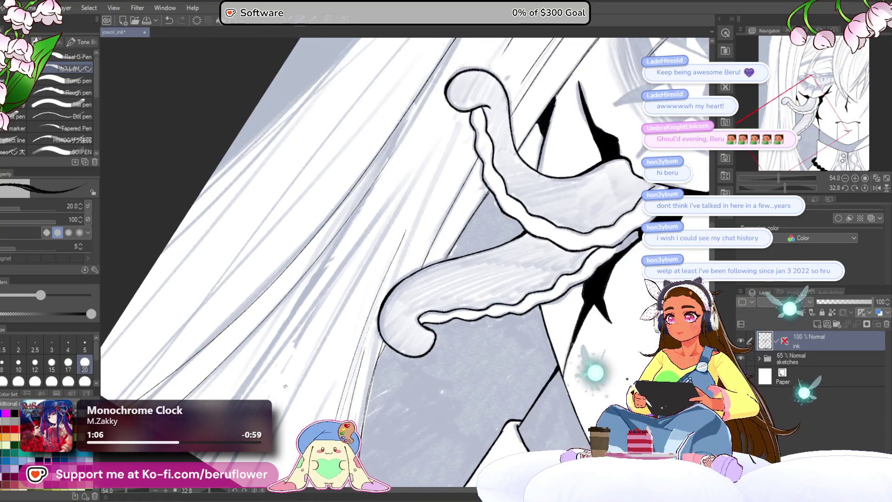
drag(781, 184, 751, 186)
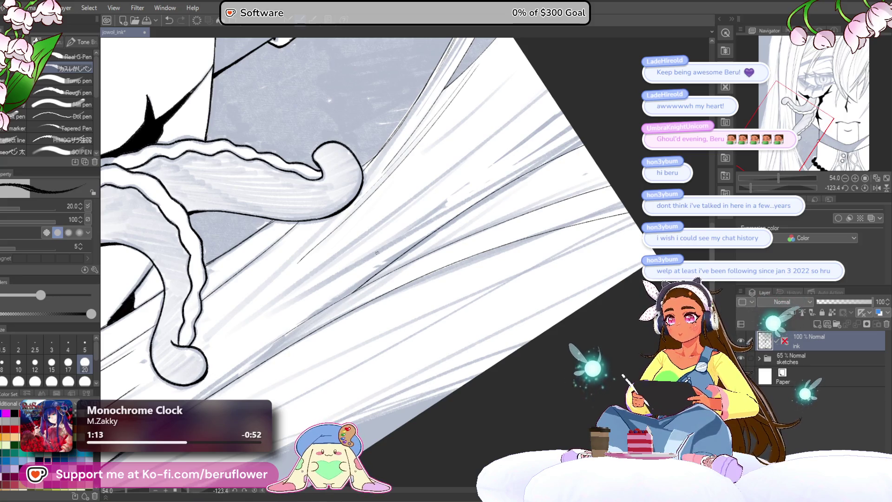
drag(290, 294, 343, 250)
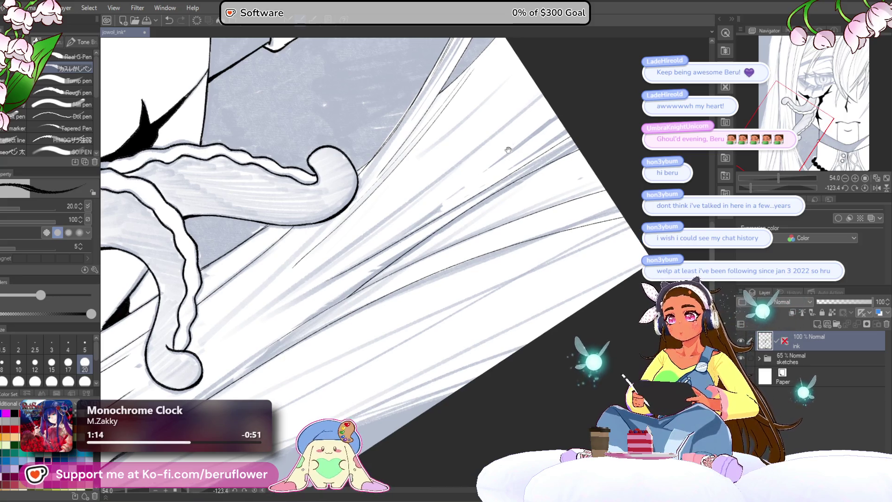
click(867, 184)
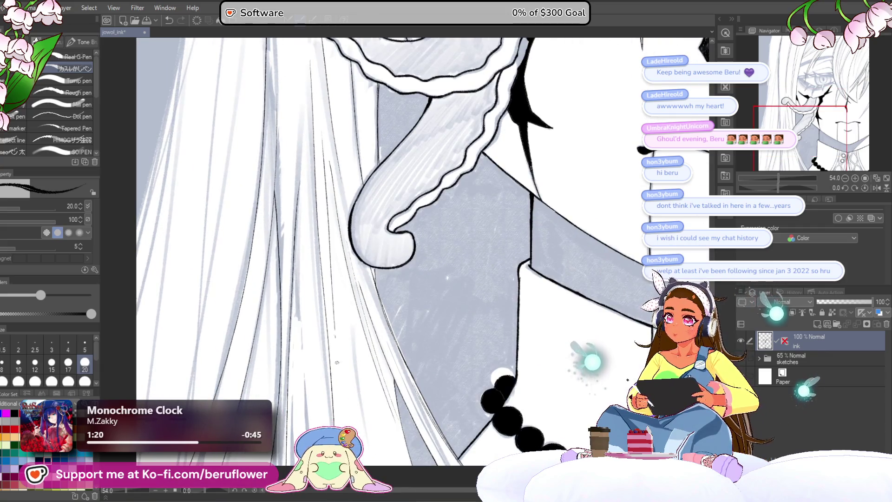
scroll(355, 311, down, 2)
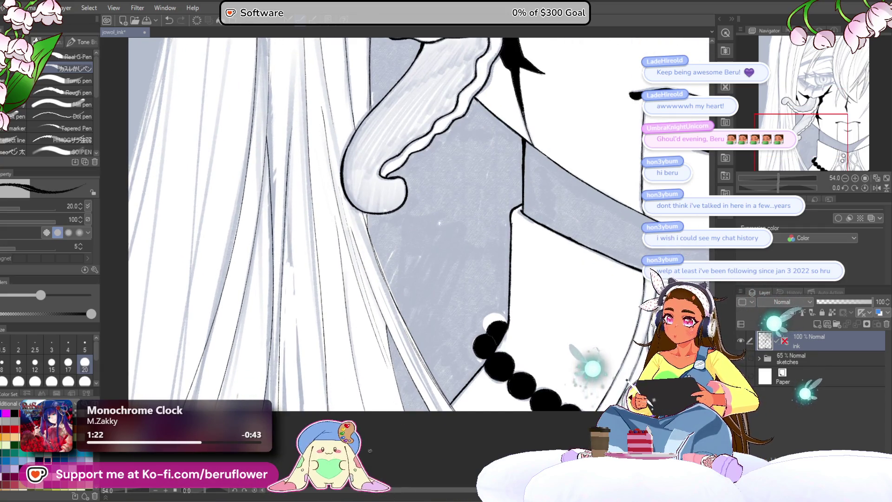
scroll(339, 216, up, 1)
Bring the eye above the tendril into view and rotate the canvas about 15 degrees clockwise
mouse_move(442, 247)
mouse_down()
mouse_move(332, 333)
mouse_move(326, 249)
mouse_up()
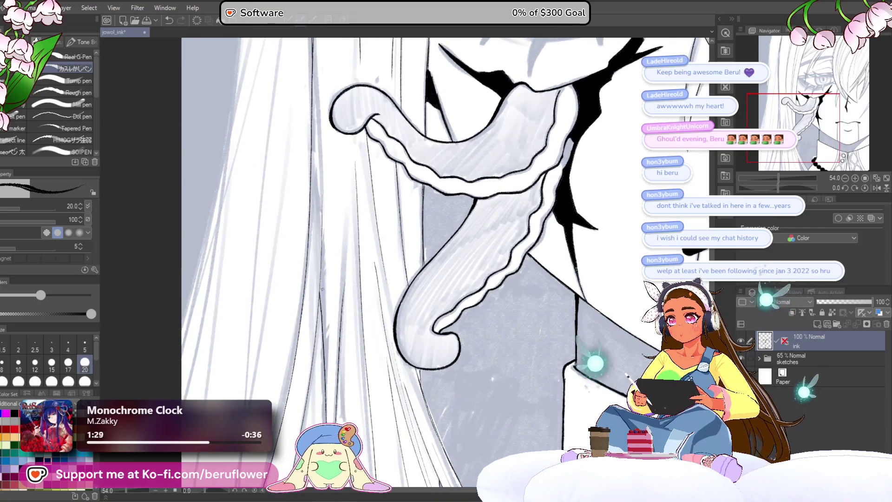
mouse_move(322, 326)
mouse_down()
mouse_move(345, 366)
mouse_move(300, 308)
mouse_up()
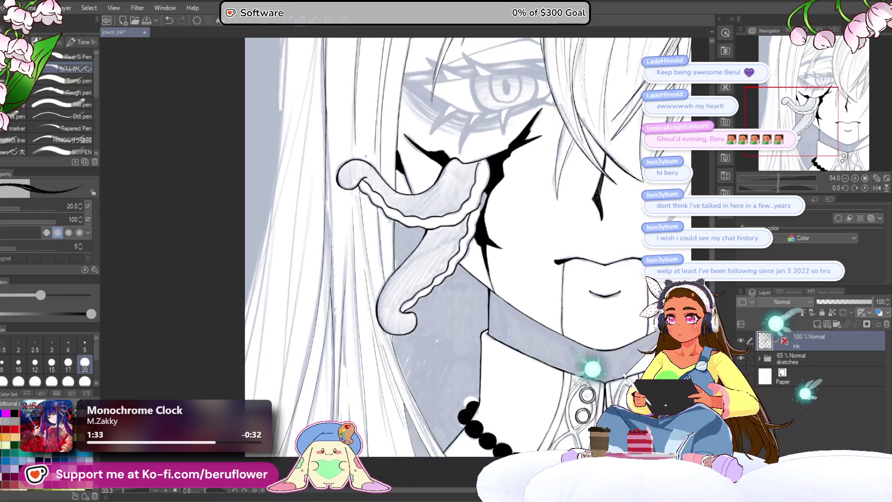
scroll(467, 244, down, 2)
scroll(468, 244, up, 3)
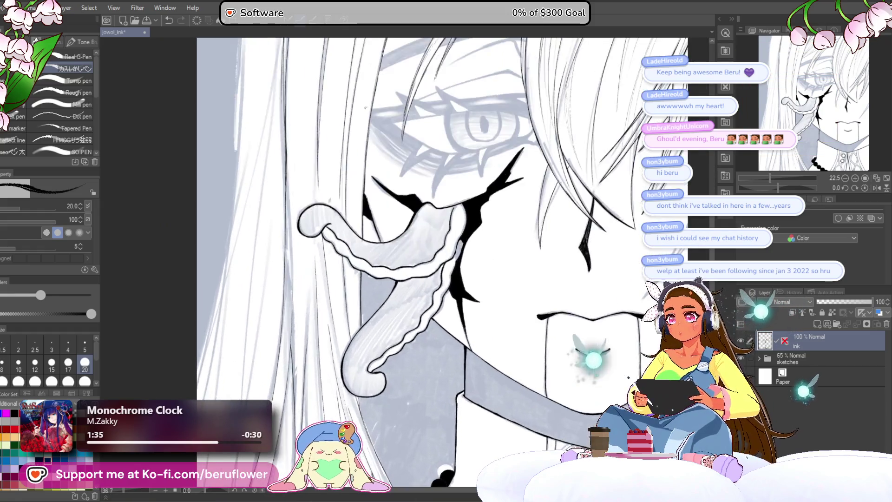
scroll(418, 279, up, 2)
scroll(432, 279, down, 1)
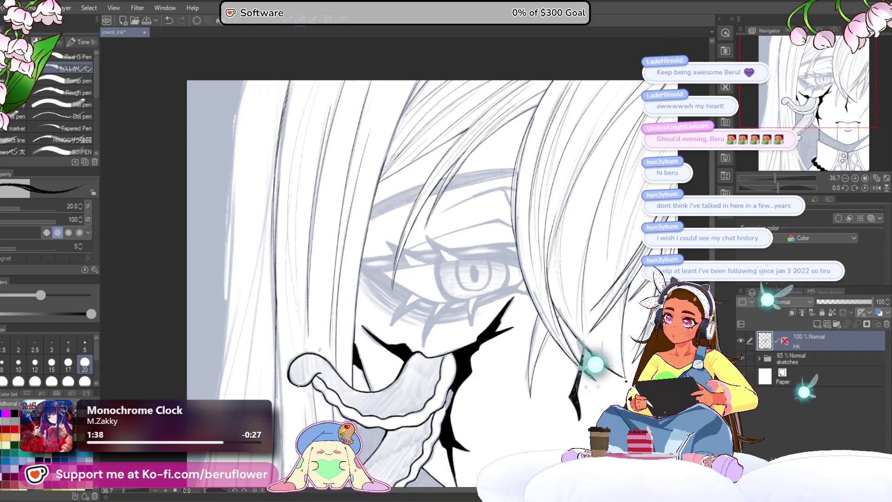
scroll(433, 279, down, 3)
scroll(432, 279, down, 2)
scroll(432, 279, down, 1)
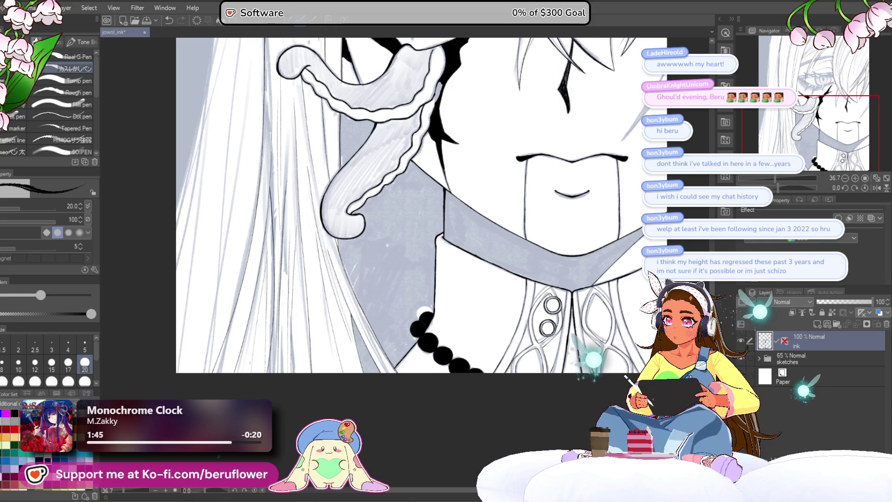
scroll(419, 209, up, 1)
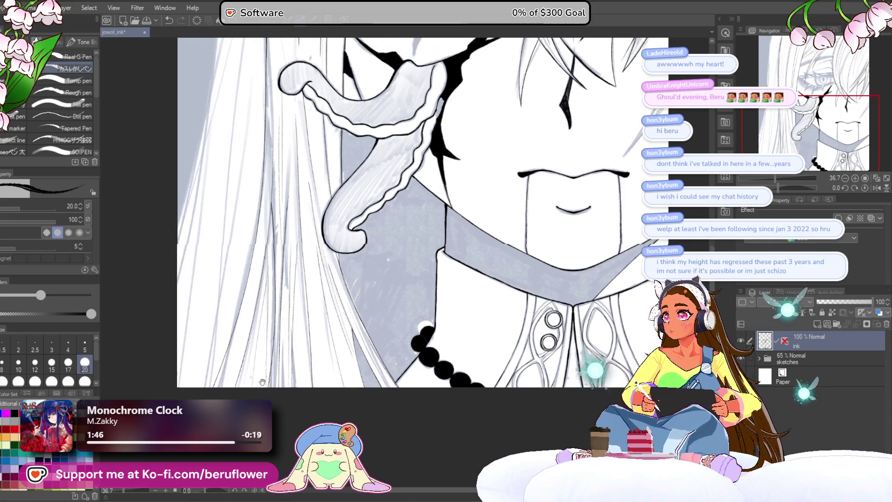
drag(462, 152, 487, 270)
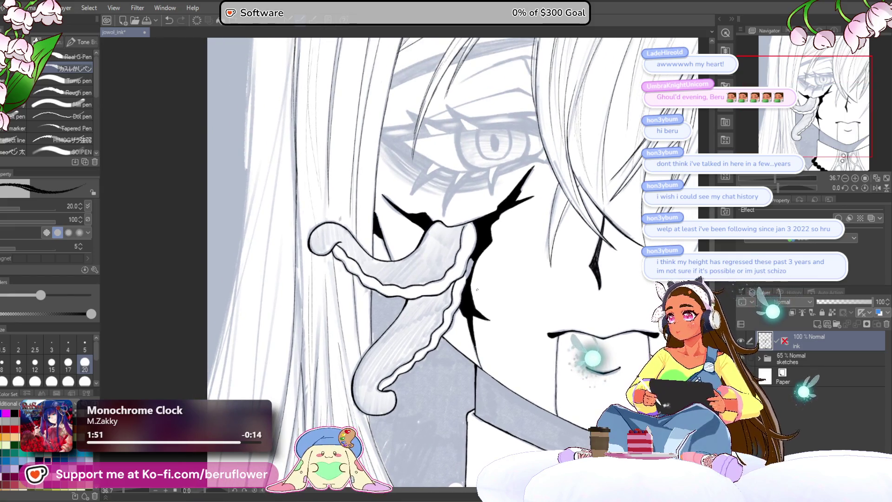
drag(450, 283, 466, 305)
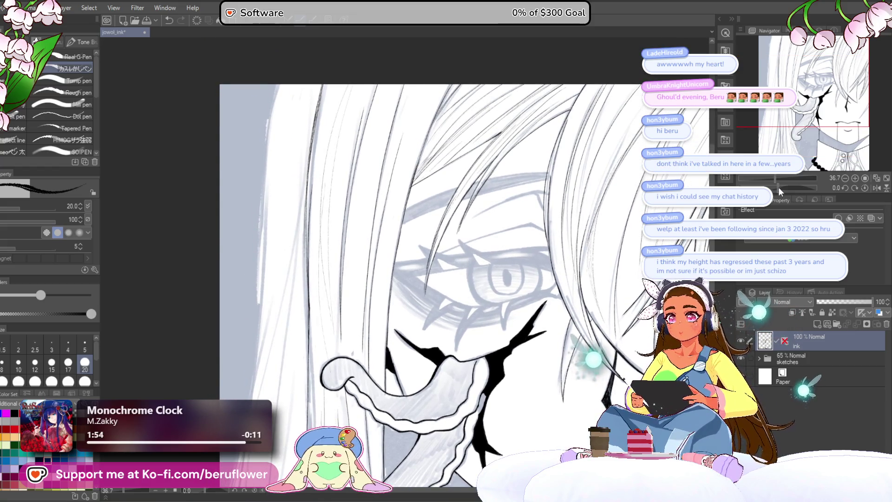
drag(779, 187, 785, 186)
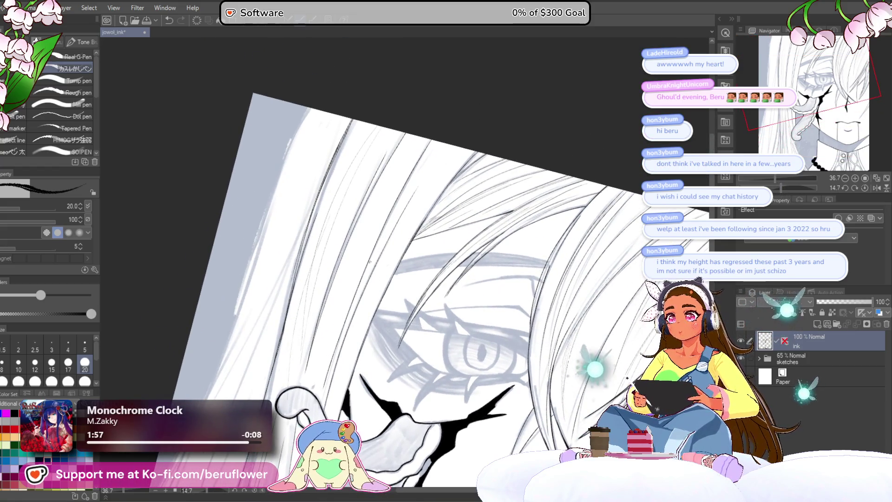
scroll(370, 260, up, 1)
scroll(342, 272, up, 1)
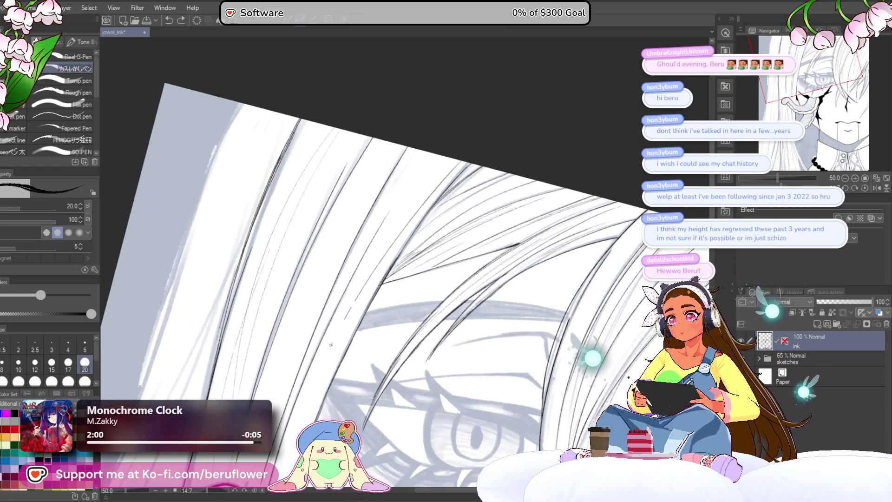
Ink a long dark hair strand above the eye, undoing and redrawing it until clean
drag(441, 162, 327, 361)
key(ctrl+z)
drag(461, 155, 328, 369)
key(ctrl+z)
drag(424, 152, 320, 328)
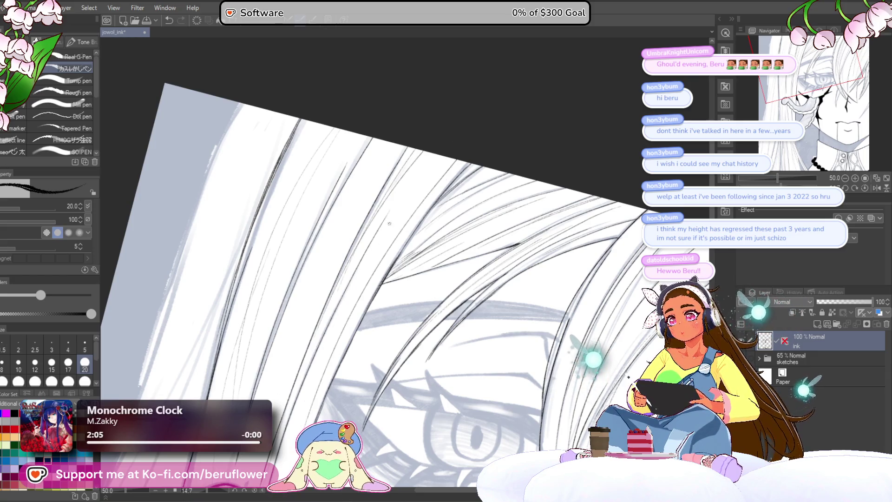
scroll(397, 213, up, 2)
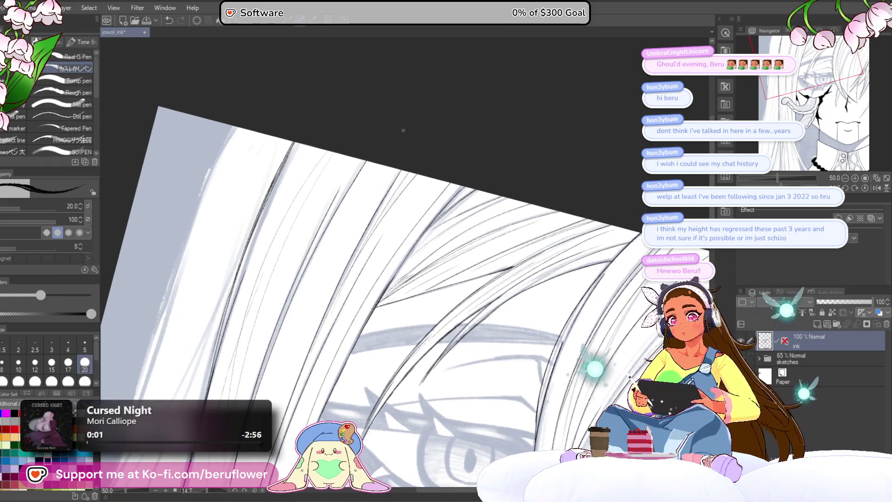
Undo the stray dark stroke at the hair's top edge and rotate the drawing to a steeper angle
drag(302, 282, 363, 377)
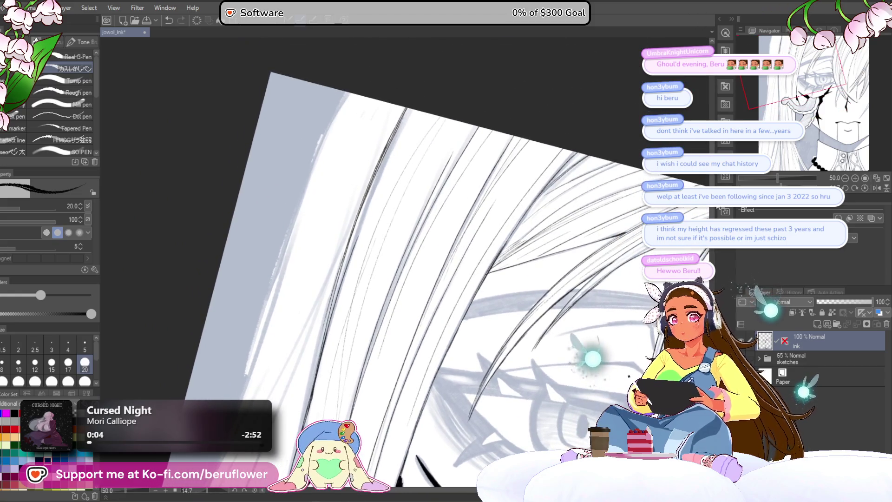
drag(374, 131, 404, 169)
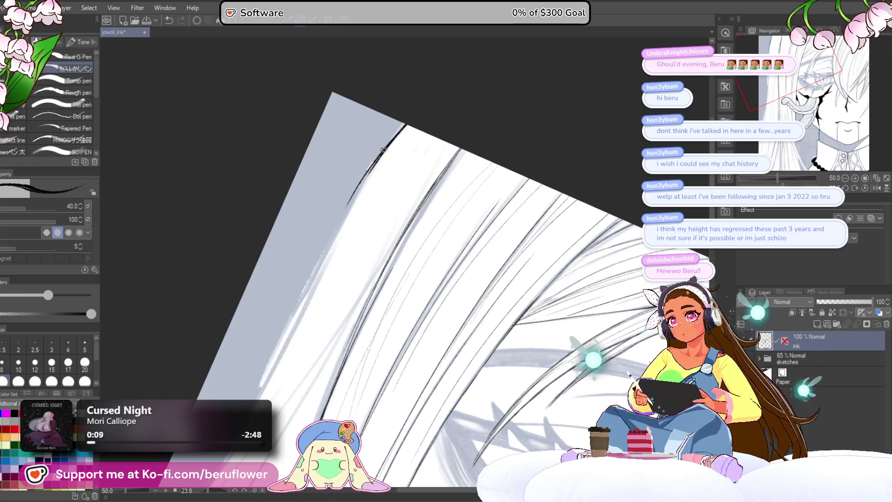
key(ctrl+z)
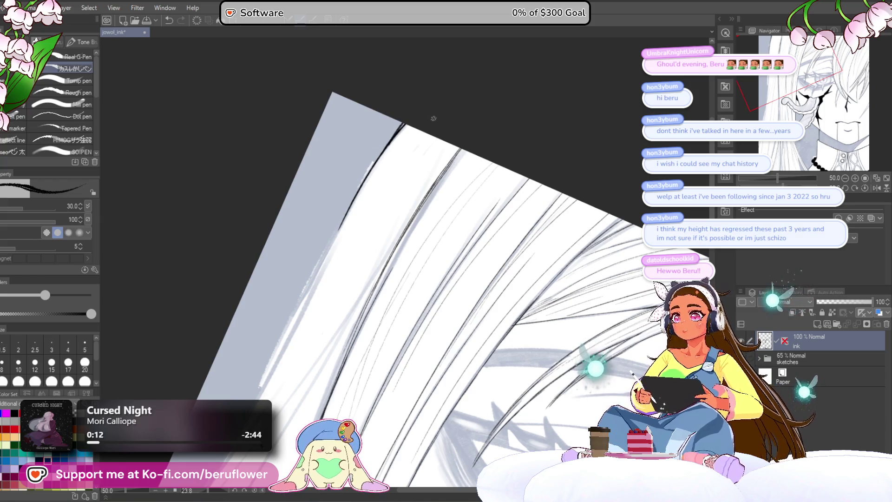
scroll(404, 131, up, 3)
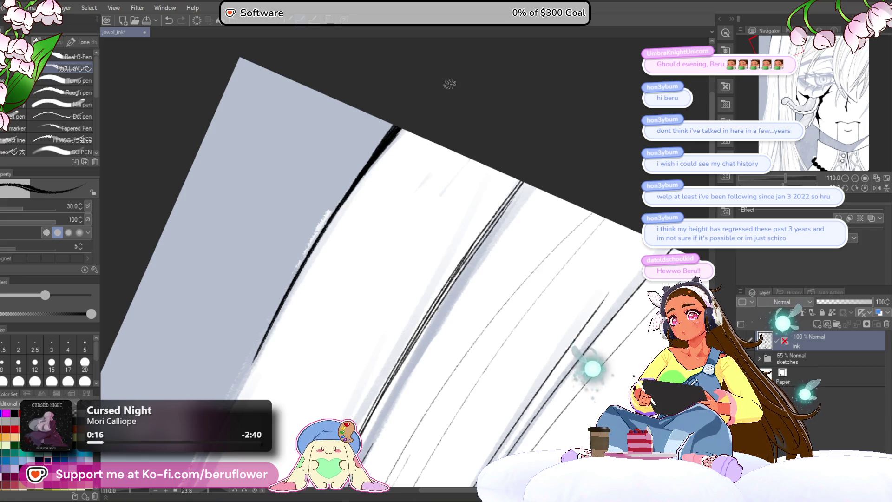
scroll(450, 84, down, 4)
mouse_move(530, 377)
mouse_down()
mouse_move(478, 200)
mouse_move(379, 60)
mouse_move(572, 210)
mouse_move(429, 256)
mouse_move(407, 314)
mouse_move(458, 299)
mouse_move(478, 199)
mouse_move(418, 89)
mouse_move(390, 209)
mouse_up()
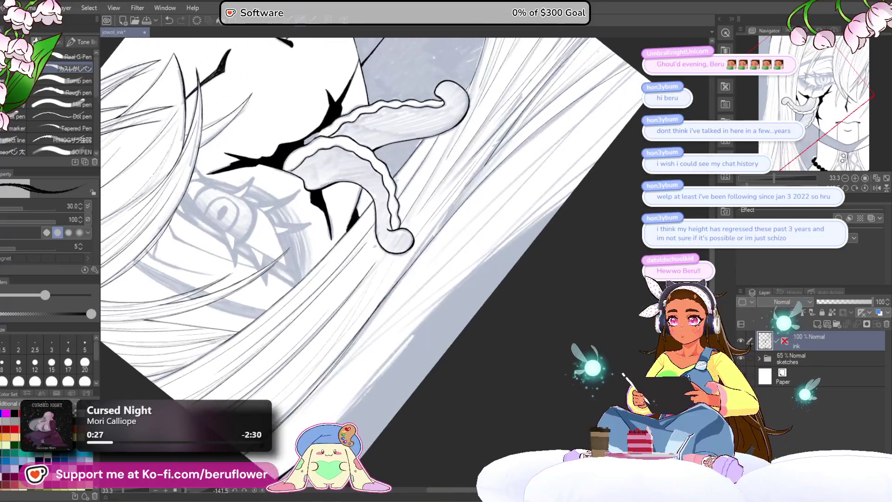
scroll(293, 362, up, 1)
scroll(293, 361, up, 1)
scroll(293, 361, up, 1)
scroll(292, 362, up, 1)
scroll(293, 362, down, 2)
scroll(293, 362, up, 1)
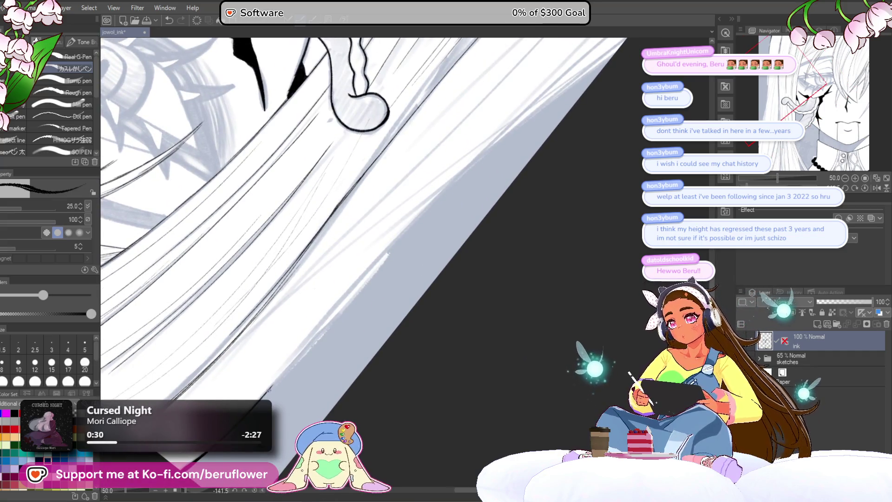
Ink the outer edge line of the hair strand sweeping past the tendril, then turn the view to face the hair
drag(311, 340, 271, 396)
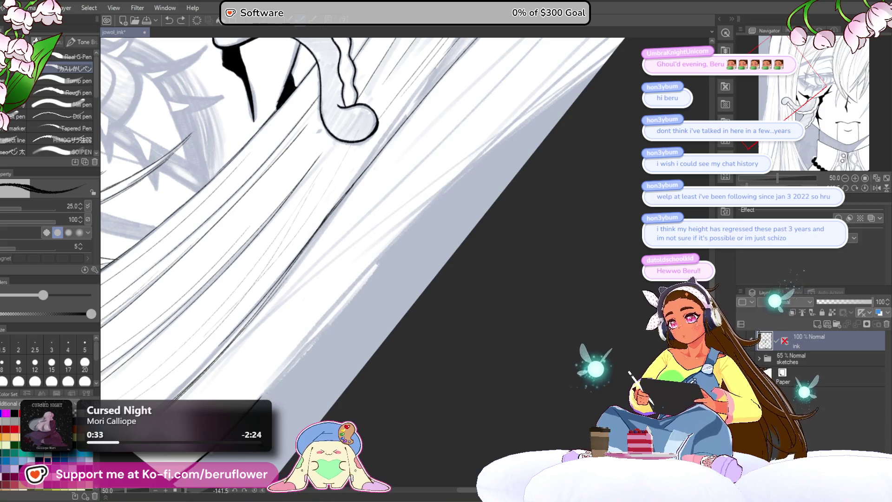
drag(518, 188, 431, 255)
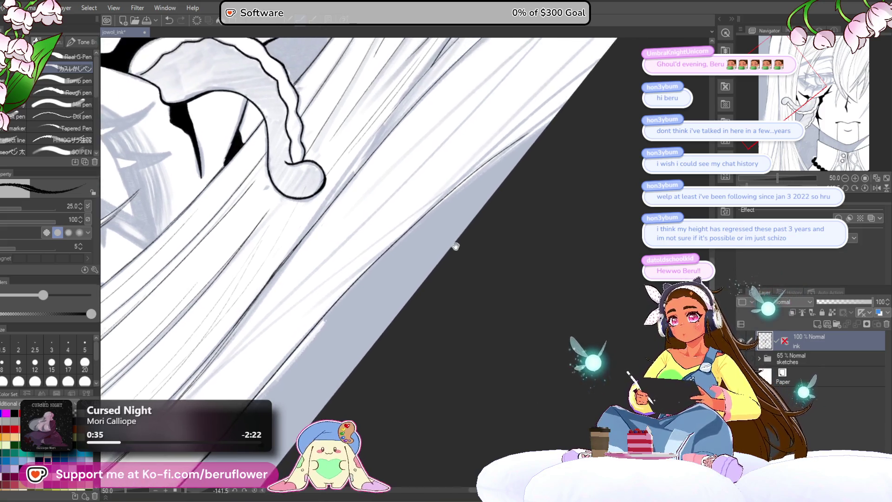
scroll(431, 255, up, 2)
scroll(426, 241, up, 1)
scroll(424, 238, up, 1)
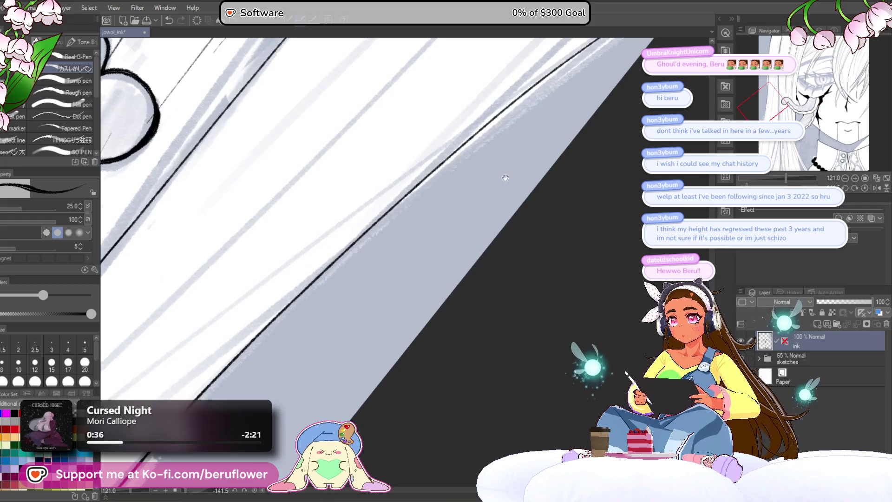
scroll(378, 264, up, 1)
drag(379, 264, 520, 171)
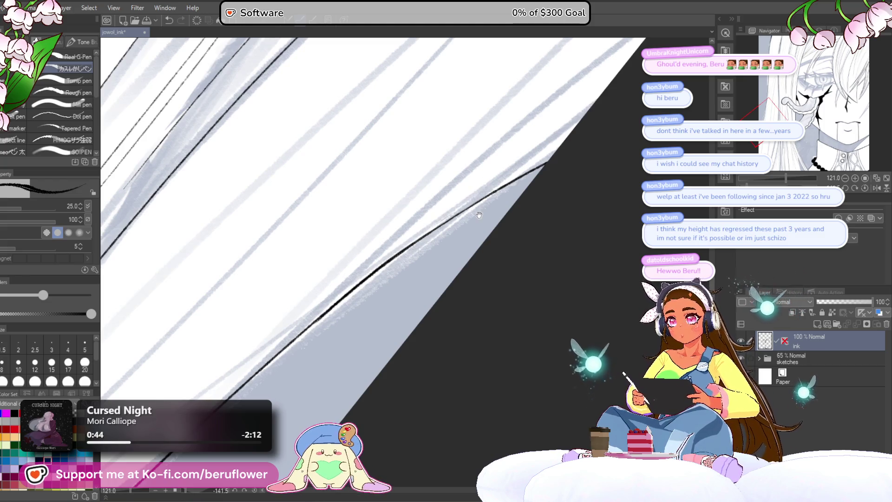
drag(479, 215, 447, 217)
scroll(237, 380, down, 3)
scroll(442, 230, down, 2)
scroll(347, 280, down, 2)
drag(297, 322, 291, 319)
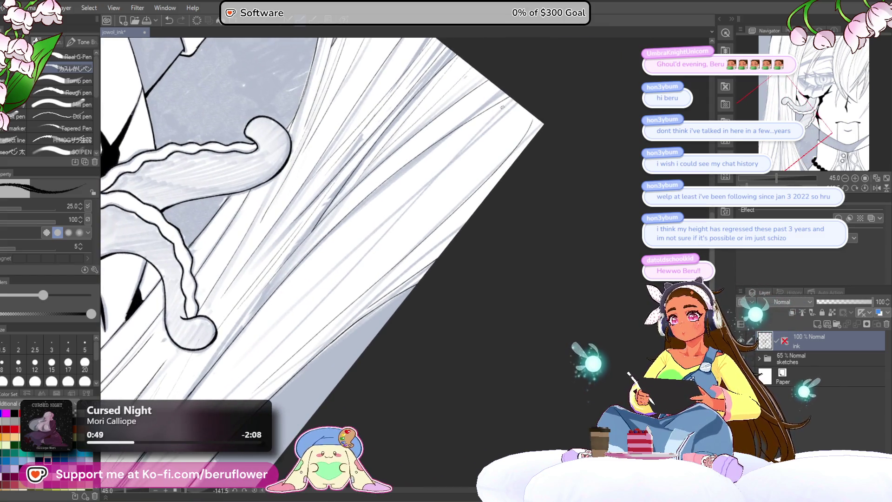
mouse_move(464, 163)
mouse_down()
mouse_move(504, 146)
mouse_move(565, 209)
mouse_up()
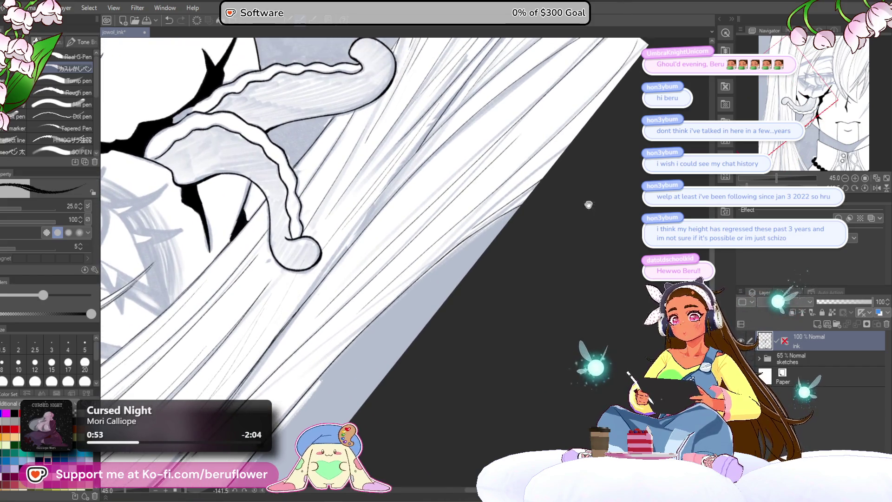
drag(488, 175, 314, 348)
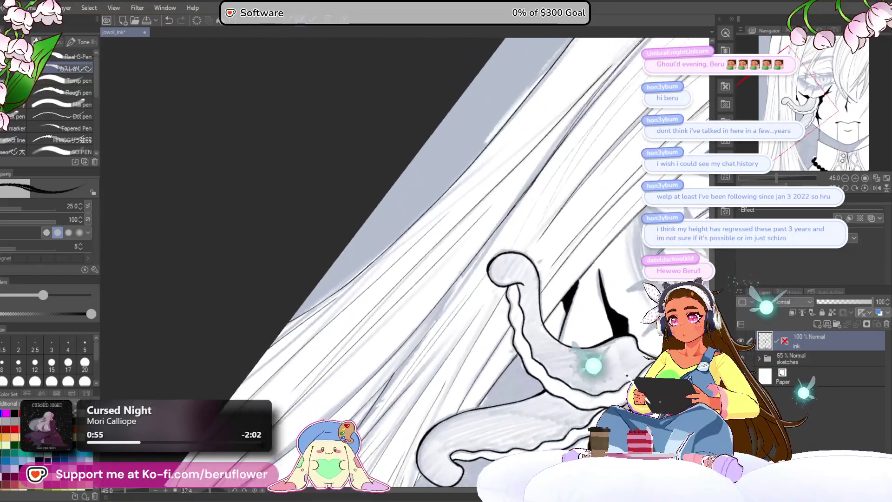
Look over the hair strands, tendril and eye area close up, then reset the canvas rotation to level
mouse_move(509, 279)
mouse_down()
mouse_move(358, 398)
mouse_move(342, 391)
mouse_up()
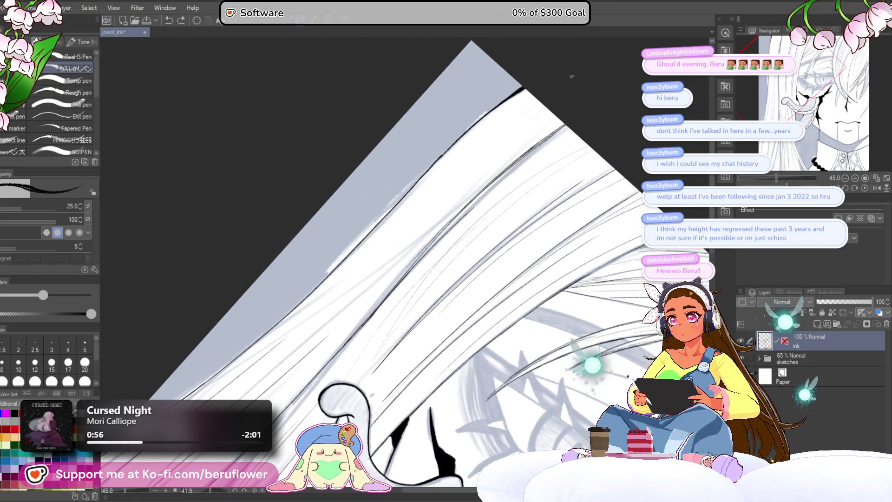
drag(406, 273, 512, 140)
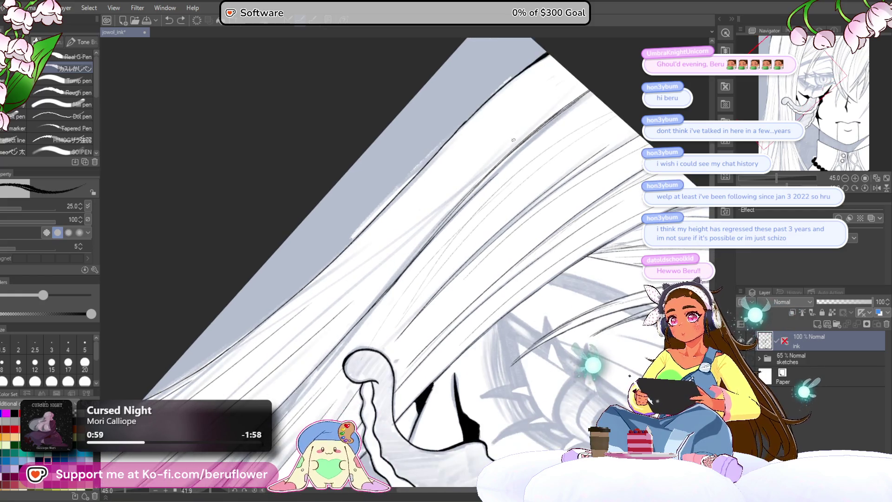
drag(395, 278, 484, 139)
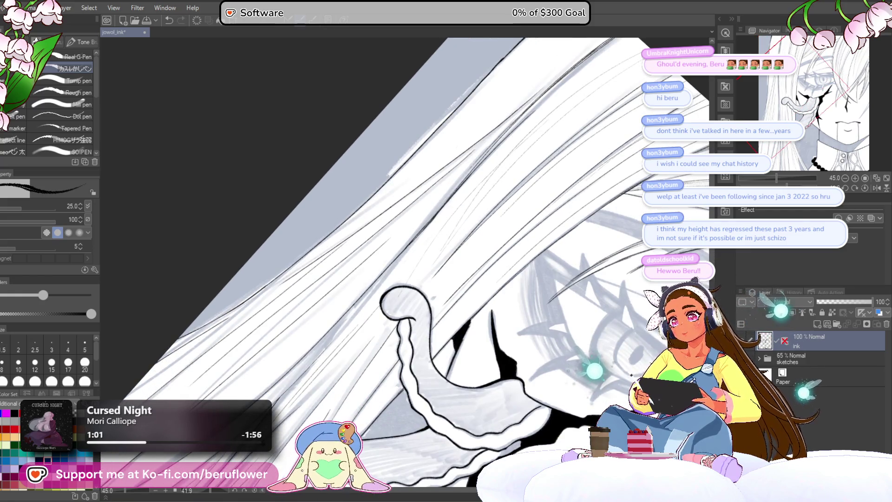
drag(405, 300, 460, 223)
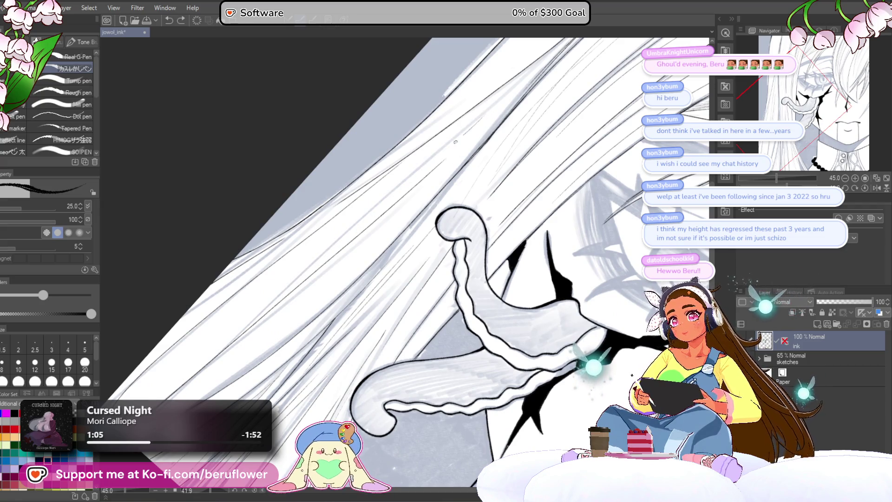
drag(219, 347, 314, 270)
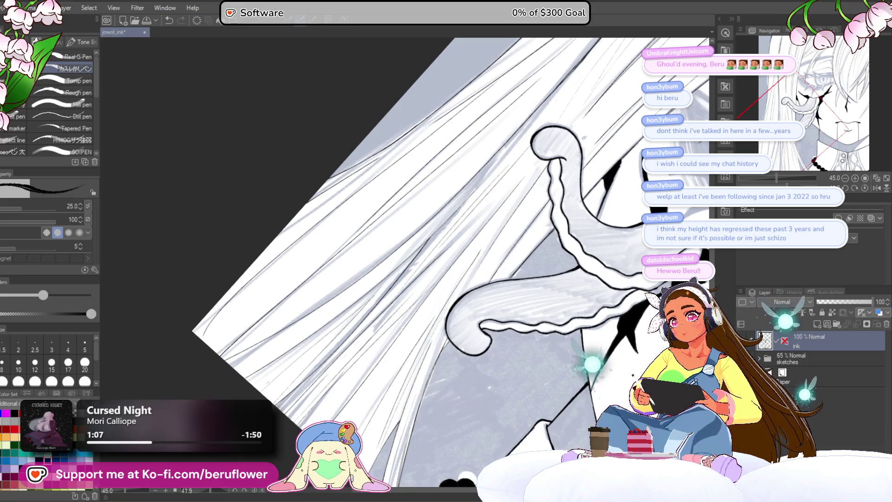
scroll(286, 307, up, 3)
scroll(286, 308, up, 2)
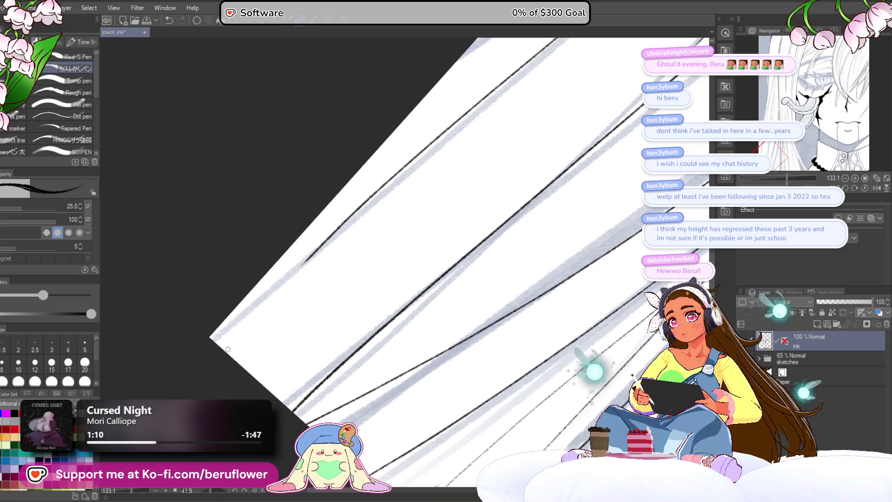
drag(326, 287, 331, 248)
scroll(407, 206, down, 4)
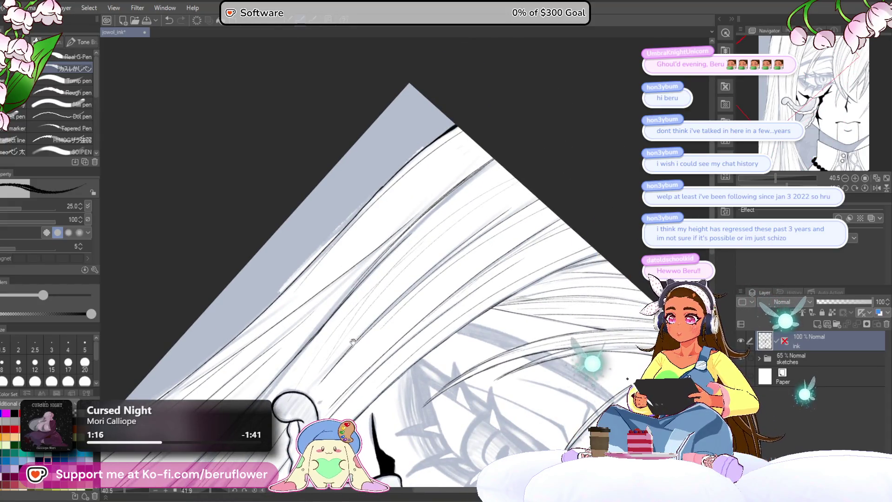
drag(357, 337, 437, 195)
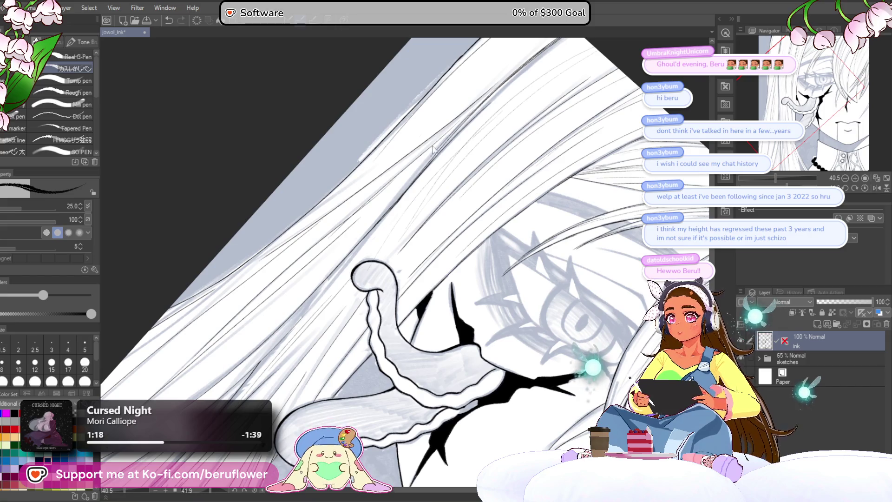
drag(264, 340, 386, 200)
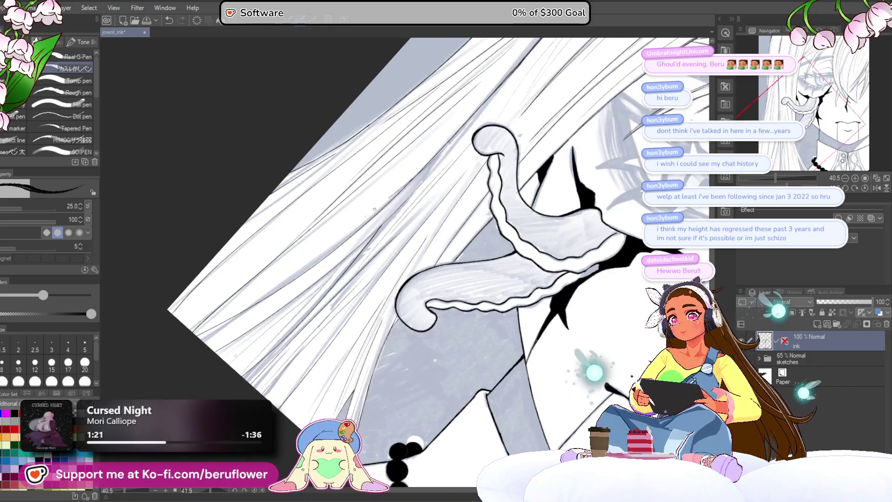
drag(802, 35, 534, 242)
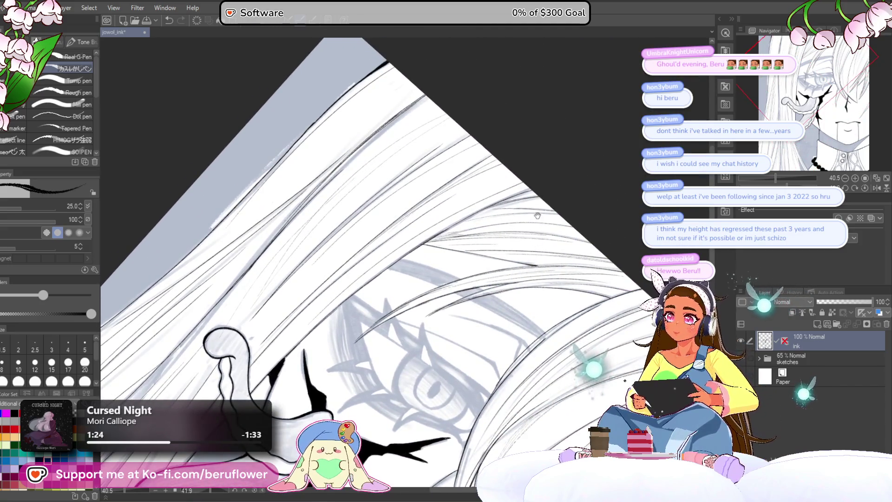
drag(557, 277, 540, 232)
click(868, 188)
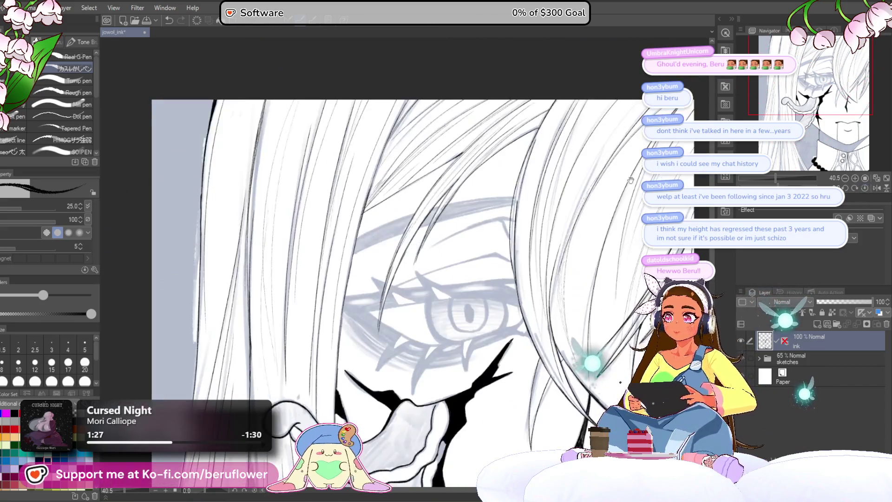
scroll(425, 172, up, 5)
scroll(426, 173, up, 2)
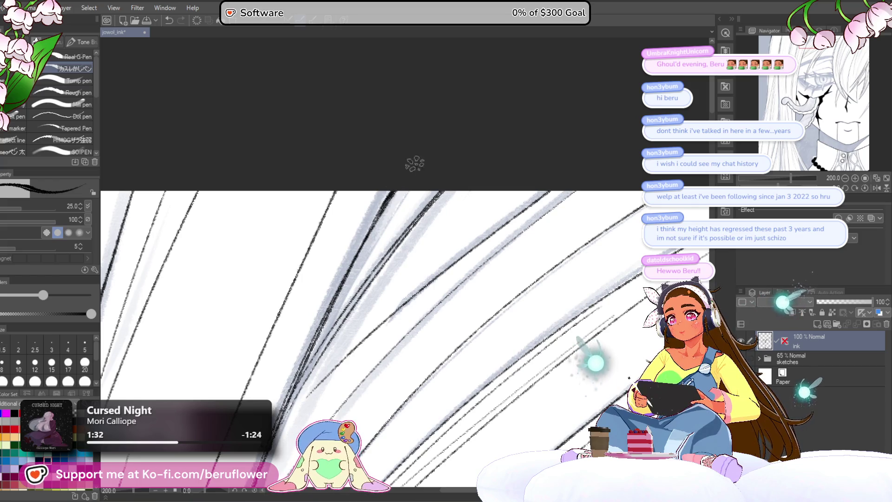
scroll(356, 256, down, 2)
scroll(389, 268, down, 3)
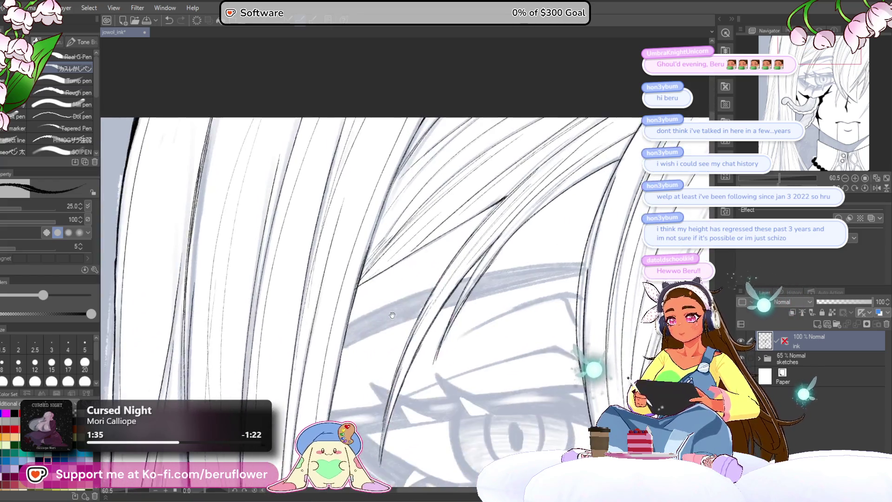
scroll(390, 269, up, 3)
scroll(358, 267, up, 1)
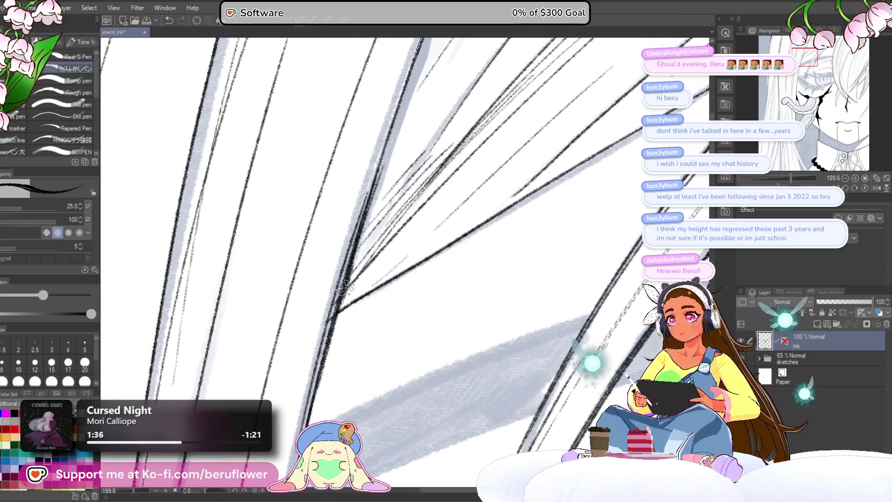
scroll(343, 302, down, 1)
scroll(370, 301, down, 1)
scroll(405, 300, down, 1)
scroll(448, 301, down, 1)
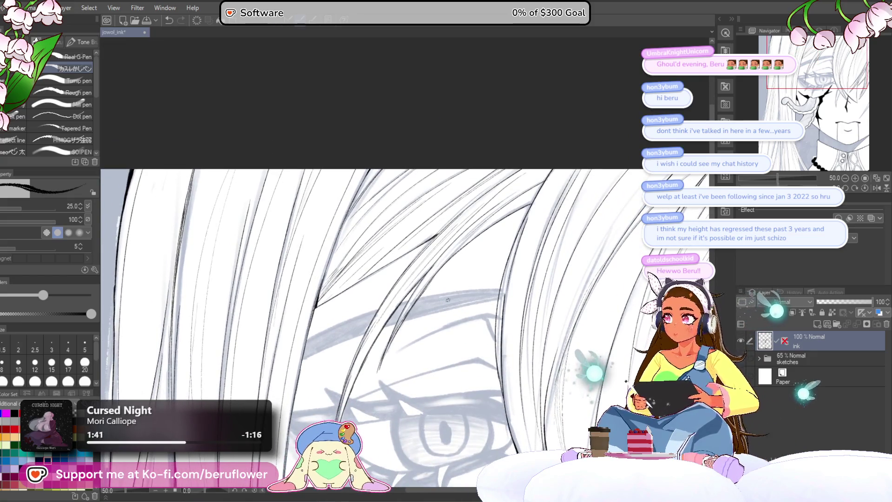
Check the strand junction over the brow, view the whole face and hide the blue sketches layer
drag(467, 286, 450, 280)
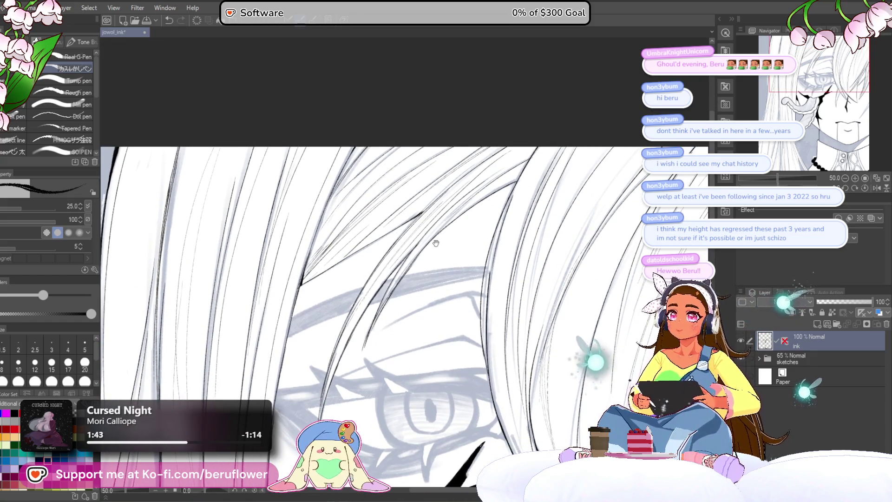
scroll(435, 244, up, 1)
scroll(418, 246, up, 1)
scroll(397, 250, up, 1)
scroll(378, 254, up, 1)
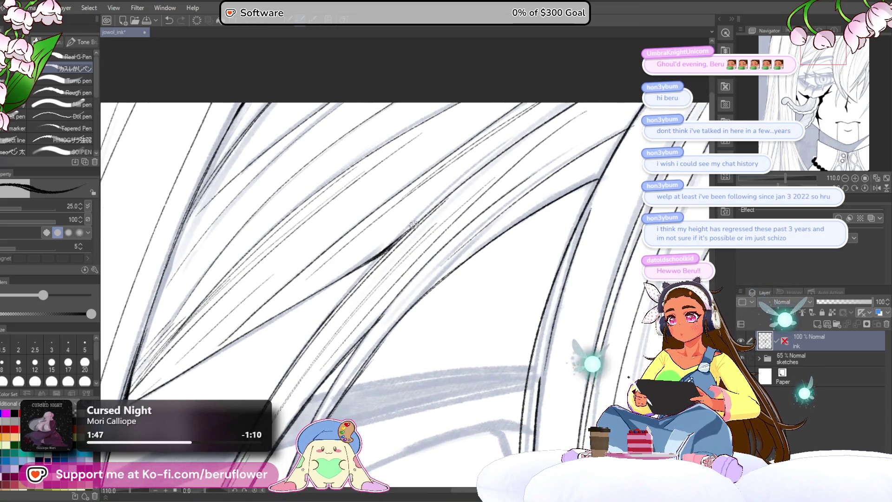
scroll(426, 214, up, 1)
scroll(420, 225, up, 1)
scroll(412, 238, up, 1)
scroll(405, 250, up, 1)
drag(405, 250, 393, 264)
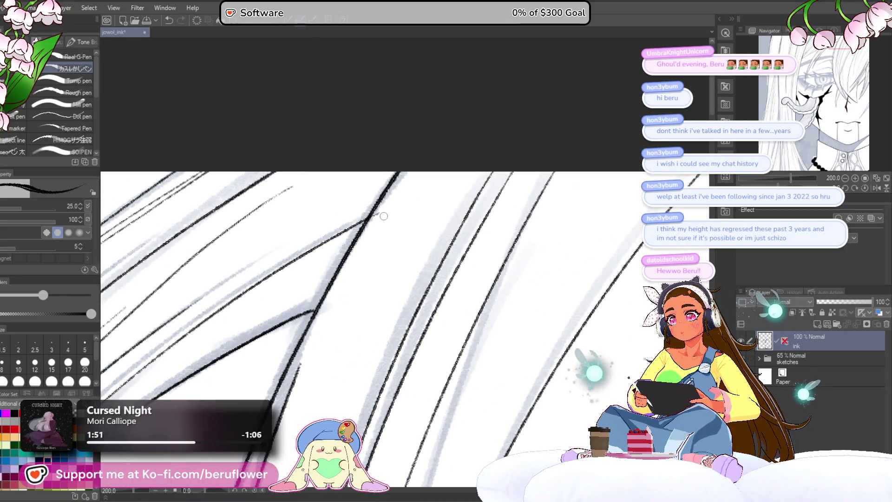
drag(384, 217, 385, 255)
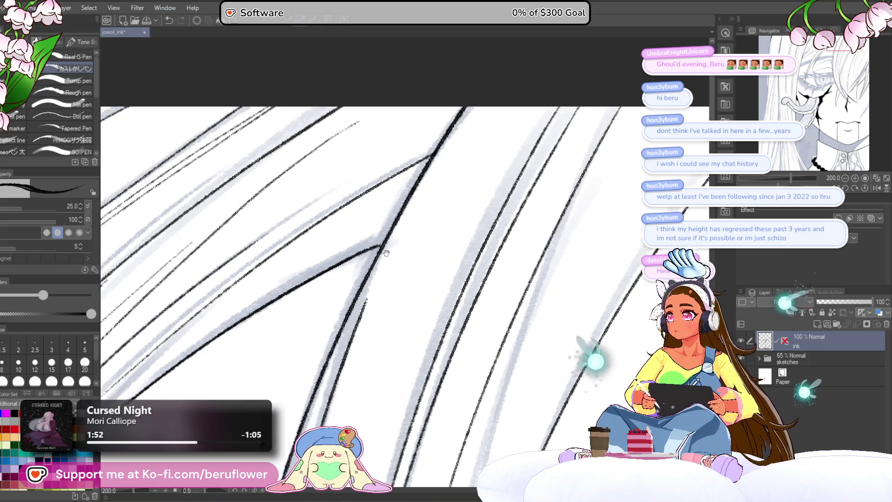
scroll(386, 254, up, 1)
scroll(386, 254, up, 1)
scroll(407, 249, up, 1)
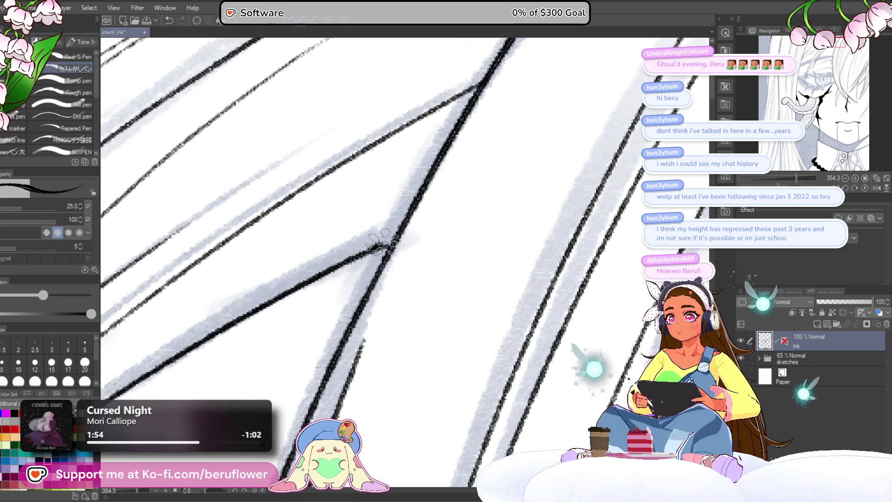
scroll(411, 209, down, 2)
scroll(387, 237, up, 1)
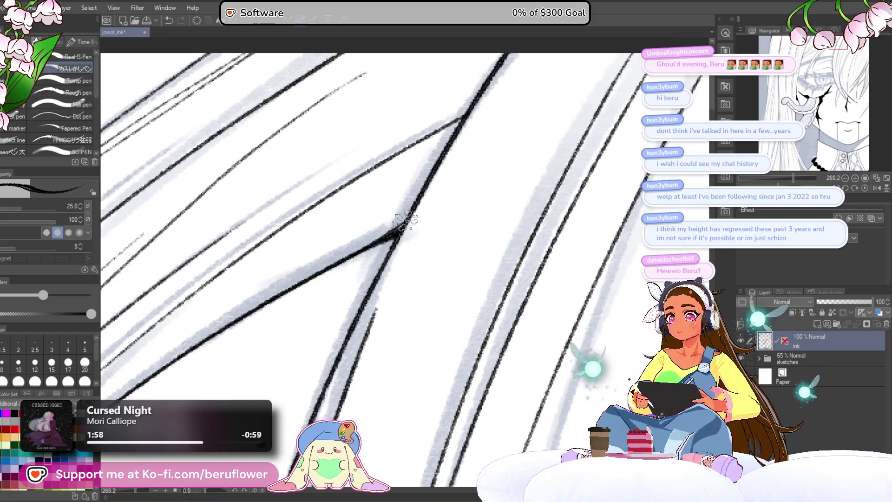
scroll(364, 249, down, 2)
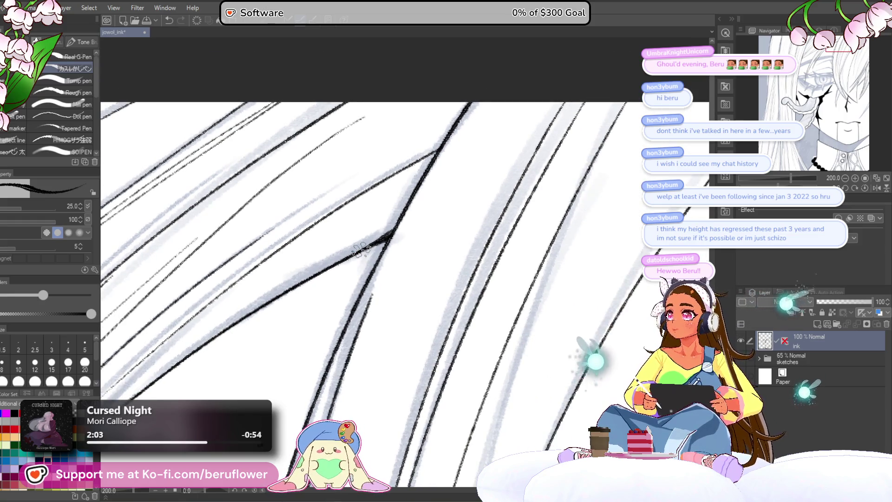
scroll(464, 307, down, 3)
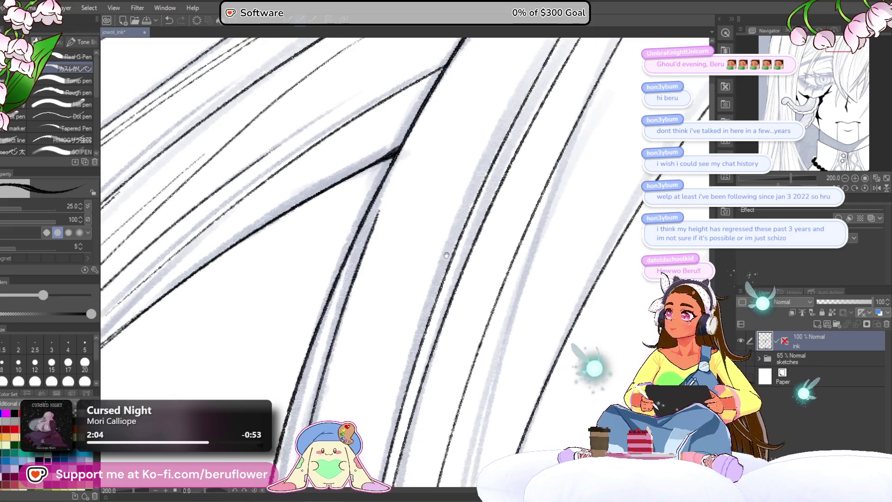
scroll(394, 217, down, 2)
scroll(395, 216, down, 3)
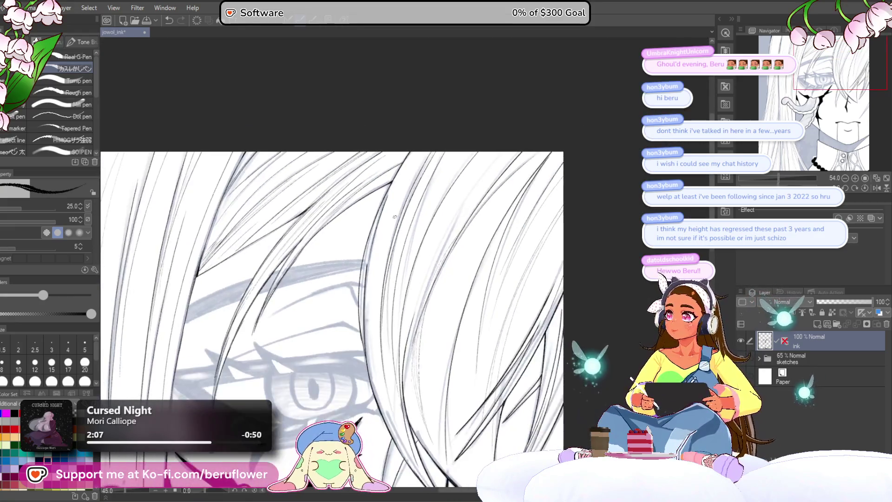
mouse_move(300, 489)
mouse_down()
mouse_move(386, 339)
mouse_move(388, 281)
mouse_move(366, 357)
mouse_up()
click(744, 357)
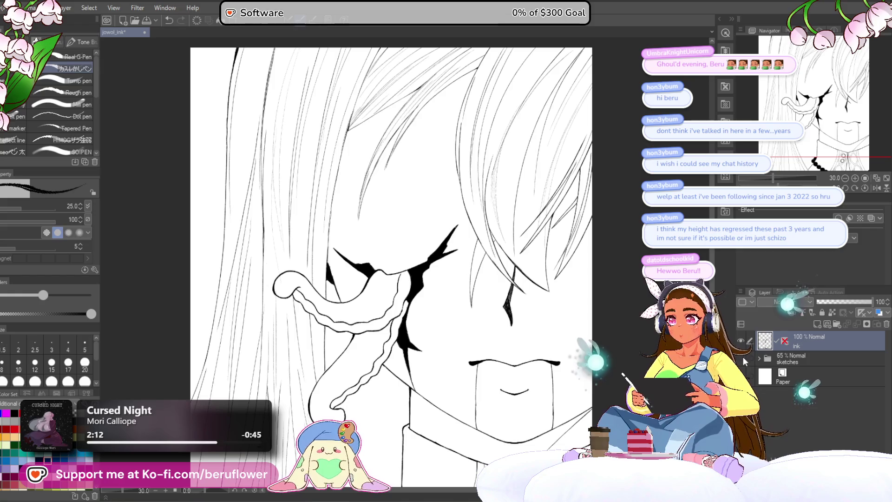
scroll(447, 380, down, 2)
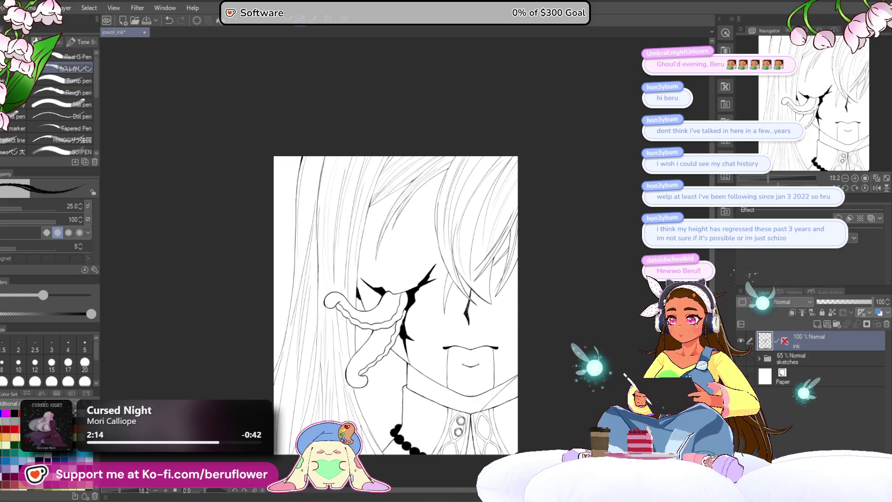
scroll(431, 393, up, 1)
Review the clean line art, switch to a thinner pen size with [ and show the sketches layer again
drag(431, 394, 432, 338)
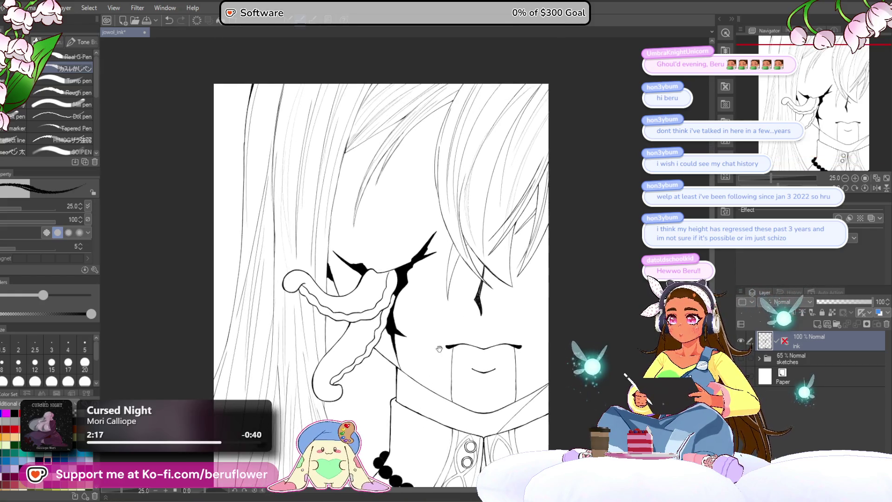
scroll(431, 338, up, 1)
scroll(440, 300, down, 1)
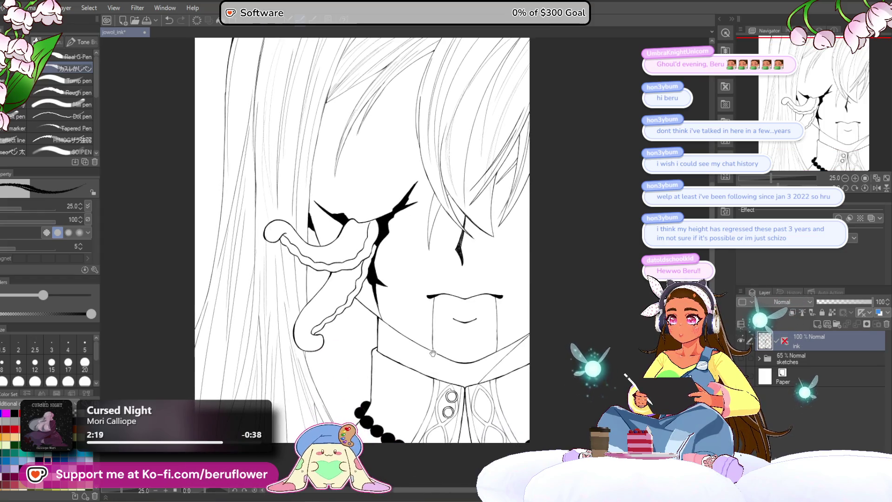
drag(439, 300, 439, 355)
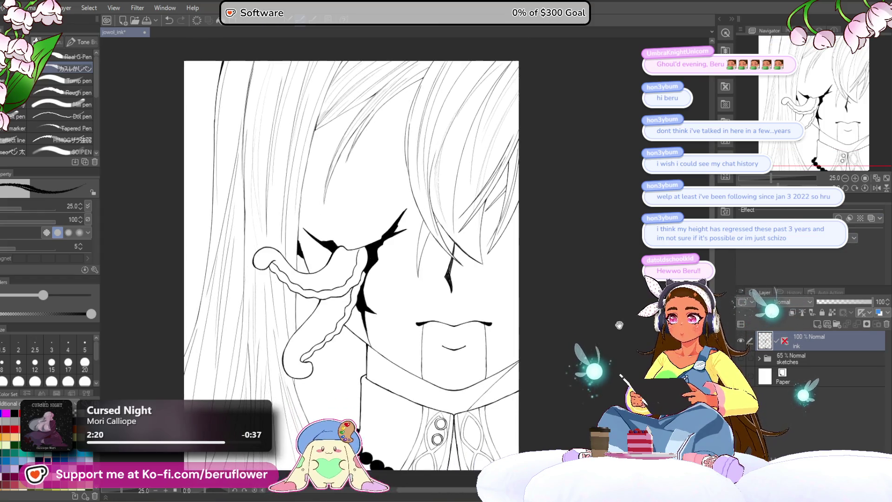
drag(548, 265, 588, 328)
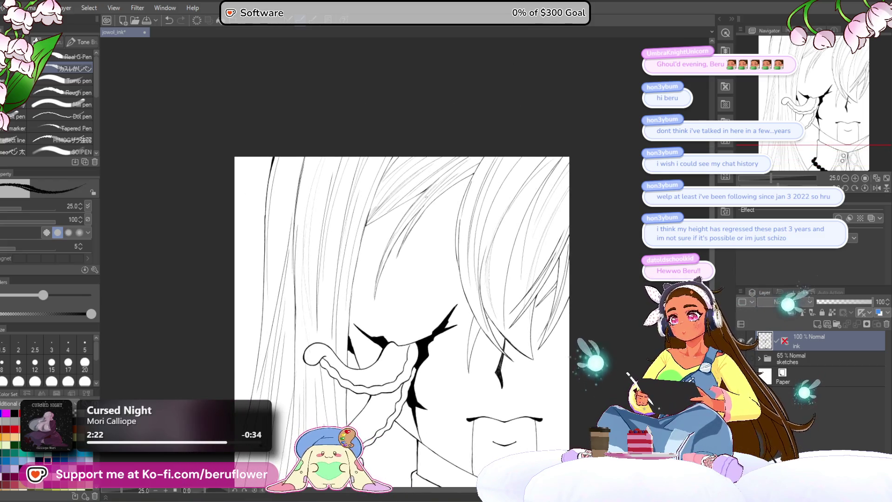
scroll(587, 328, up, 4)
drag(494, 153, 494, 251)
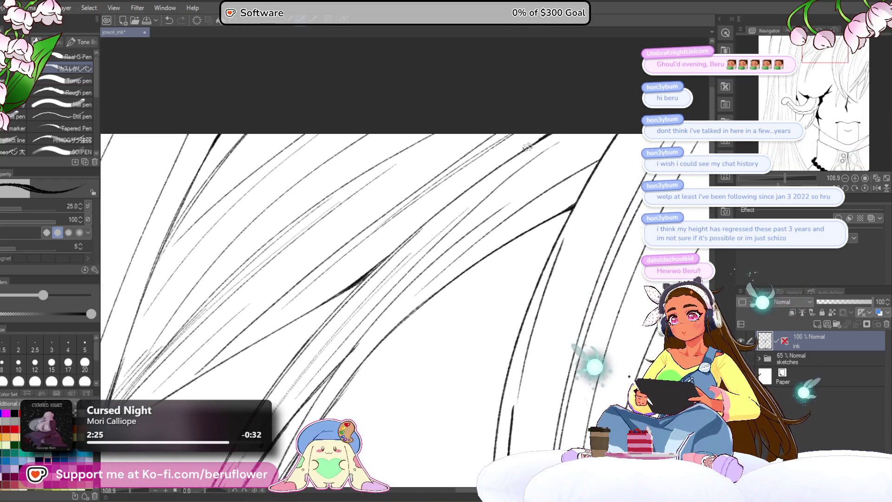
scroll(341, 308, up, 2)
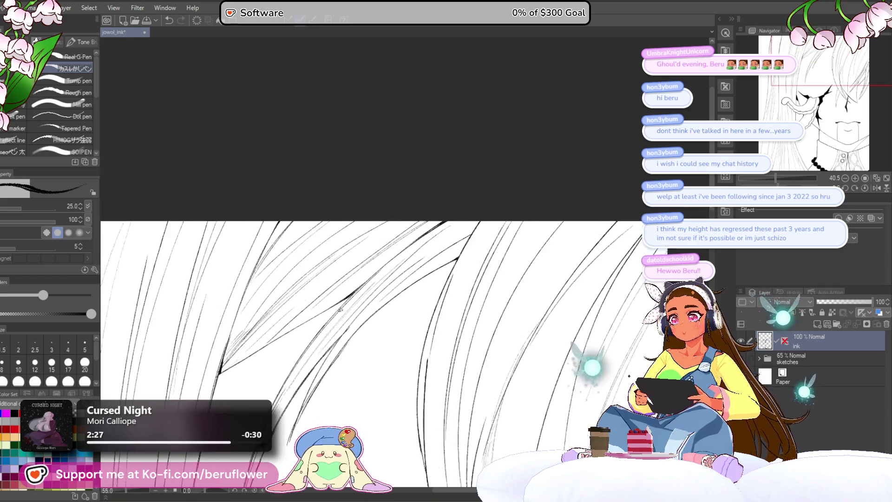
scroll(341, 309, up, 1)
scroll(487, 198, up, 1)
scroll(486, 197, up, 1)
key(bracketleft)
key(bracketleft)
key(bracketleft)
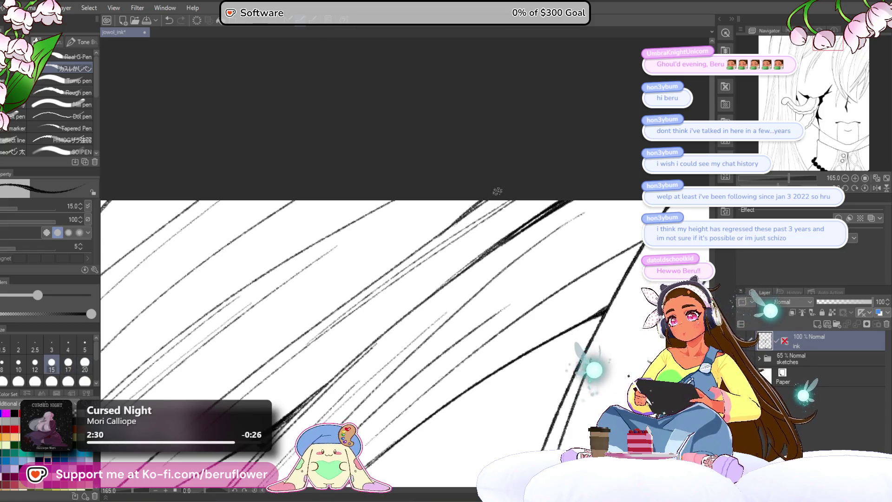
scroll(483, 198, down, 5)
scroll(541, 258, up, 1)
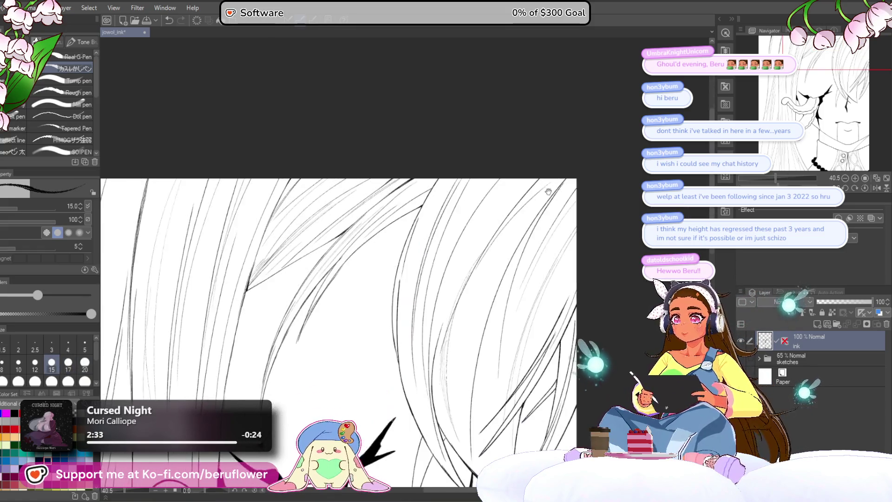
scroll(540, 258, up, 2)
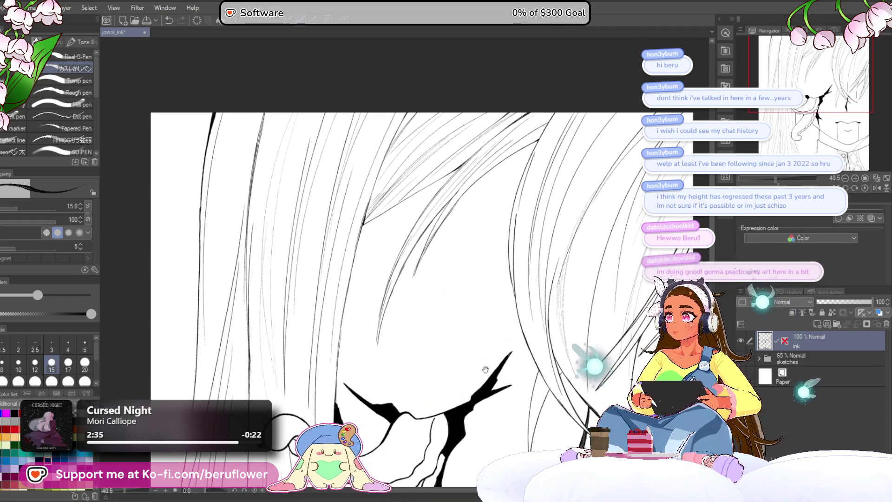
scroll(540, 259, up, 1)
scroll(569, 299, up, 1)
click(742, 357)
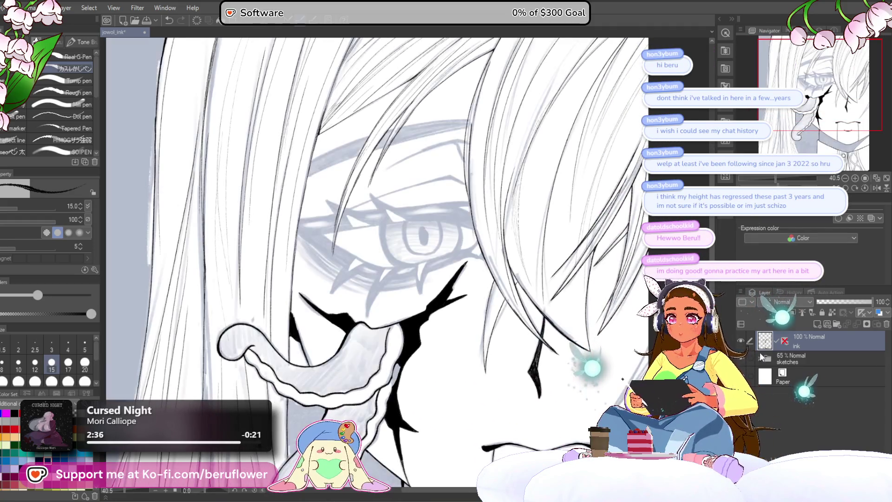
Add a new layer above the ink, rotate the canvas counter-clockwise over the hair and thin the pen
click(813, 324)
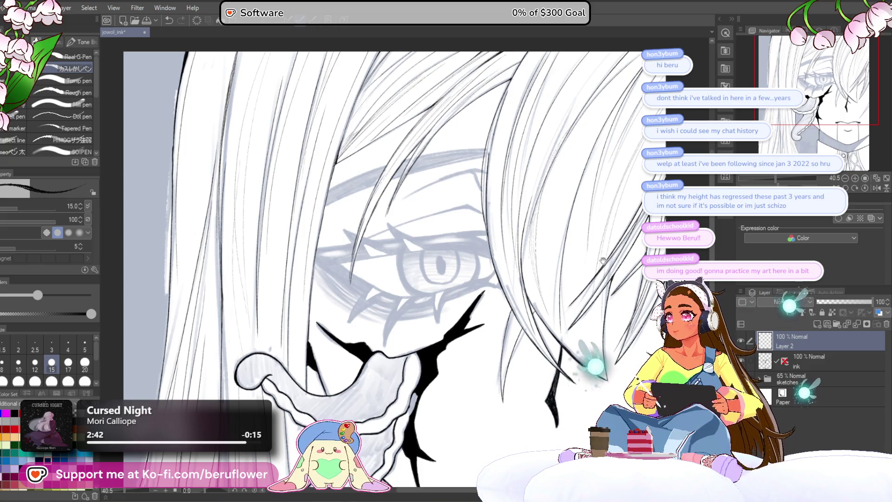
drag(419, 279, 410, 300)
drag(419, 210, 363, 230)
drag(391, 259, 418, 259)
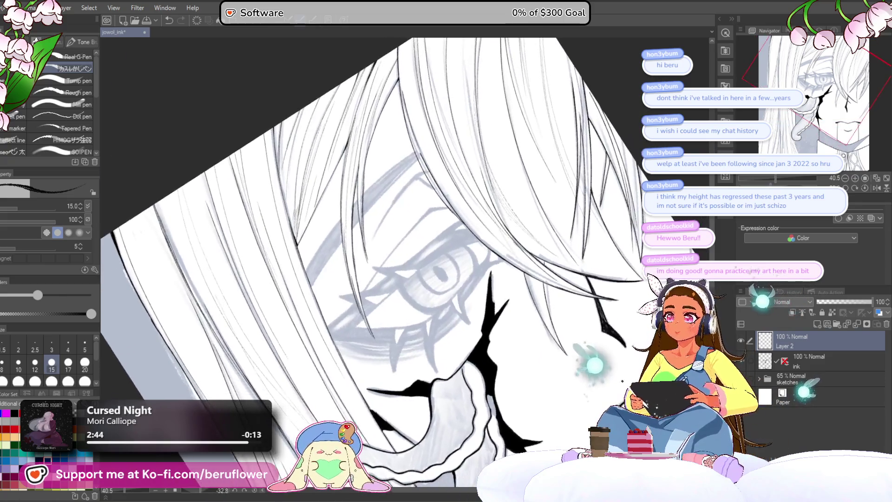
scroll(419, 260, up, 2)
drag(419, 210, 415, 298)
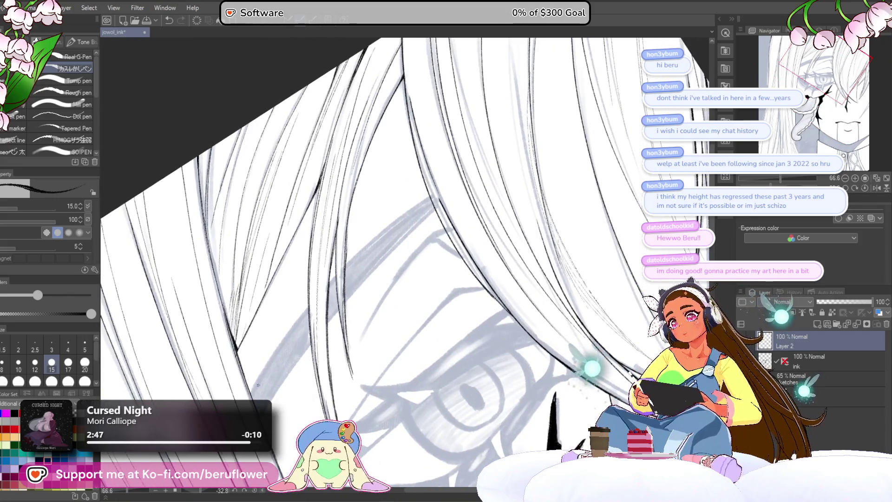
key(bracketleft)
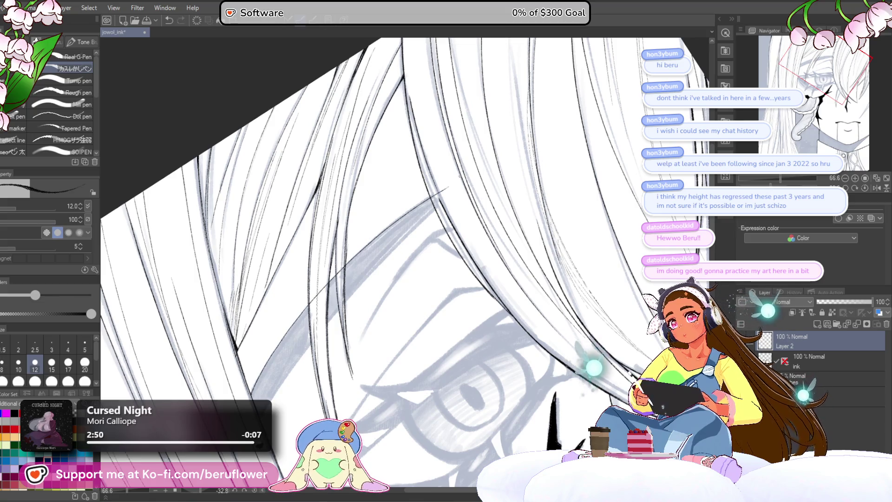
Draw a thin diagonal hair strand across the shadow band, redrawing it once, and move to the hair above the eye
mouse_move(257, 387)
mouse_down()
mouse_move(258, 362)
mouse_move(447, 168)
mouse_up()
key(ctrl+z)
drag(321, 306, 463, 162)
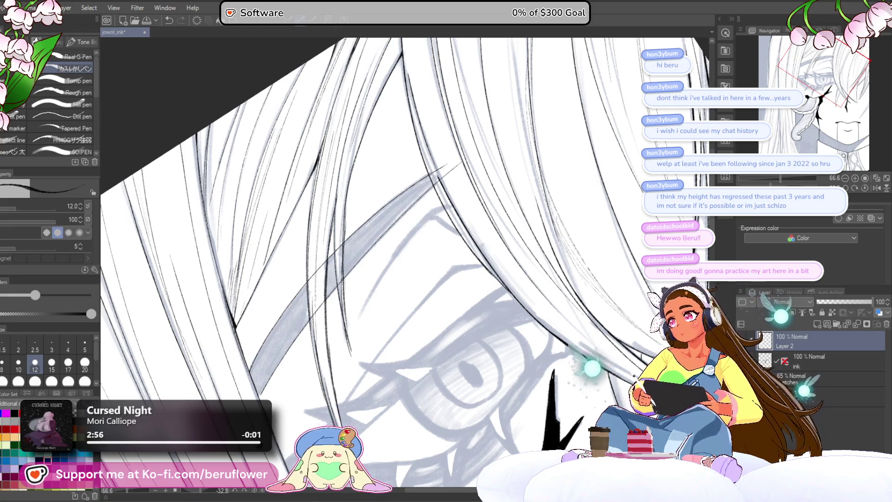
drag(353, 348, 367, 348)
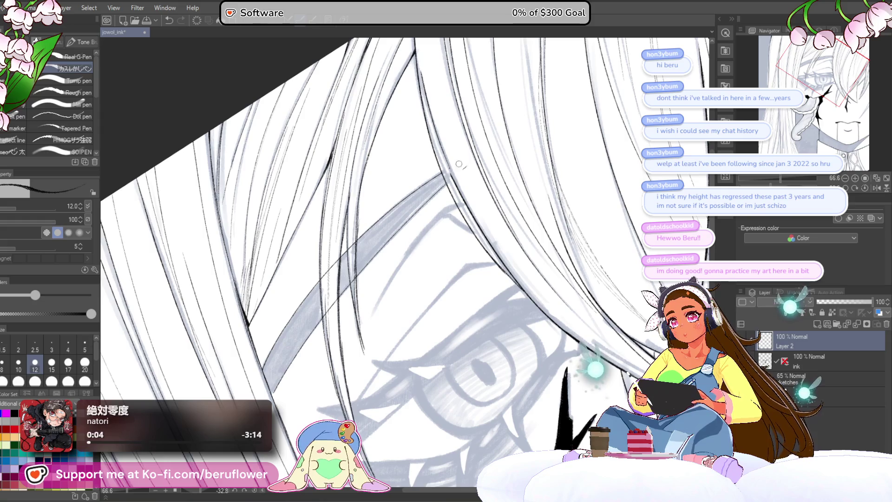
drag(446, 201, 479, 188)
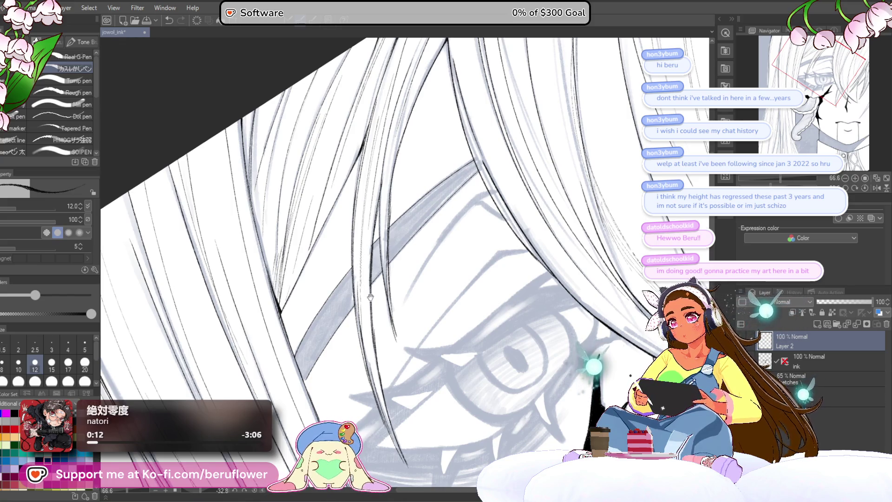
drag(371, 296, 350, 301)
scroll(347, 297, up, 5)
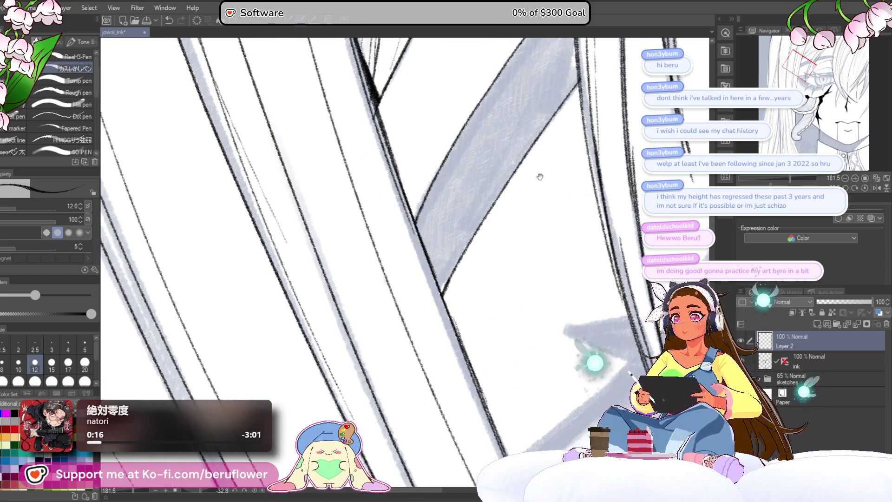
Hatch dark shadow strokes up along the diagonal edge of the first grey band
drag(450, 281, 359, 297)
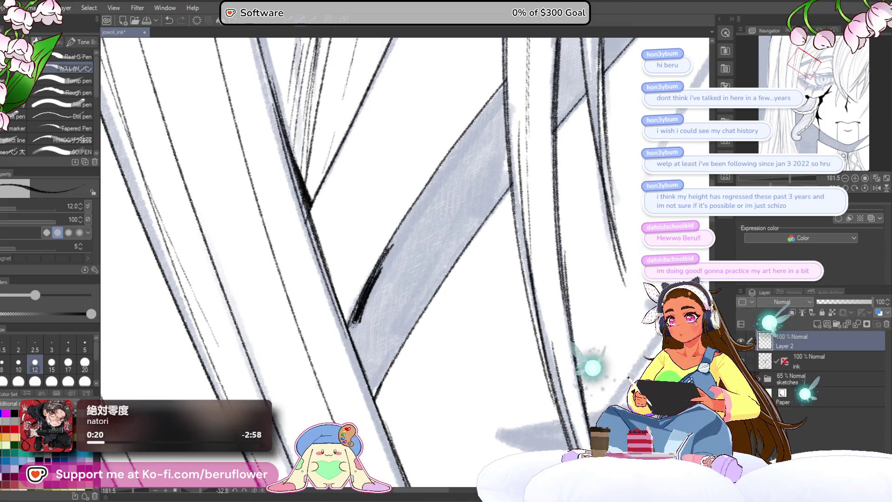
mouse_move(361, 307)
mouse_down()
mouse_move(380, 283)
mouse_move(356, 333)
mouse_up()
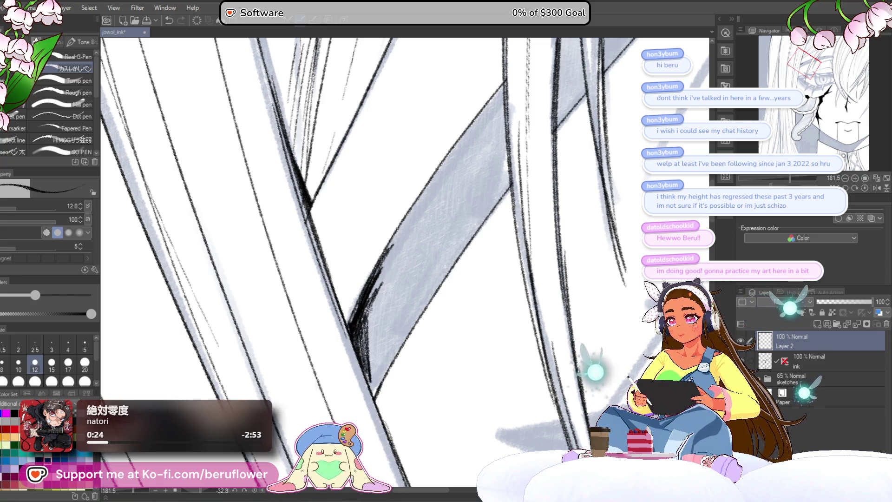
scroll(372, 336, down, 3)
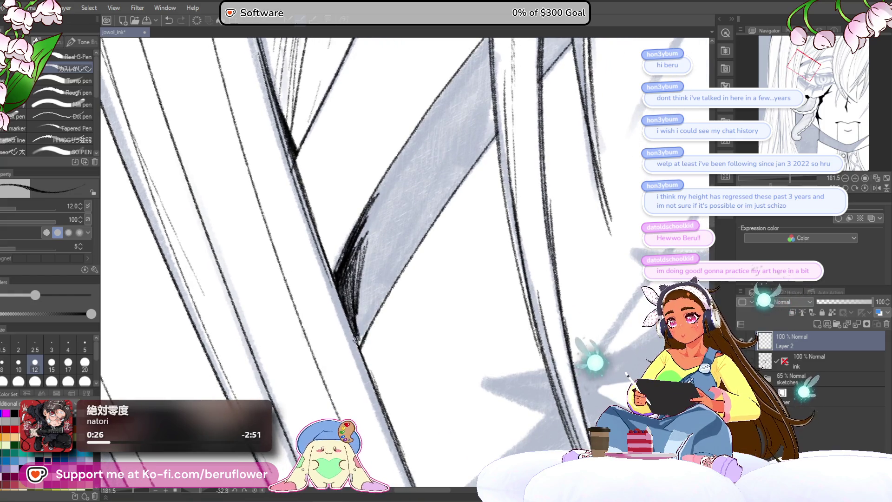
mouse_move(357, 338)
mouse_down()
mouse_move(386, 281)
mouse_move(362, 326)
mouse_up()
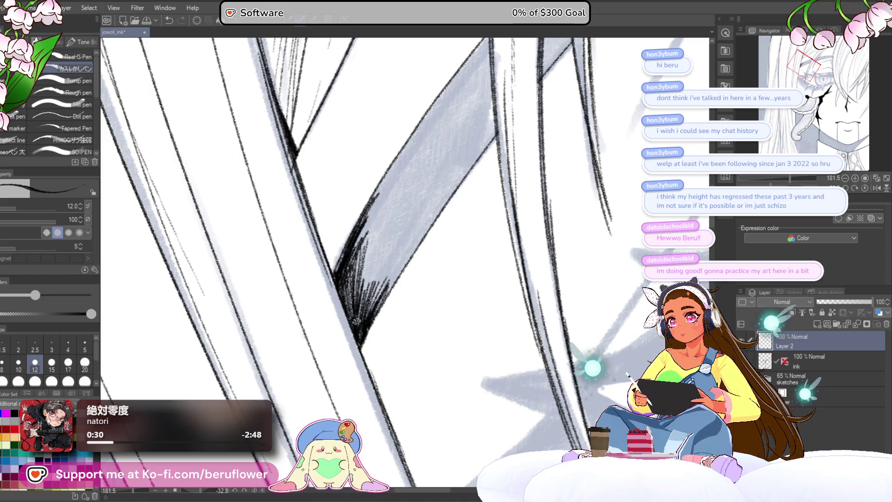
drag(377, 267, 388, 242)
drag(381, 285, 401, 231)
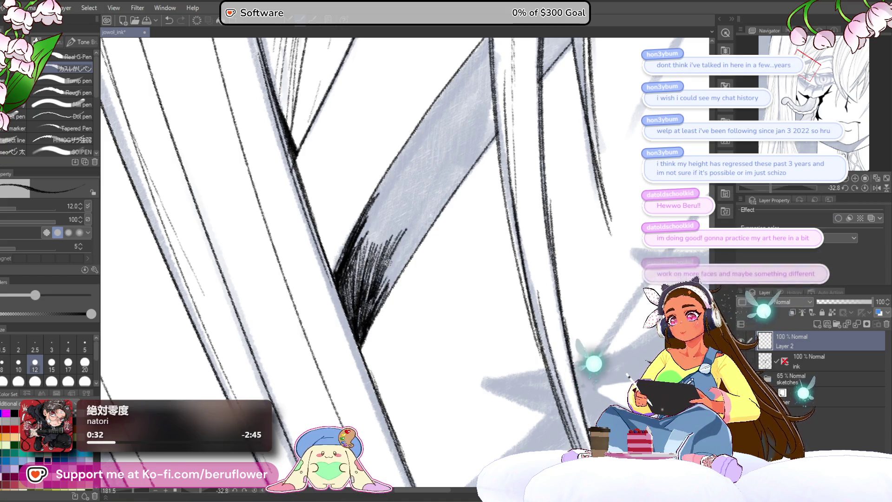
drag(376, 300, 409, 232)
mouse_move(382, 279)
mouse_down()
mouse_move(413, 233)
mouse_move(342, 327)
mouse_move(380, 282)
mouse_up()
drag(345, 330, 387, 262)
drag(401, 240, 420, 224)
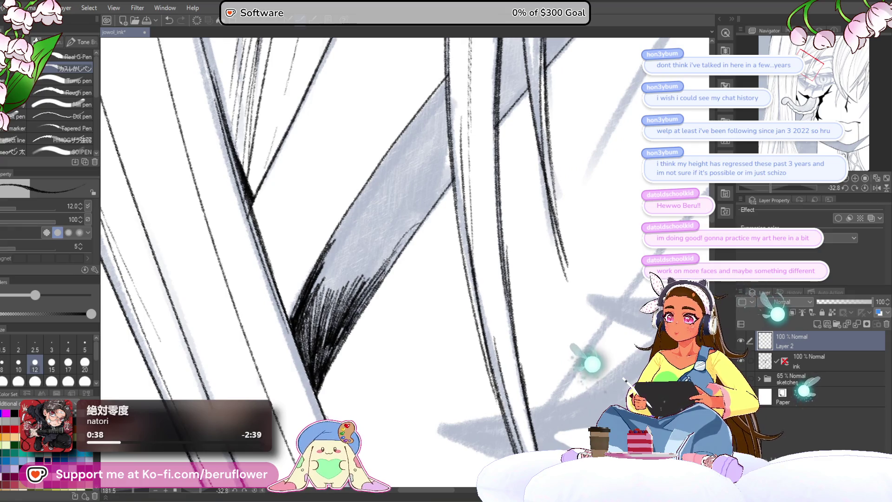
mouse_move(377, 281)
mouse_down()
mouse_move(426, 212)
mouse_move(416, 212)
mouse_up()
drag(343, 290, 400, 221)
mouse_move(338, 307)
mouse_down()
mouse_move(380, 236)
mouse_move(380, 220)
mouse_up()
mouse_move(333, 276)
mouse_down()
mouse_move(394, 197)
mouse_move(380, 255)
mouse_move(385, 244)
mouse_move(375, 242)
mouse_up()
Hatch the band's lower-left end and reinforce the grey strip's upper edge line
drag(334, 294, 307, 354)
drag(338, 313, 309, 371)
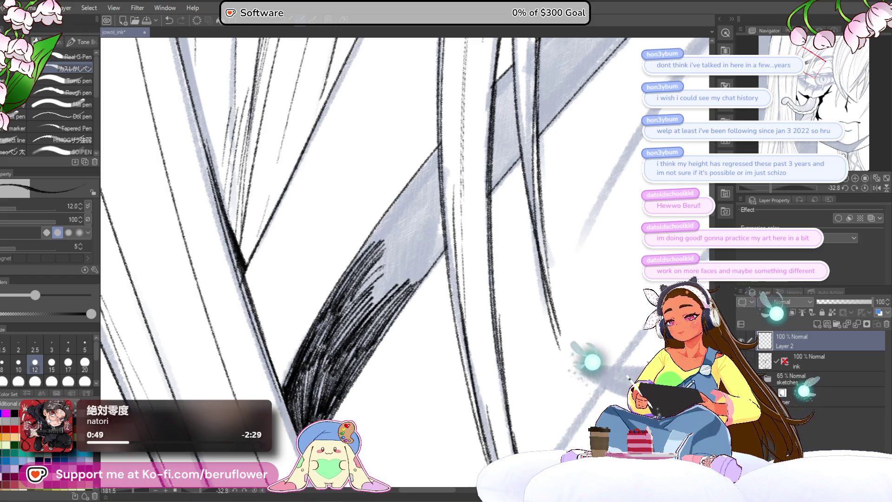
mouse_move(455, 235)
mouse_down()
mouse_move(362, 297)
mouse_move(334, 348)
mouse_up()
drag(364, 307, 317, 355)
drag(352, 293, 290, 367)
mouse_move(316, 336)
mouse_down()
mouse_move(283, 362)
mouse_move(622, 380)
mouse_up()
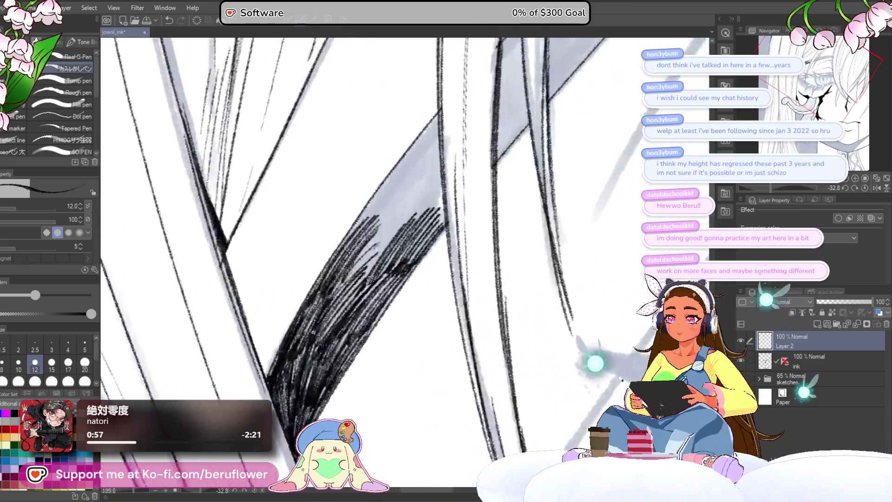
drag(391, 265, 300, 363)
drag(418, 265, 327, 370)
drag(383, 243, 345, 293)
drag(393, 215, 293, 356)
Fill the grey strip with dense black hatching up to its top and close the remaining gaps
mouse_move(357, 287)
mouse_down()
mouse_move(303, 356)
mouse_move(296, 394)
mouse_up()
mouse_move(352, 321)
mouse_down()
mouse_move(323, 353)
mouse_move(300, 412)
mouse_up()
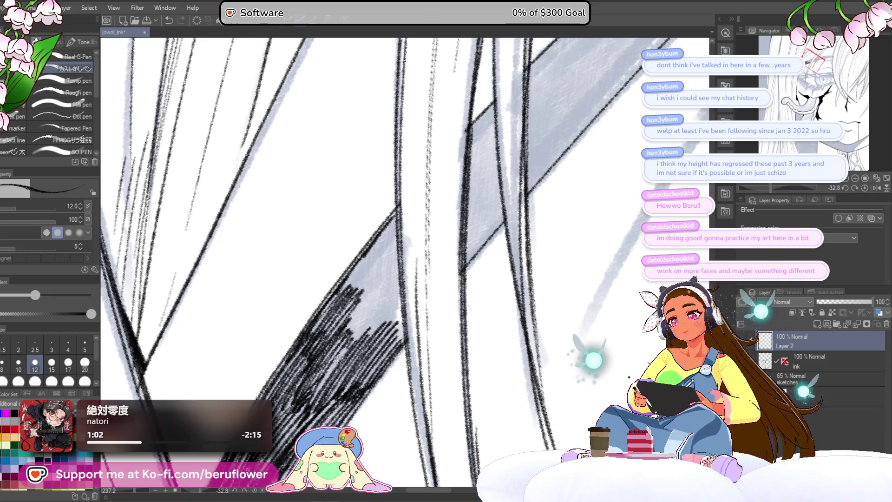
drag(382, 304, 310, 405)
mouse_move(400, 279)
mouse_down()
mouse_move(347, 357)
mouse_move(359, 332)
mouse_move(352, 317)
mouse_up()
drag(391, 251, 342, 300)
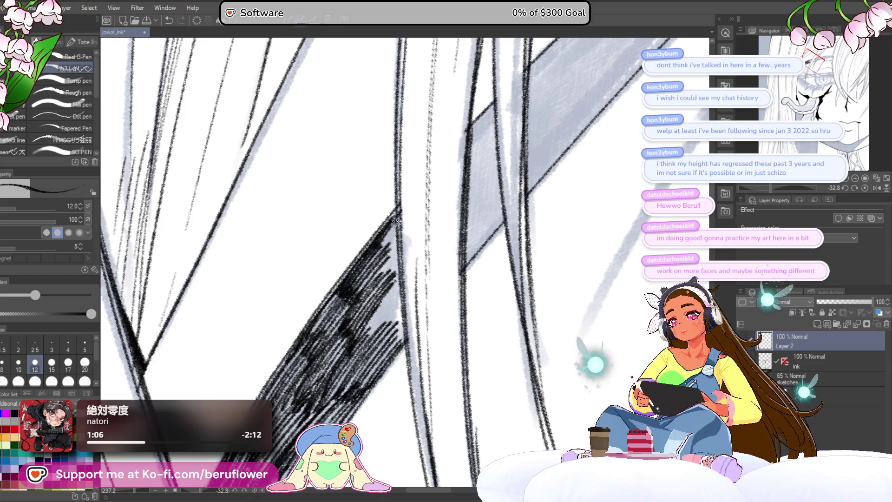
mouse_move(396, 221)
mouse_down()
mouse_move(391, 257)
mouse_move(353, 306)
mouse_up()
mouse_move(389, 258)
mouse_down()
mouse_move(359, 299)
mouse_move(381, 298)
mouse_up()
drag(389, 222, 377, 286)
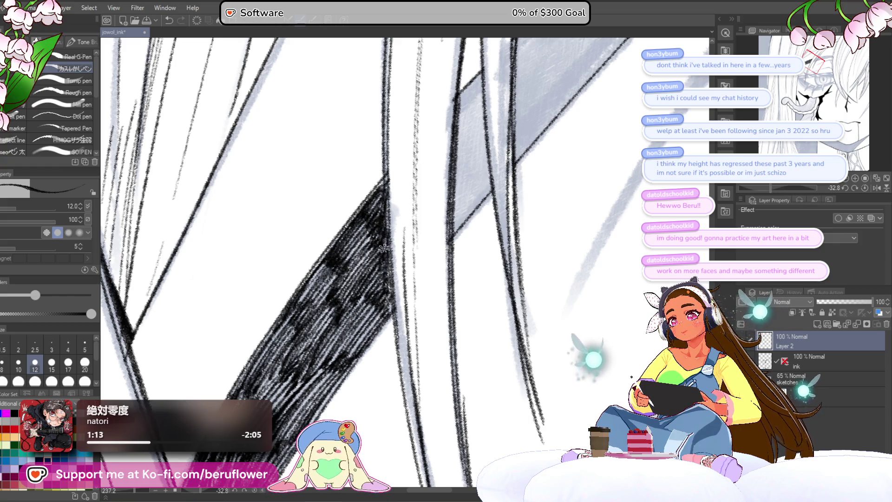
scroll(375, 301, down, 3)
scroll(353, 340, up, 3)
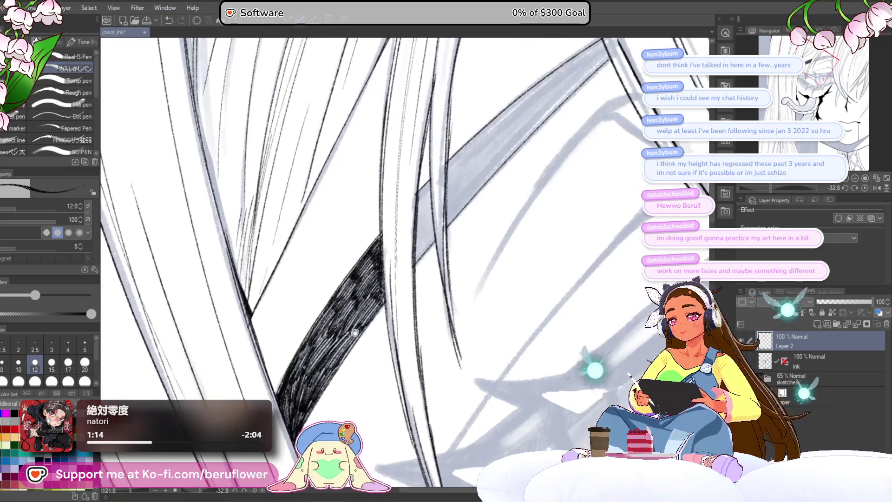
mouse_move(373, 301)
mouse_down()
mouse_move(329, 373)
mouse_move(337, 359)
mouse_move(313, 376)
mouse_up()
drag(346, 315, 307, 377)
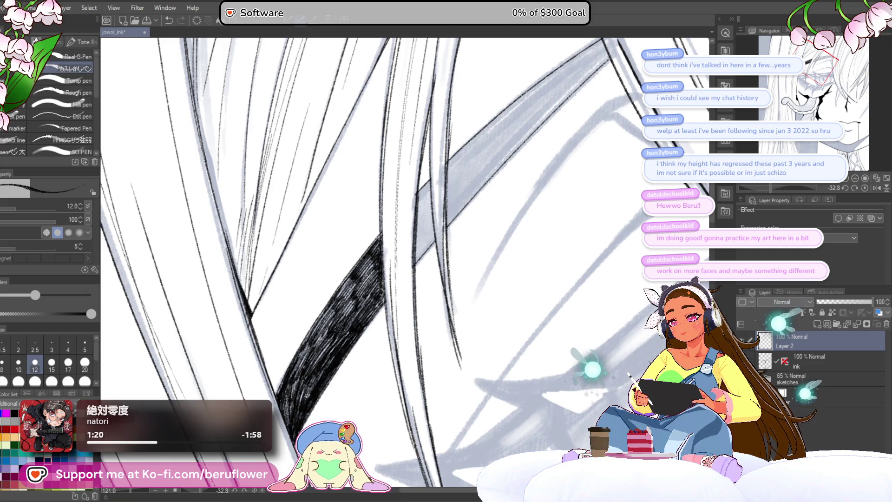
scroll(302, 404, down, 3)
scroll(482, 285, up, 2)
scroll(482, 284, up, 1)
Start hatching the next diagonal grey band and darken it across its width
mouse_move(482, 284)
mouse_down()
mouse_move(475, 324)
mouse_move(471, 306)
mouse_up()
scroll(432, 314, up, 1)
scroll(419, 314, up, 1)
scroll(397, 318, up, 1)
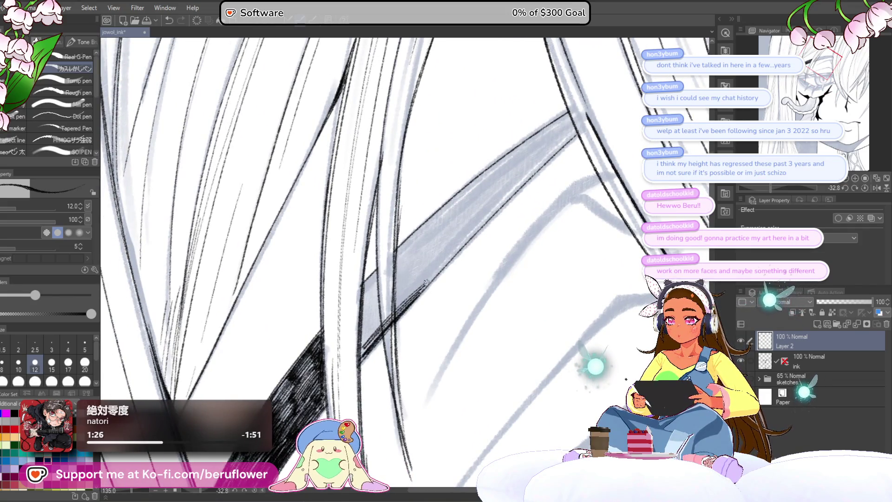
drag(353, 366, 434, 273)
drag(382, 322, 431, 267)
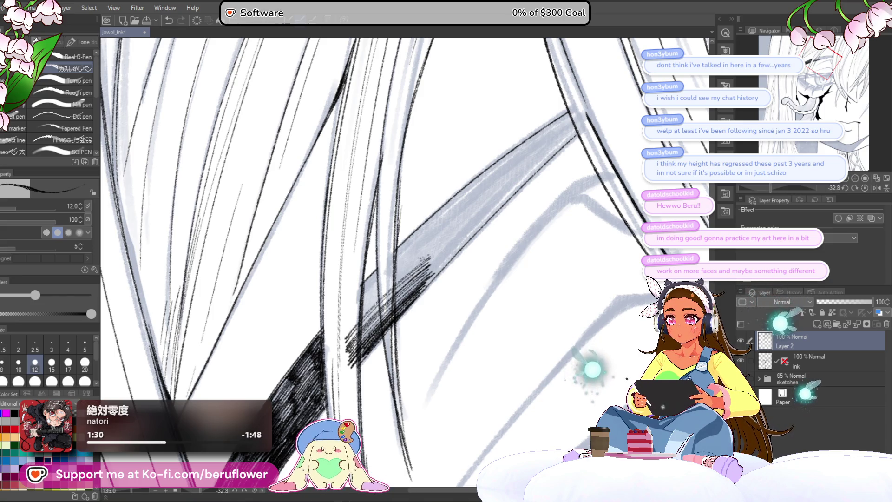
drag(346, 325, 425, 248)
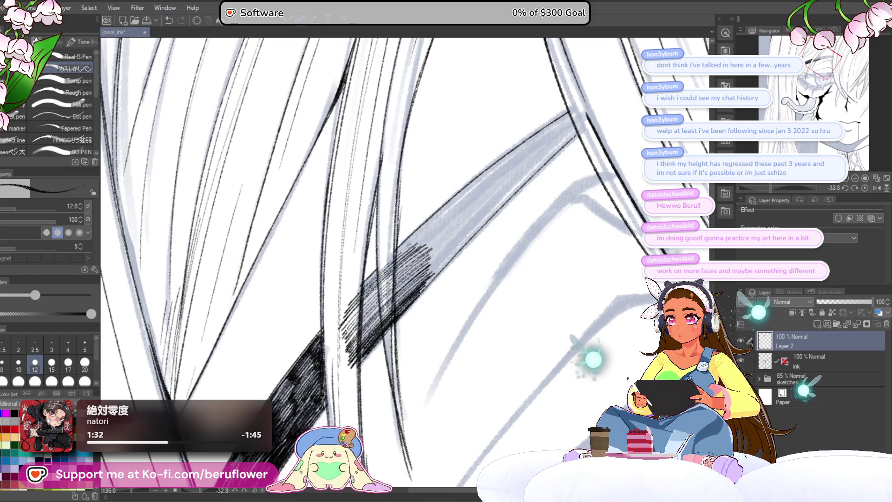
drag(366, 296, 418, 244)
drag(362, 318, 392, 282)
mouse_move(359, 338)
mouse_down()
mouse_move(431, 260)
mouse_move(419, 283)
mouse_up()
mouse_move(349, 322)
mouse_down()
mouse_move(411, 262)
mouse_move(401, 328)
mouse_up()
mouse_move(432, 258)
mouse_down()
mouse_move(431, 312)
mouse_move(466, 247)
mouse_up()
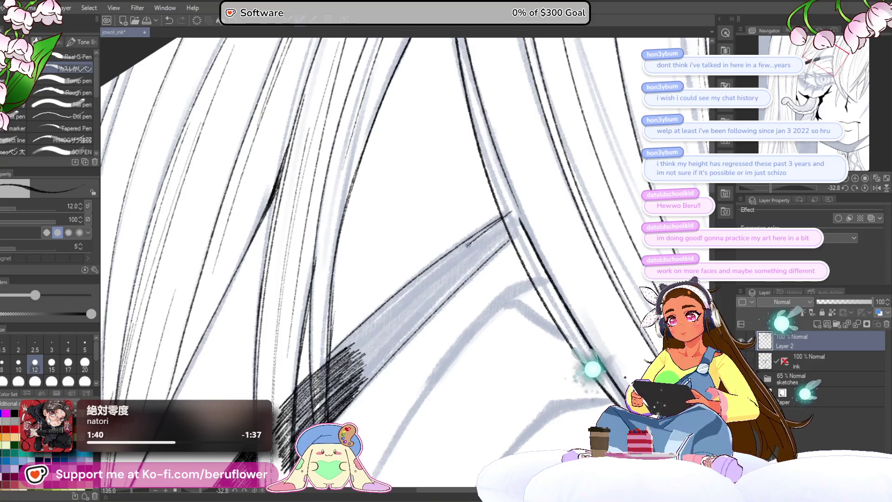
Carry the hatching from the band's upper end down to its lower part, thickening the middle
drag(512, 217, 438, 267)
drag(518, 215, 450, 267)
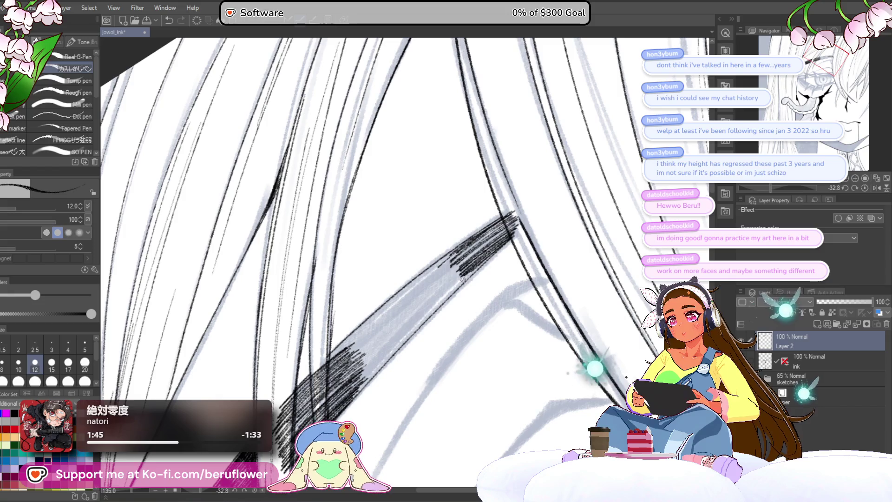
drag(501, 247, 415, 330)
drag(468, 275, 412, 328)
drag(480, 258, 406, 328)
drag(488, 240, 396, 337)
drag(445, 292, 385, 349)
drag(432, 311, 376, 365)
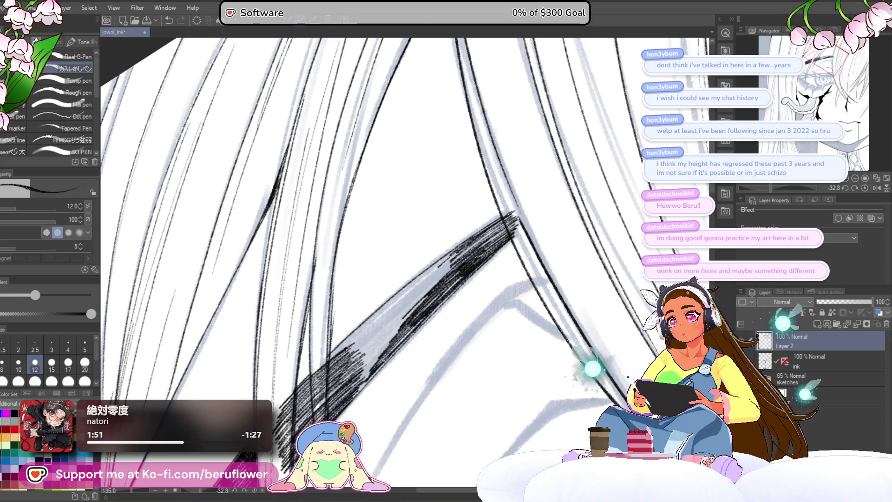
mouse_move(408, 333)
mouse_down()
mouse_move(347, 391)
mouse_move(386, 344)
mouse_move(372, 357)
mouse_up()
drag(421, 304, 349, 381)
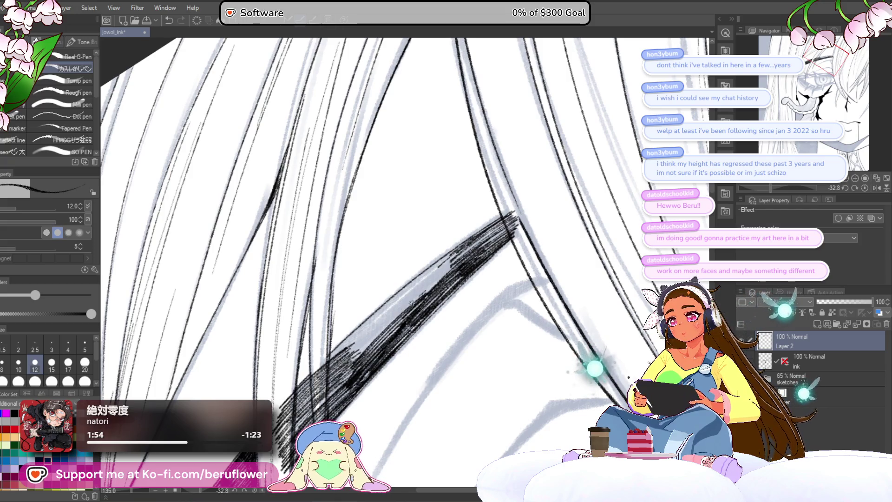
mouse_move(392, 306)
mouse_down()
mouse_move(341, 355)
mouse_move(345, 341)
mouse_up()
Fill the remaining light spots in the band and add finishing hatch strokes near its bottom
drag(464, 236, 410, 287)
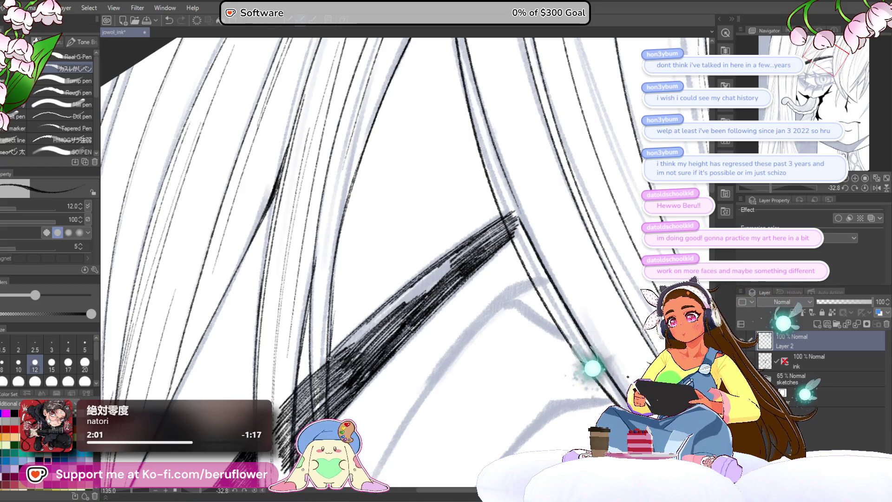
drag(333, 358, 383, 312)
mouse_move(348, 352)
mouse_down()
mouse_move(437, 273)
mouse_move(398, 313)
mouse_up()
mouse_move(461, 275)
mouse_down()
mouse_move(394, 351)
mouse_move(425, 278)
mouse_up()
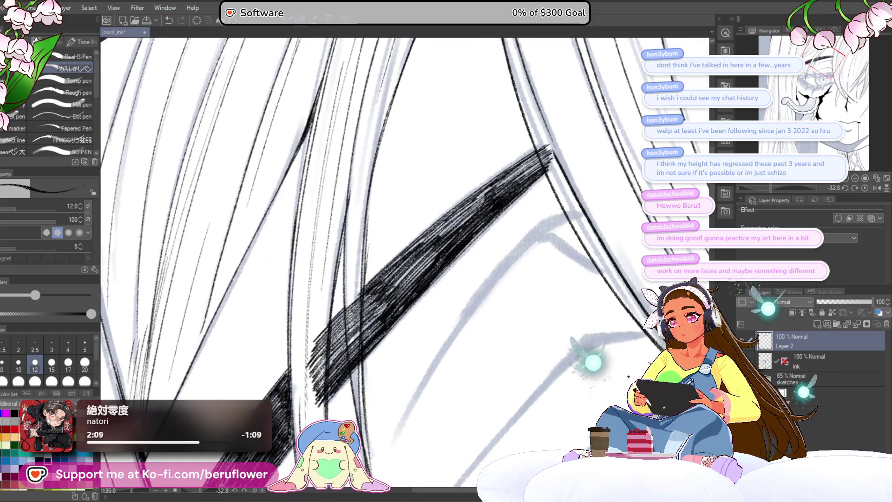
drag(382, 325, 352, 354)
drag(398, 295, 354, 340)
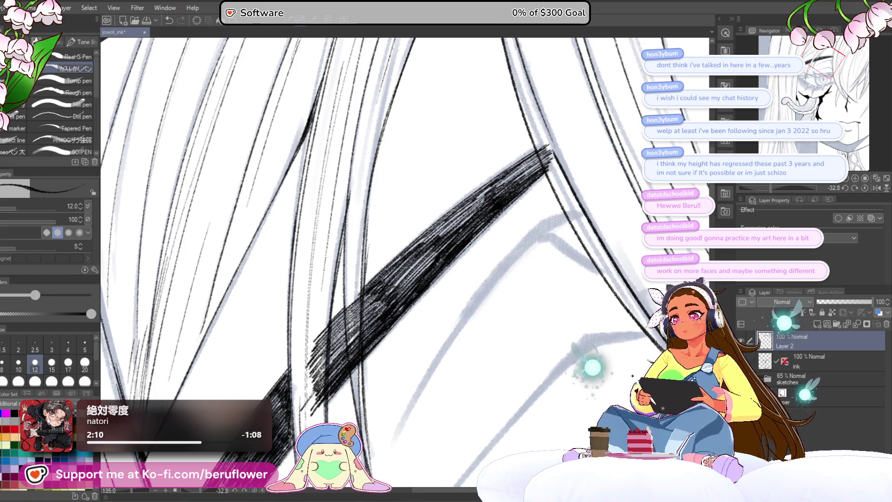
drag(389, 284, 398, 276)
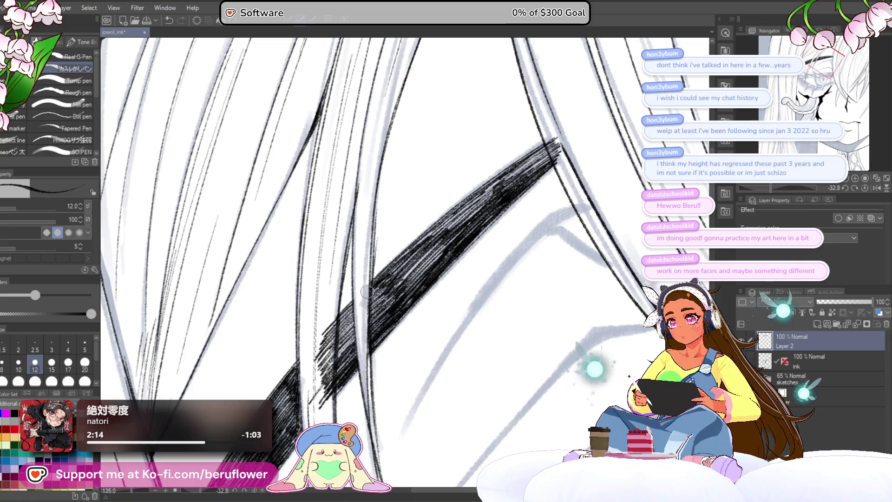
mouse_move(365, 327)
mouse_down()
mouse_move(381, 334)
mouse_move(344, 382)
mouse_up()
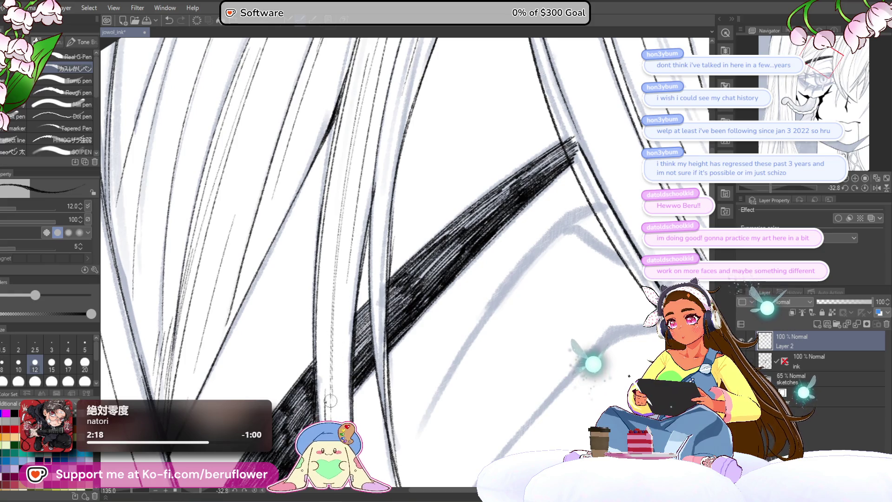
scroll(329, 354, down, 3)
scroll(328, 354, up, 2)
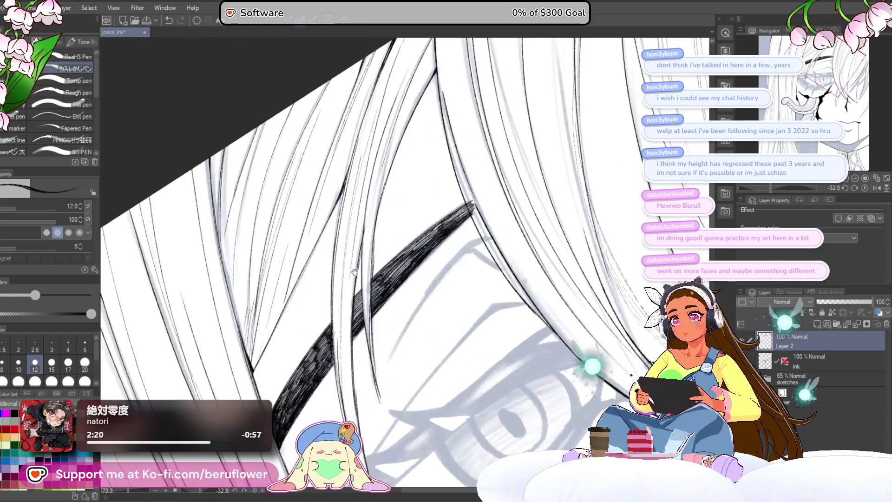
scroll(432, 282, up, 2)
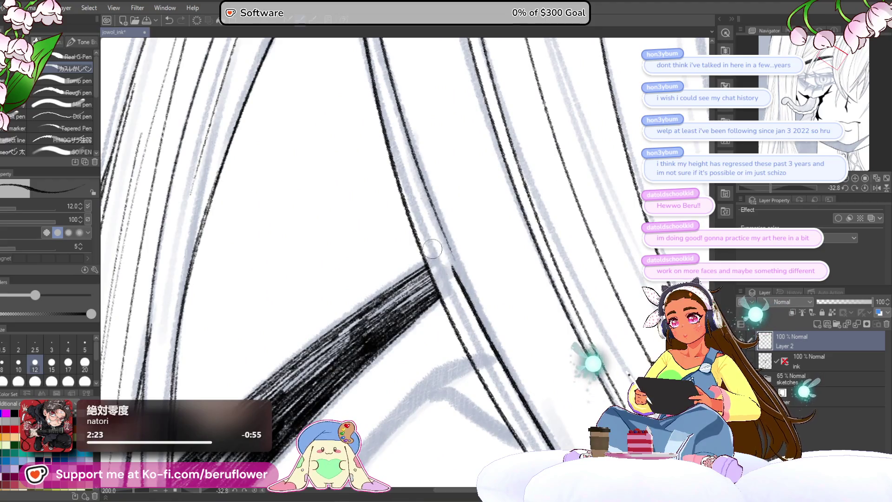
scroll(445, 292, down, 2)
scroll(446, 293, down, 3)
scroll(433, 282, up, 1)
Enlarge the ink brush and lay the main diagonal eyelid line across the eye, redrawing it once
drag(427, 258, 421, 277)
scroll(422, 276, up, 1)
scroll(421, 276, up, 1)
scroll(421, 276, up, 1)
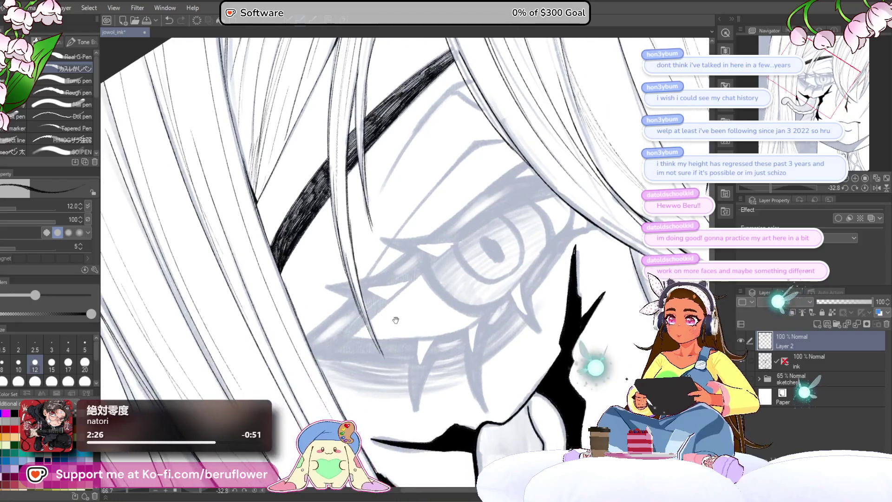
scroll(421, 276, up, 1)
scroll(432, 280, up, 1)
scroll(442, 285, up, 1)
drag(442, 284, 373, 342)
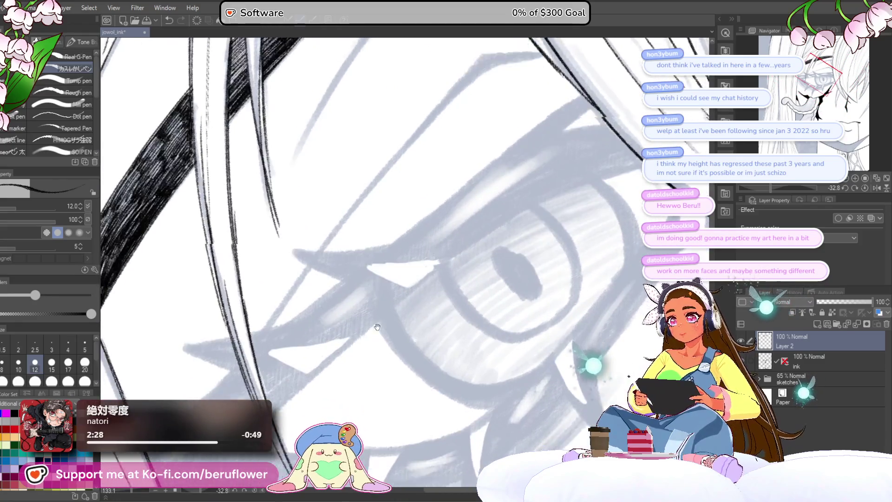
scroll(312, 370, up, 1)
scroll(313, 372, up, 1)
key(bracketright)
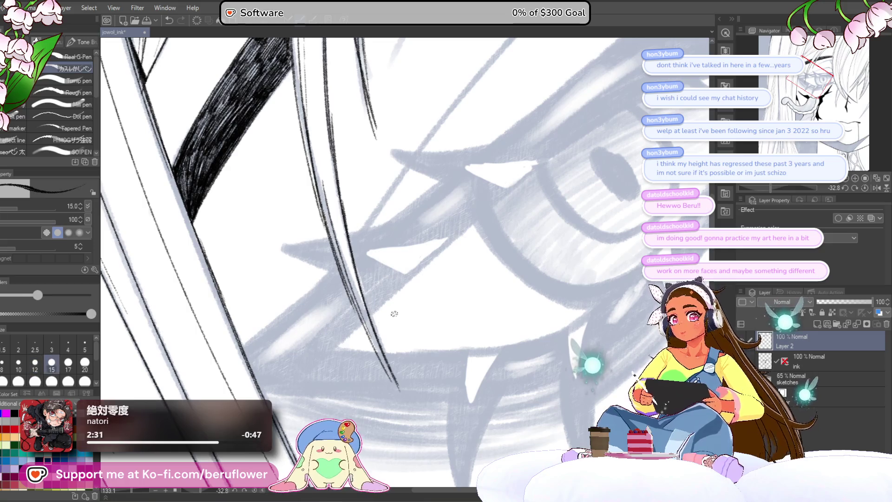
key(bracketright)
key(bracketright)
drag(346, 339, 476, 218)
scroll(399, 303, down, 1)
key(ctrl+z)
drag(317, 370, 488, 220)
scroll(425, 283, up, 1)
scroll(425, 280, down, 1)
Build up the eyelid line with further strokes that extend it up-right and thicken it
drag(299, 380, 524, 178)
drag(476, 240, 488, 216)
scroll(489, 216, down, 1)
drag(547, 178, 452, 235)
drag(504, 197, 380, 289)
drag(471, 218, 318, 354)
mouse_move(407, 248)
mouse_down()
mouse_move(375, 297)
mouse_move(428, 253)
mouse_up()
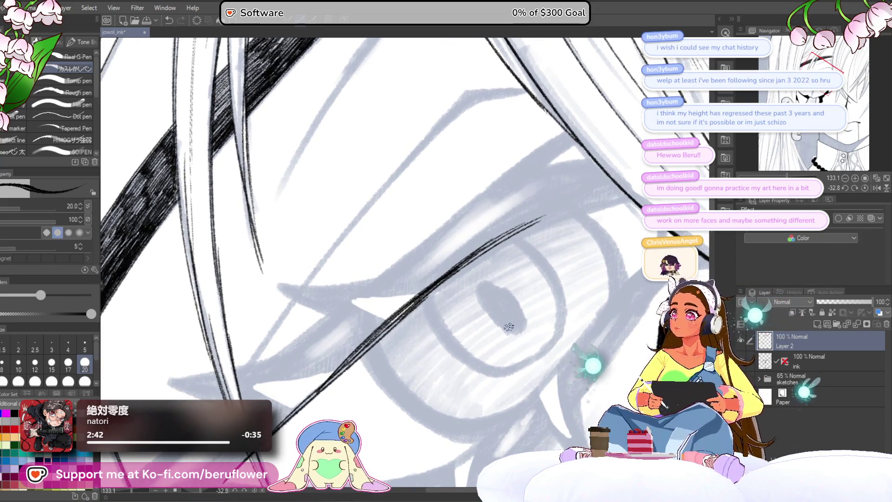
drag(509, 330, 528, 295)
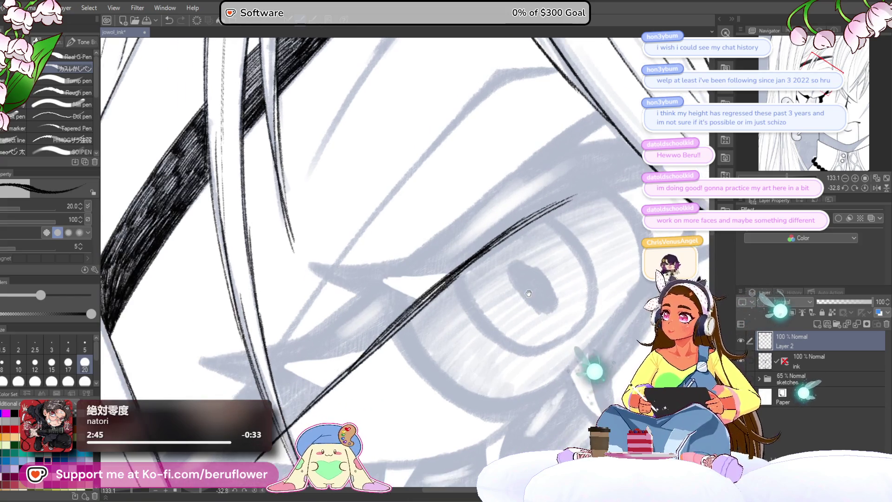
mouse_move(503, 339)
mouse_down()
mouse_move(502, 348)
mouse_move(622, 380)
mouse_move(452, 316)
mouse_up()
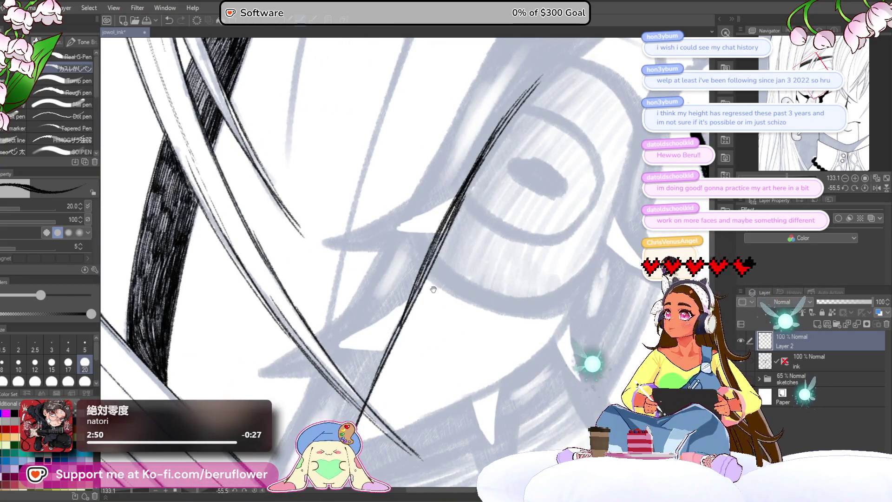
scroll(453, 315, down, 2)
scroll(414, 240, up, 1)
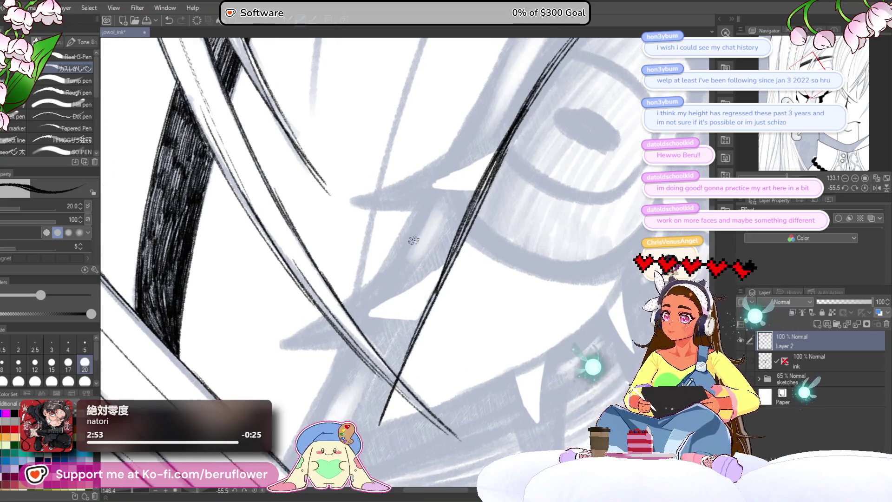
scroll(414, 240, up, 1)
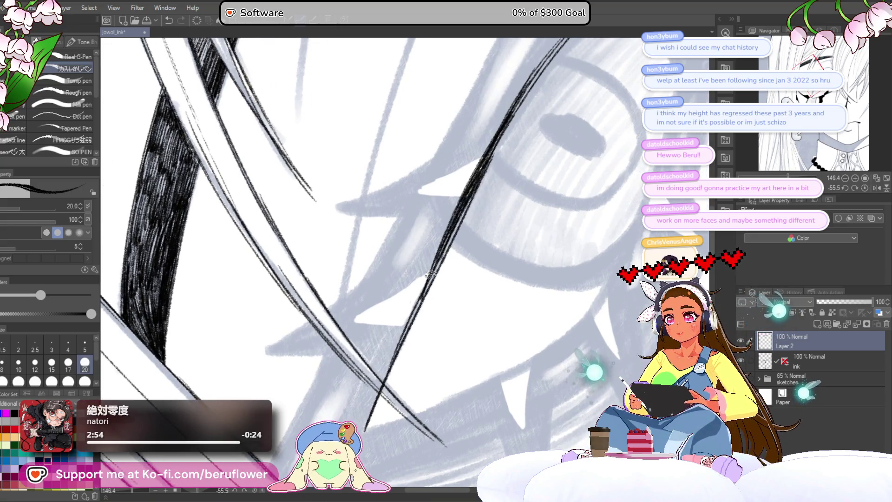
scroll(460, 226, down, 1)
scroll(454, 230, down, 1)
scroll(432, 237, down, 1)
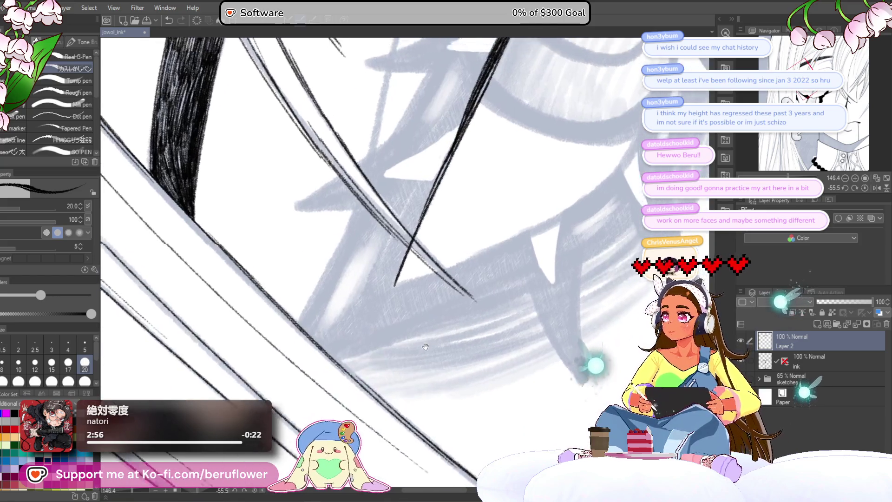
scroll(403, 247, down, 2)
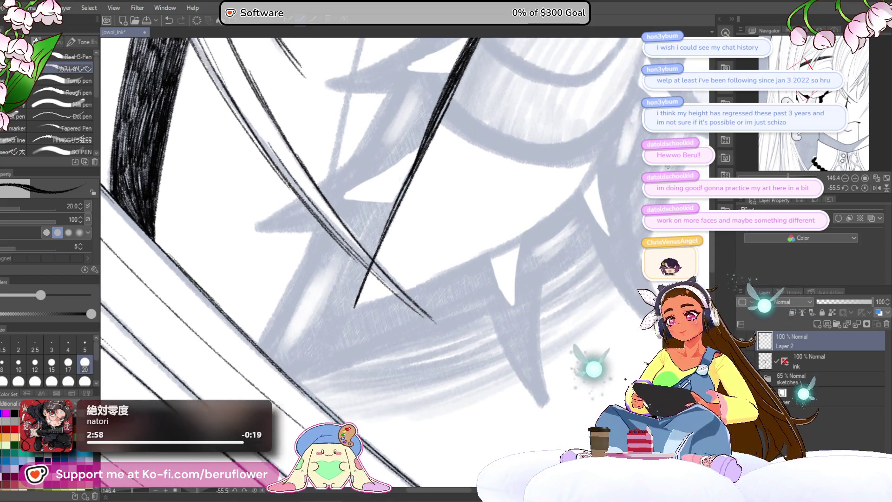
drag(388, 278, 457, 222)
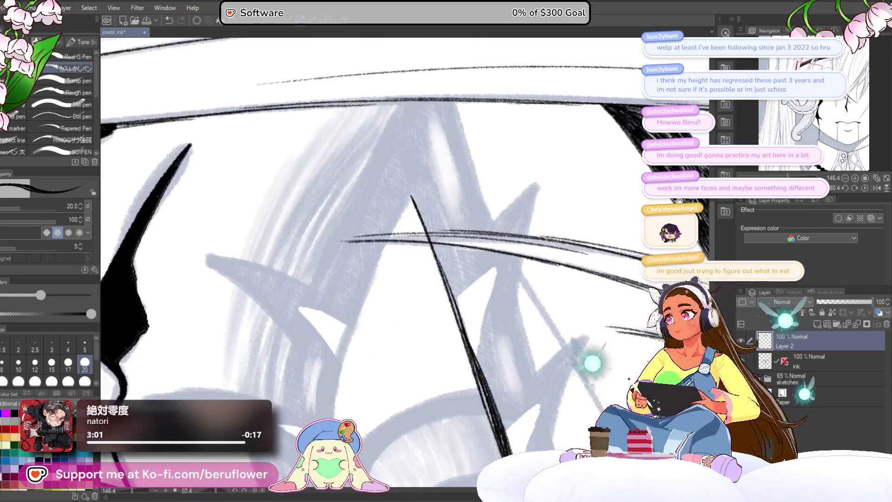
Extend the pointed ink line down-left from its apex and return the canvas to upright
mouse_move(516, 286)
mouse_down()
mouse_move(392, 314)
mouse_move(419, 218)
mouse_up()
mouse_move(346, 302)
mouse_down()
mouse_move(334, 345)
mouse_move(354, 248)
mouse_up()
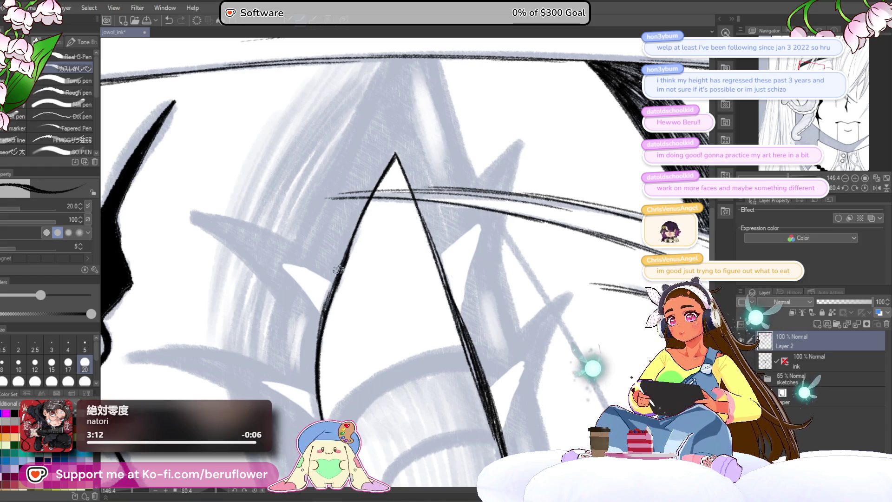
scroll(306, 375, down, 5)
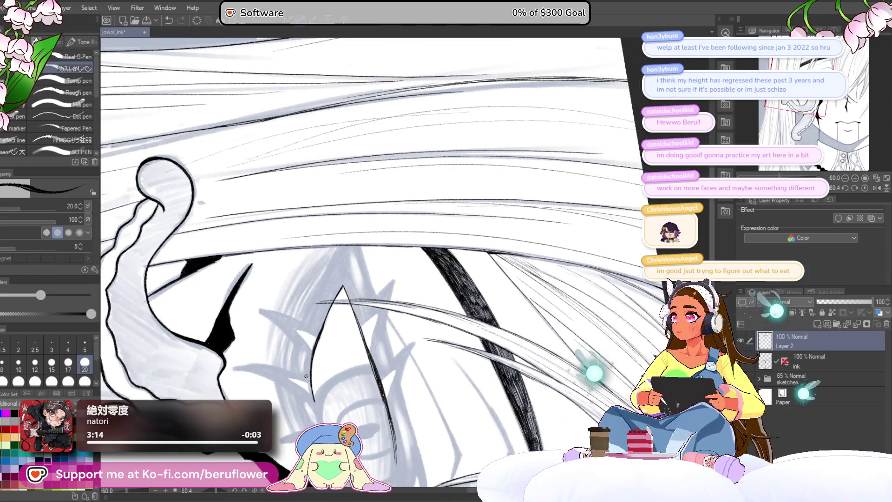
drag(480, 339, 455, 310)
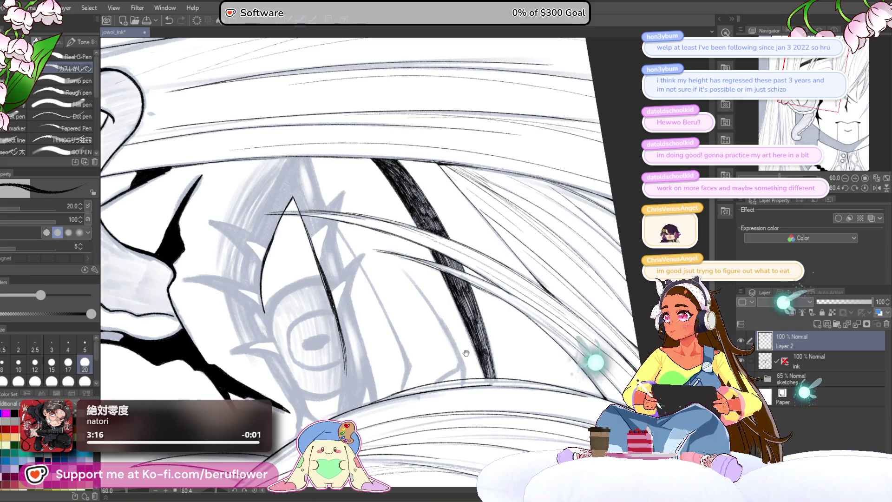
click(856, 189)
click(859, 188)
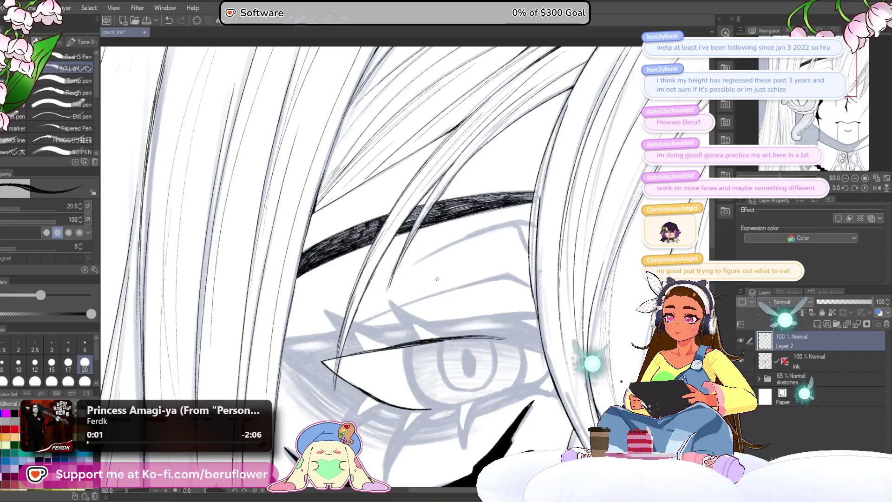
scroll(437, 279, down, 5)
scroll(488, 258, up, 2)
scroll(516, 244, up, 2)
scroll(530, 234, up, 1)
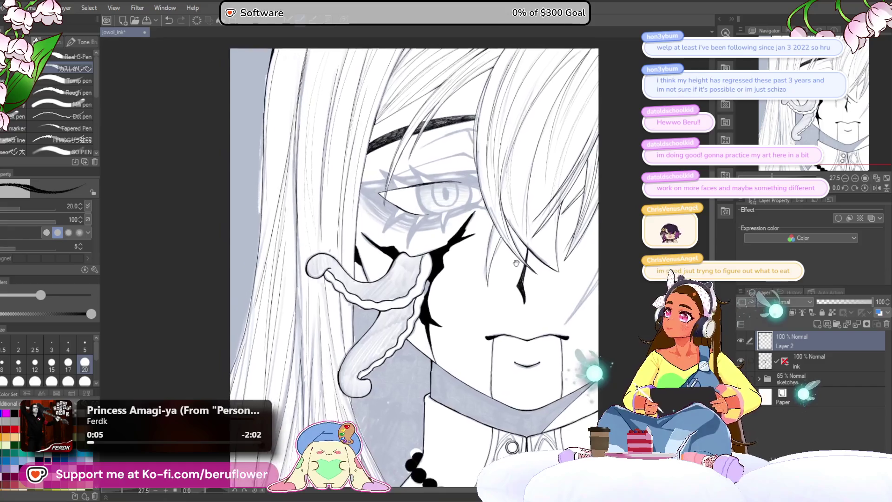
scroll(514, 262, up, 2)
scroll(490, 321, up, 2)
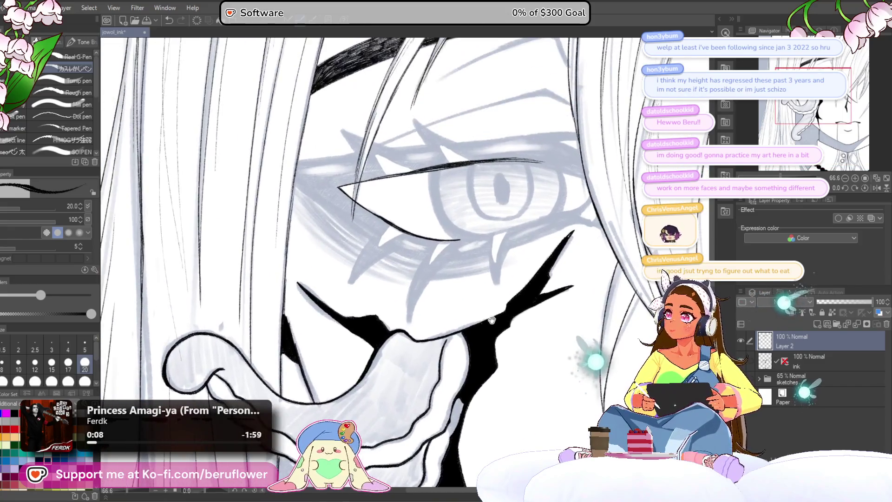
scroll(490, 322, up, 2)
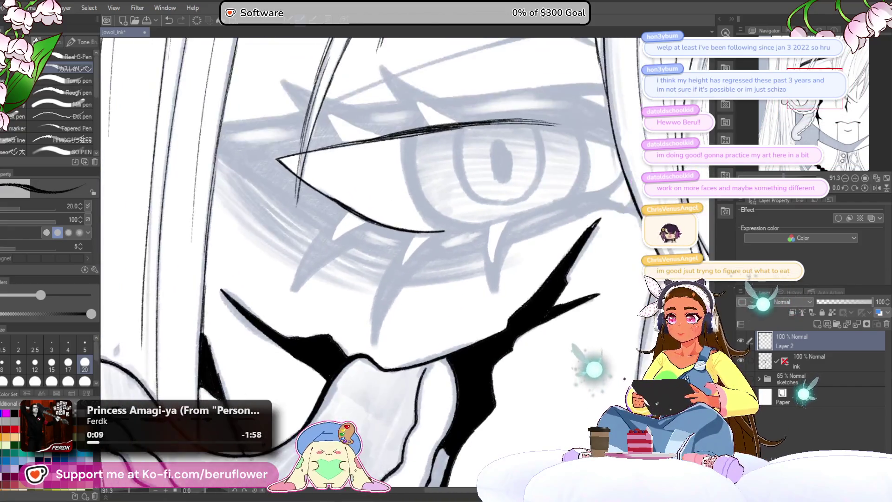
scroll(405, 265, down, 2)
scroll(405, 265, up, 3)
Draw a long diagonal ink strand across the eye in two strokes, then zoom out to the whole upright drawing
drag(489, 209, 419, 140)
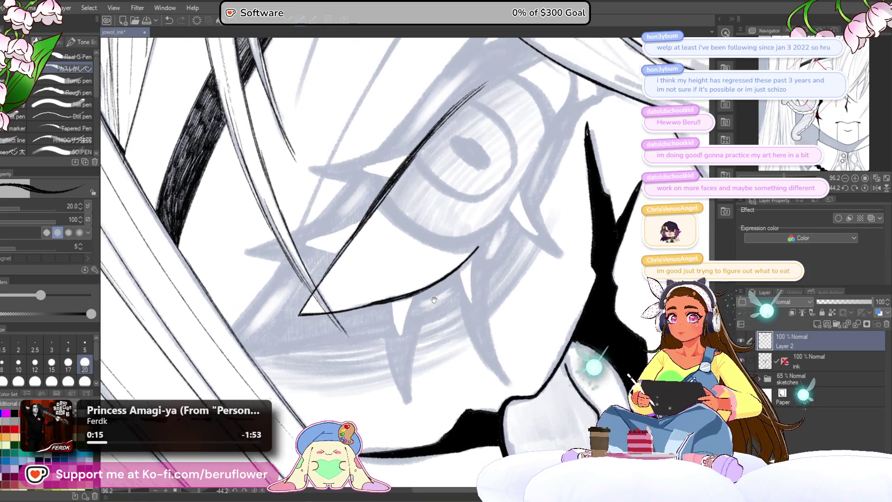
mouse_move(454, 299)
mouse_down()
mouse_move(424, 326)
mouse_move(445, 216)
mouse_up()
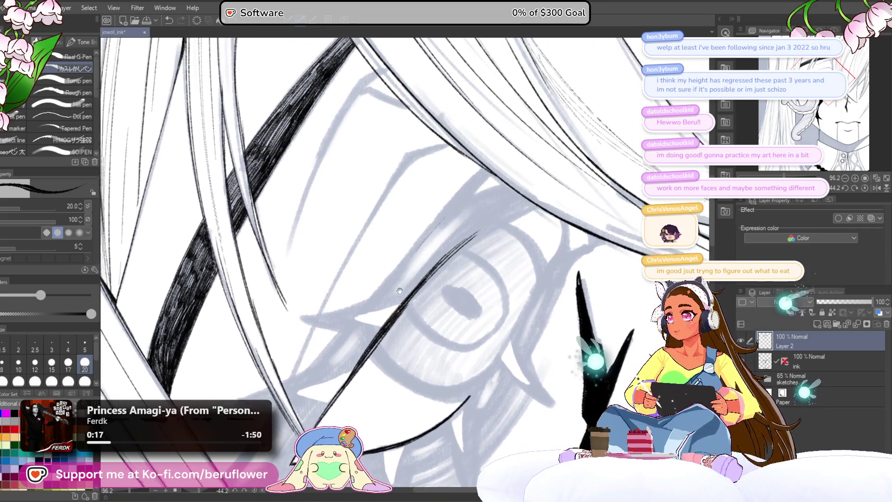
drag(410, 251, 464, 204)
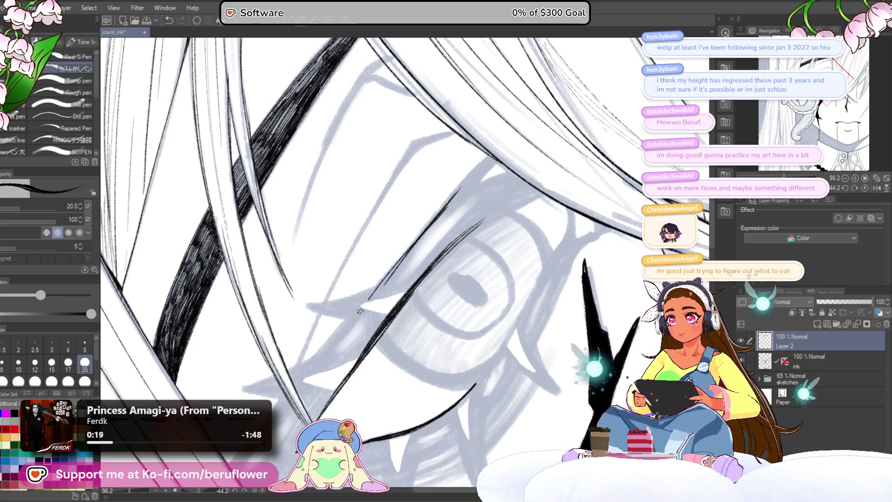
drag(314, 380, 424, 224)
drag(369, 290, 297, 385)
drag(394, 266, 272, 409)
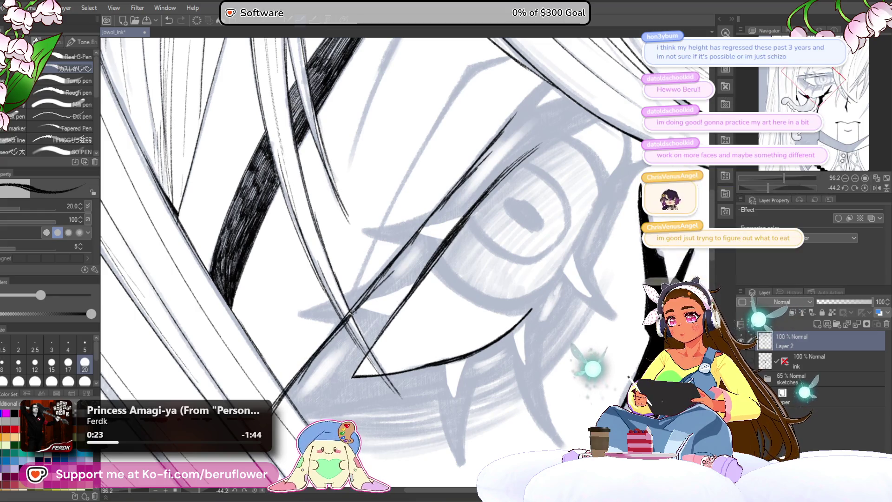
drag(431, 302, 408, 339)
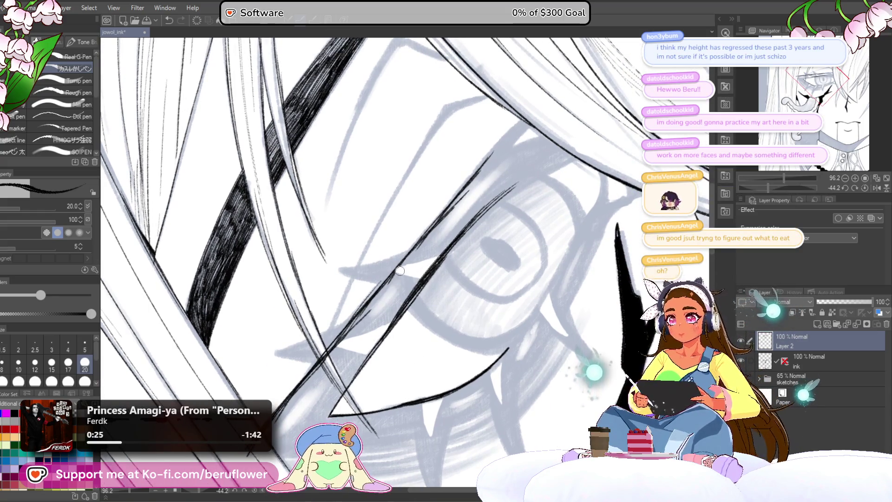
drag(395, 294, 433, 262)
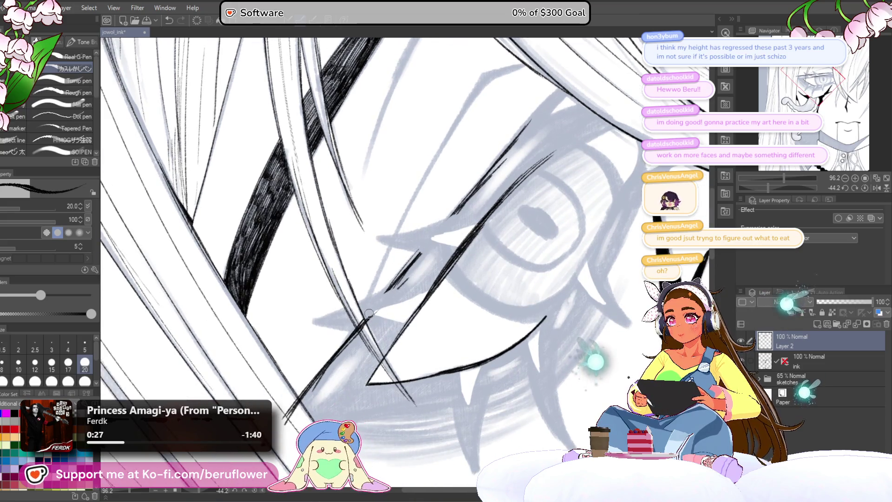
drag(366, 326, 505, 338)
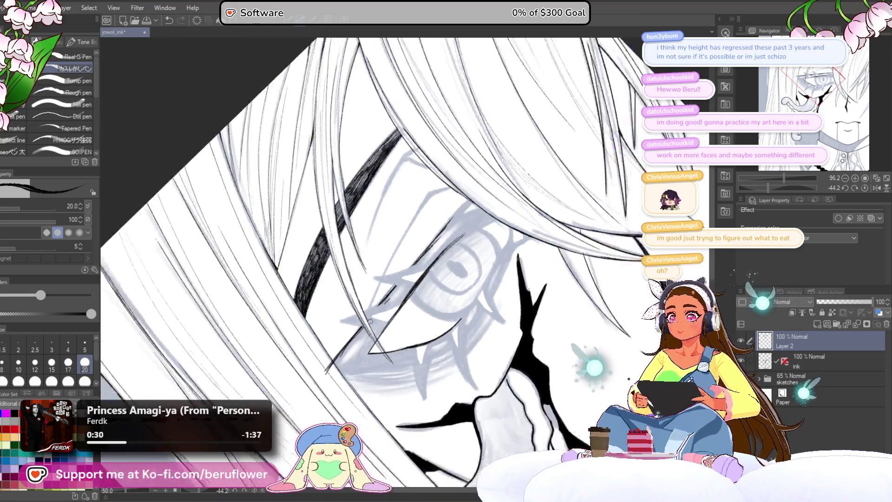
scroll(505, 340, down, 3)
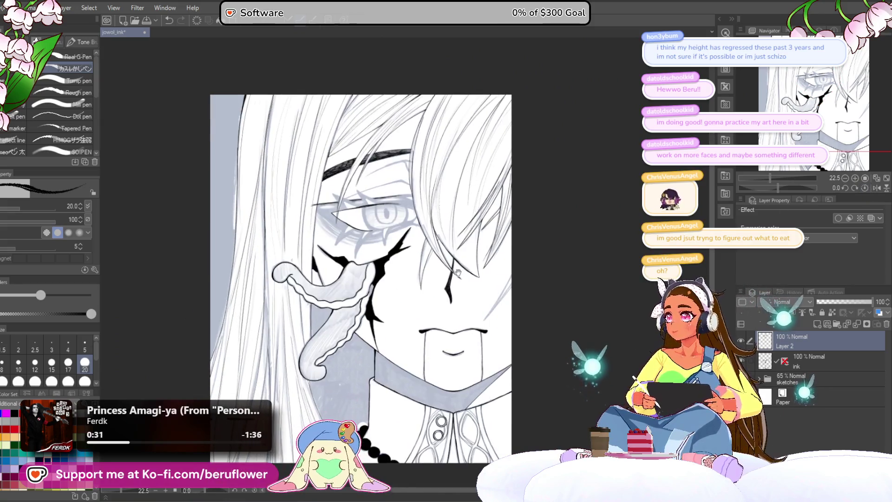
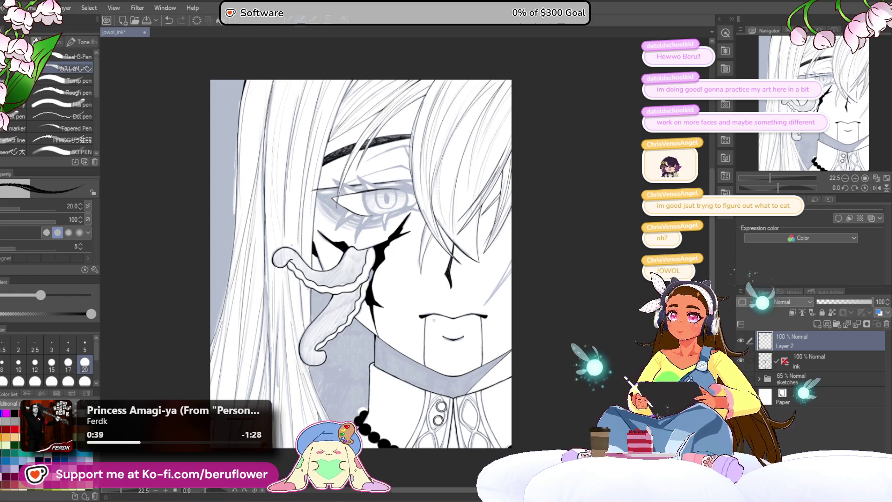
scroll(435, 320, up, 2)
scroll(434, 320, down, 3)
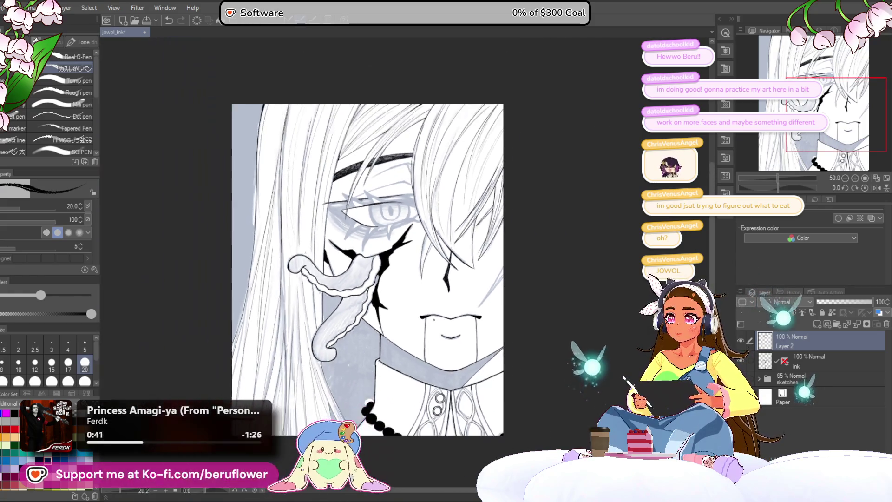
scroll(434, 319, up, 1)
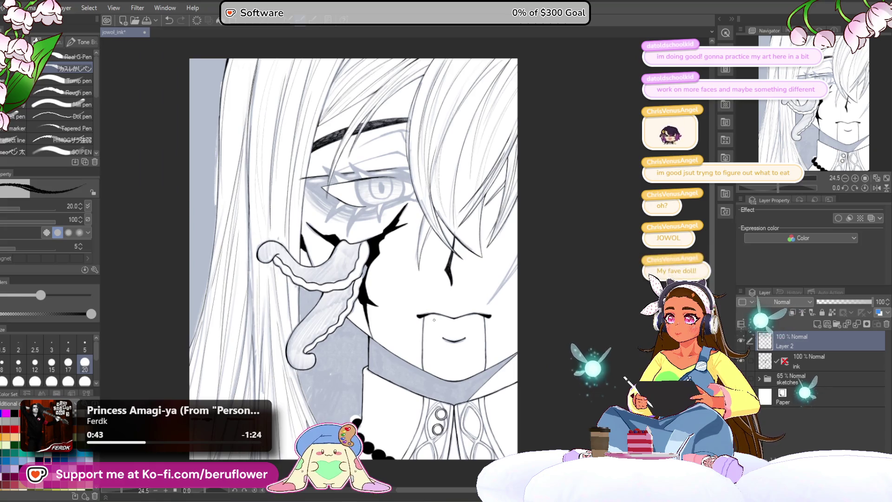
Center the face, then rotate and zoom the view onto the sketched eye
drag(308, 382, 350, 333)
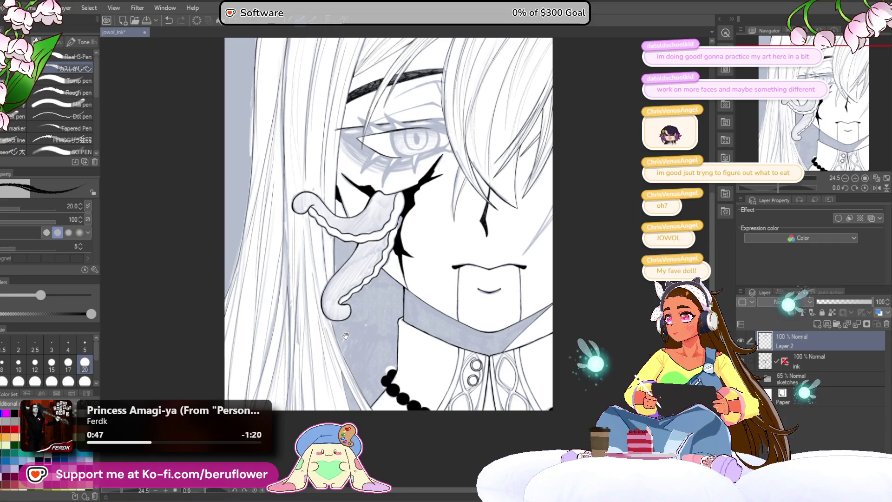
drag(340, 261, 352, 376)
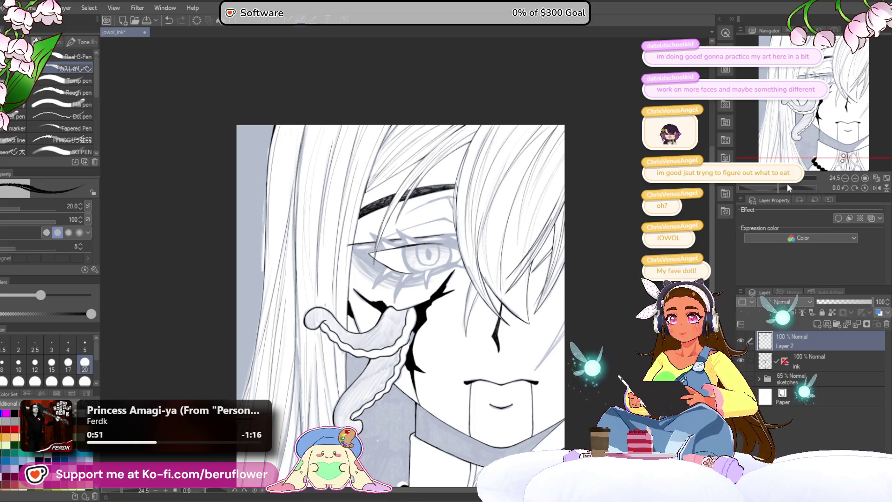
drag(789, 183, 769, 188)
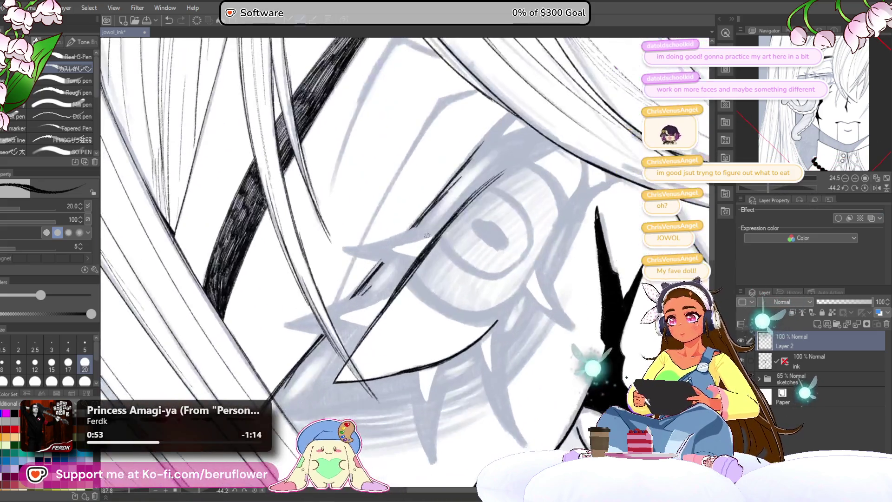
scroll(423, 235, up, 3)
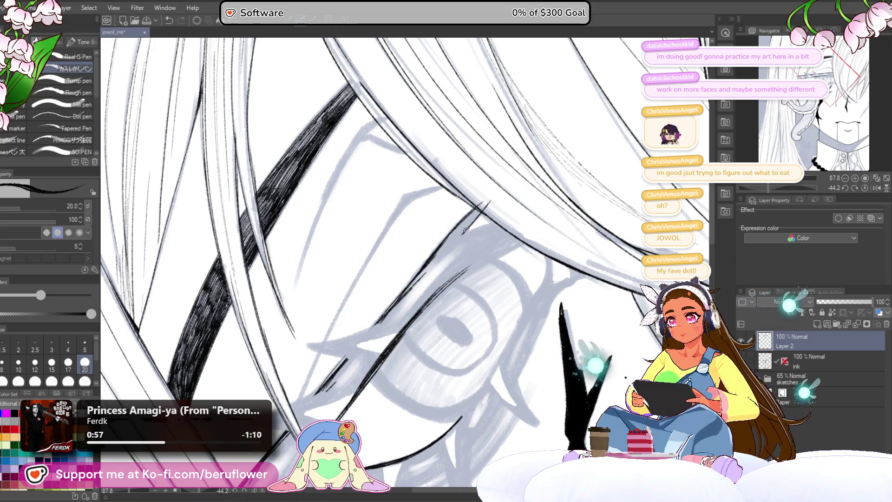
drag(799, 192, 777, 182)
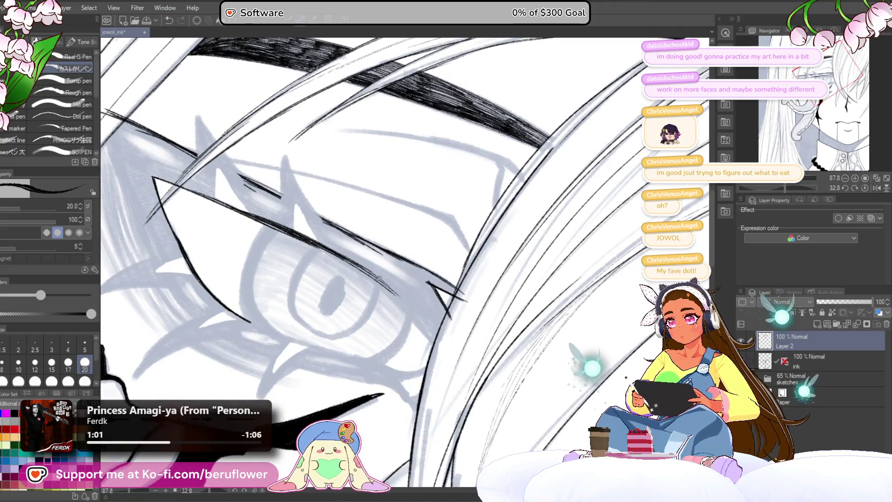
mouse_move(803, 186)
mouse_down()
mouse_move(780, 187)
mouse_move(795, 196)
mouse_up()
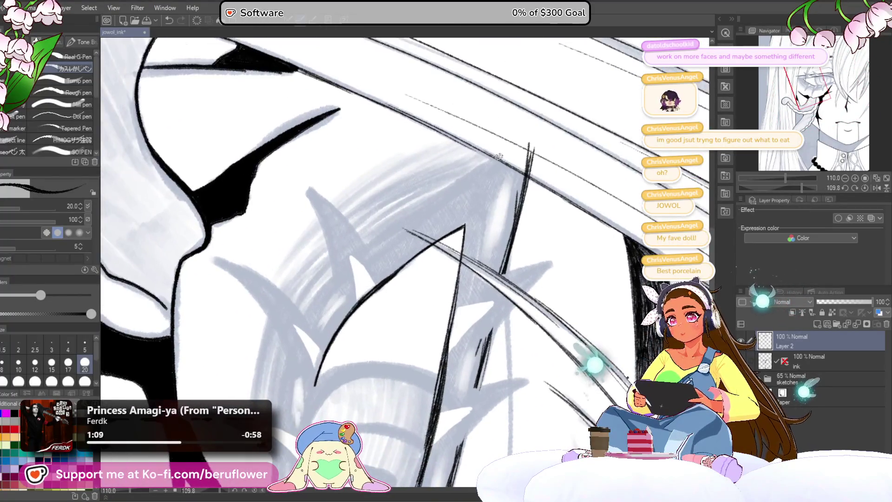
Ink three thin black lash strokes across and down the eye with the G-pen on Layer 2
drag(499, 158, 333, 268)
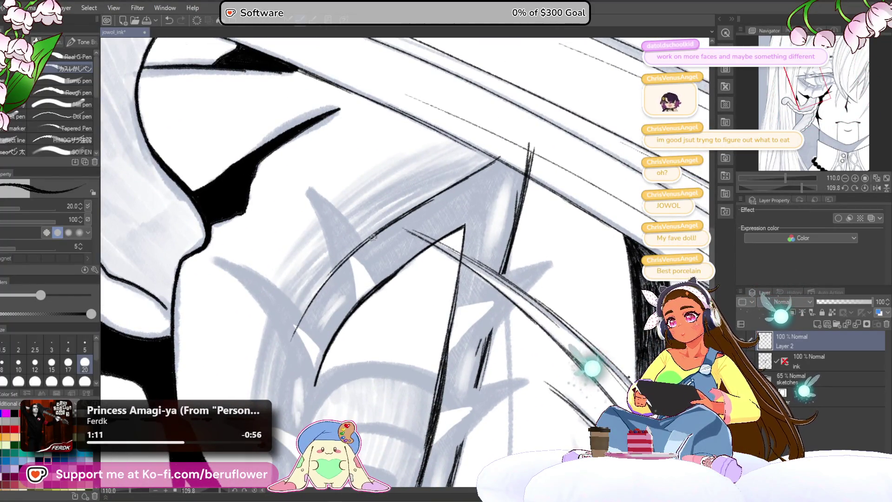
scroll(350, 248, down, 2)
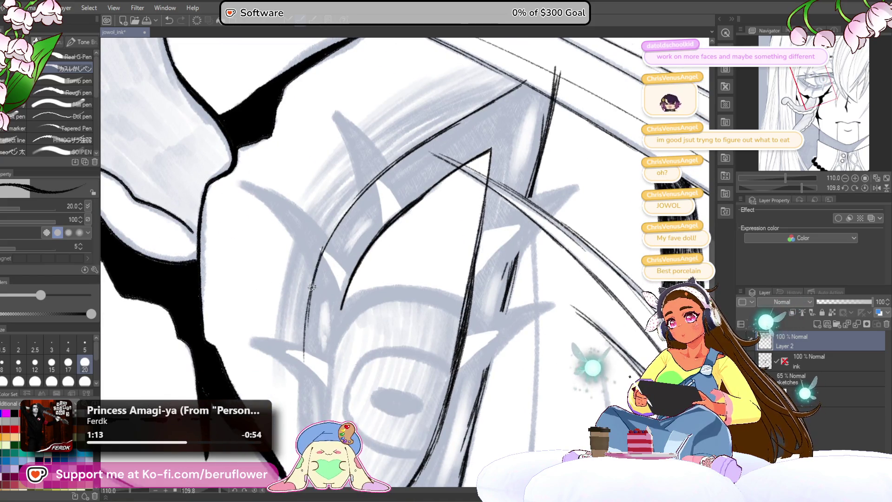
drag(314, 279, 304, 376)
scroll(317, 314, down, 3)
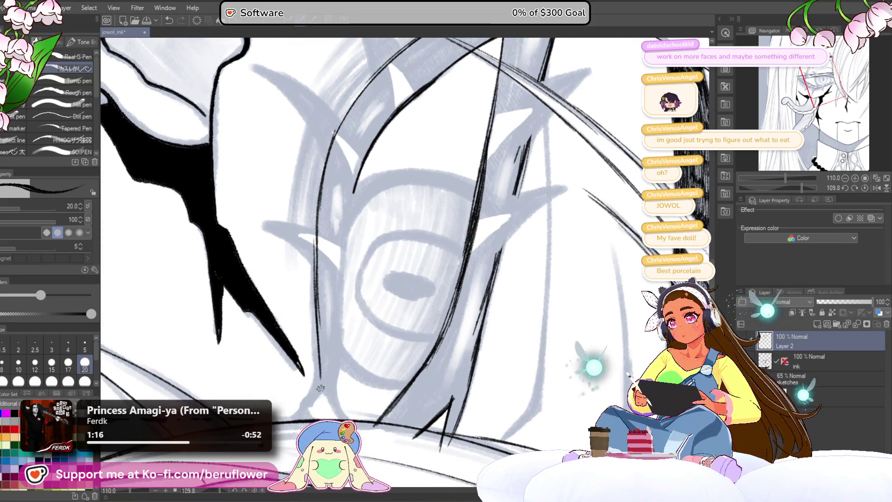
scroll(312, 348, up, 2)
scroll(312, 348, up, 2)
scroll(313, 347, up, 1)
mouse_move(369, 42)
mouse_down()
mouse_move(365, 342)
mouse_move(423, 330)
mouse_move(530, 380)
mouse_up()
scroll(364, 341, up, 1)
click(816, 363)
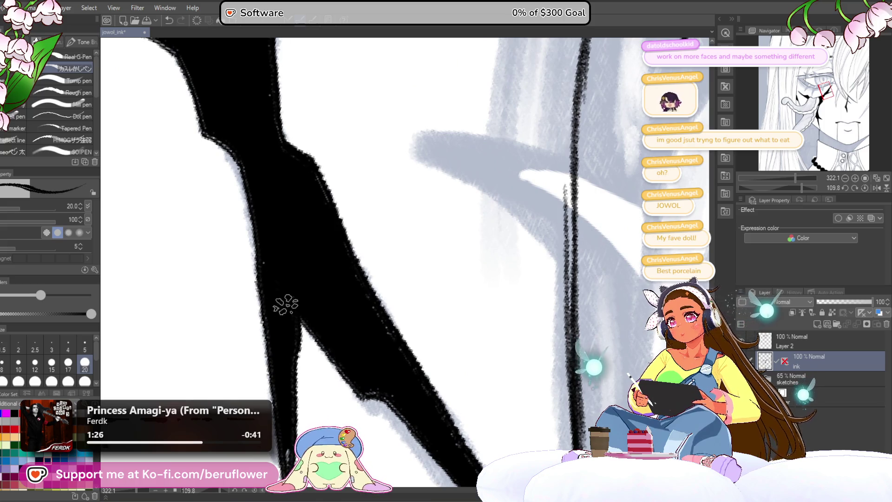
Pan, rotate and zoom along the black face crack on the ink layer to inspect it
drag(285, 290, 280, 211)
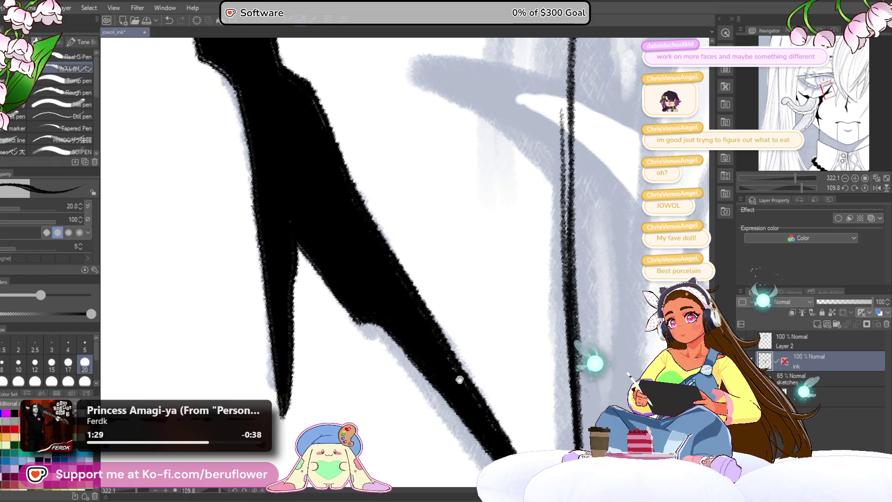
drag(461, 382, 429, 343)
scroll(467, 403, down, 2)
scroll(449, 369, down, 2)
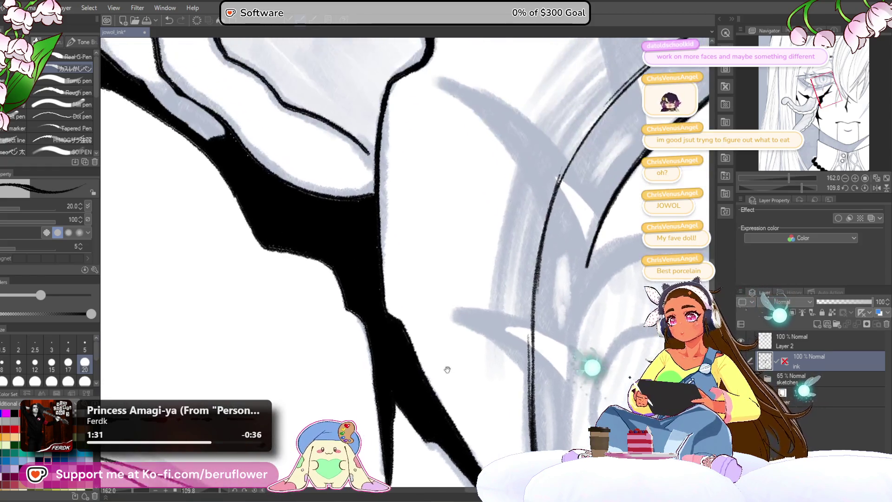
scroll(393, 314, down, 2)
scroll(414, 252, down, 1)
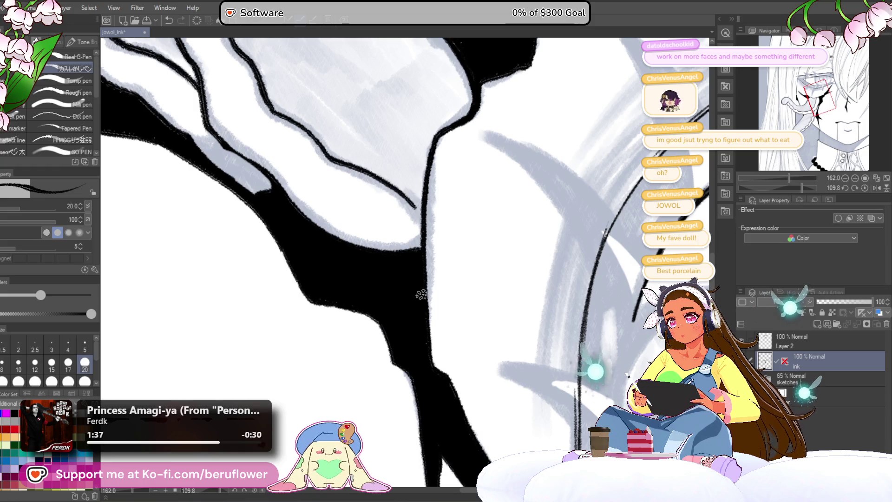
scroll(422, 294, down, 2)
scroll(421, 294, down, 1)
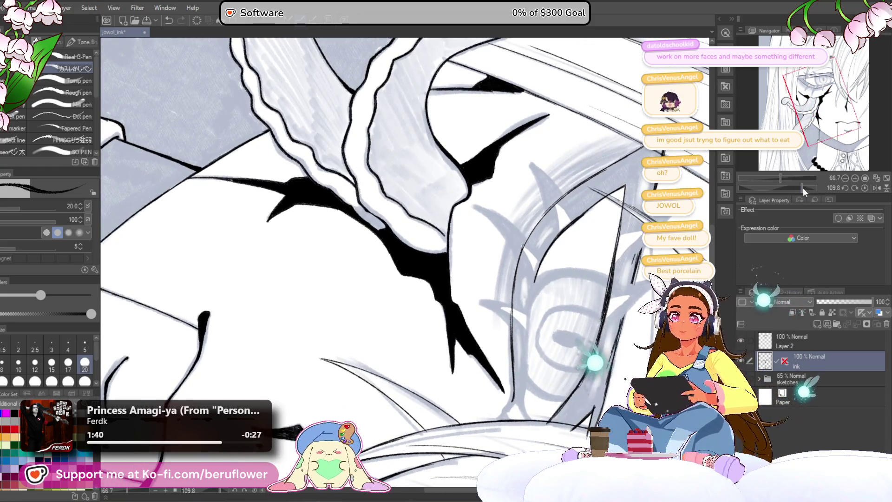
drag(805, 189, 786, 186)
scroll(374, 224, up, 5)
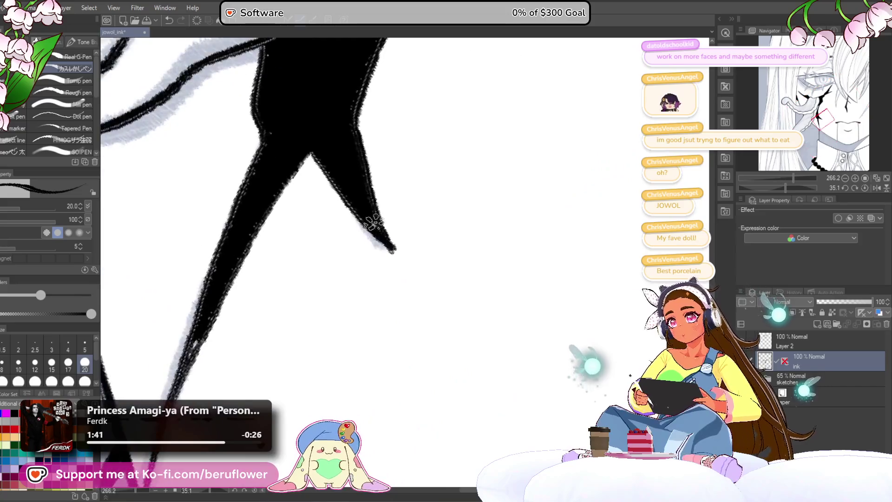
drag(365, 214, 403, 204)
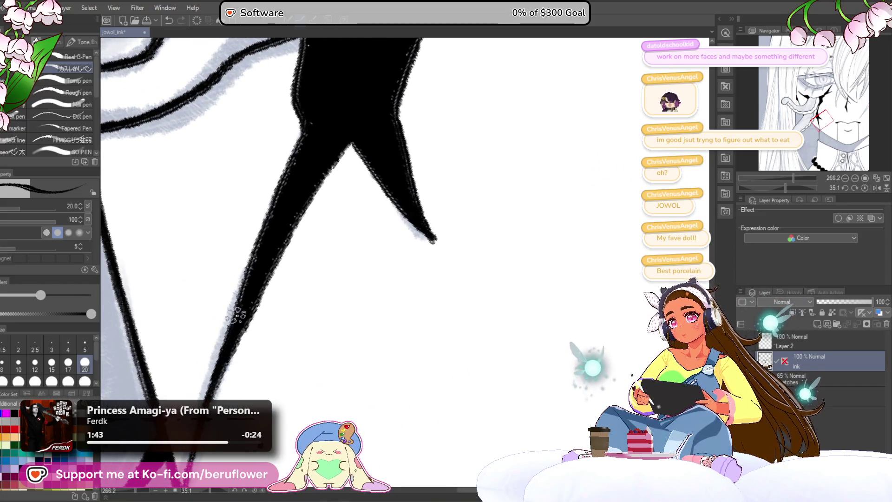
scroll(241, 306, down, 1)
scroll(240, 305, down, 1)
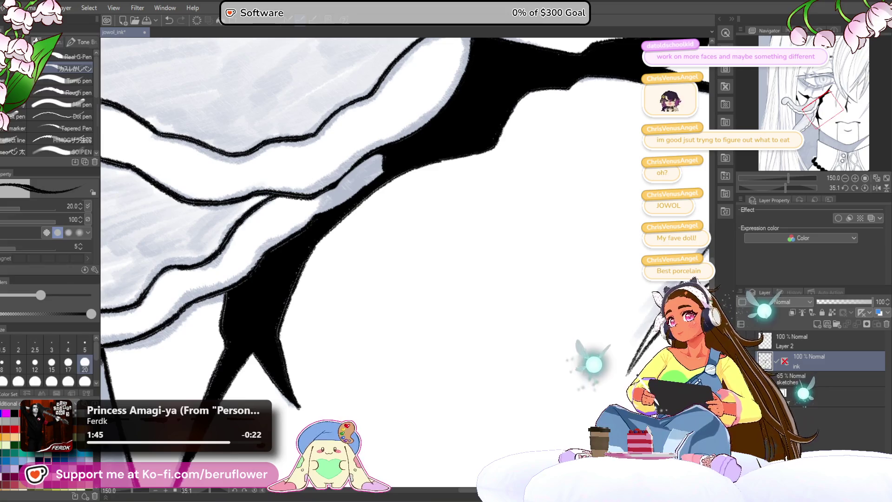
key(g)
scroll(418, 239, up, 1)
scroll(443, 163, up, 1)
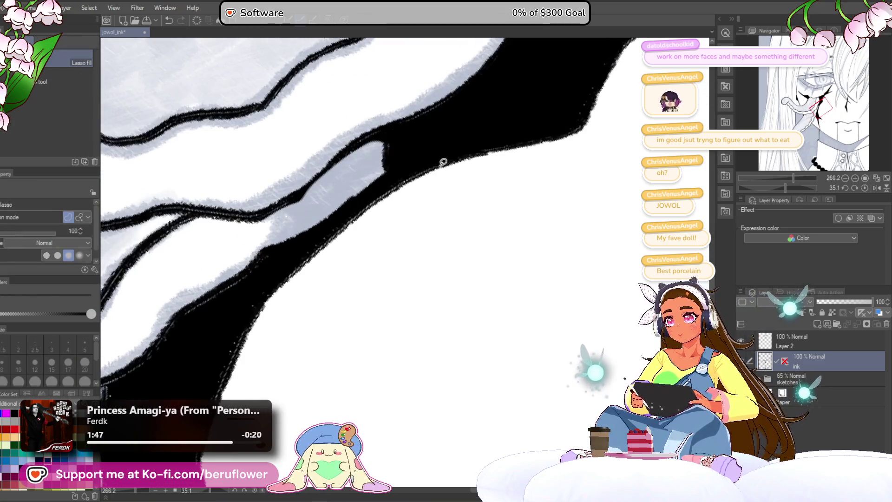
Lasso-fill the crack branch's gaps and left and right edges with solid black
drag(339, 236, 382, 212)
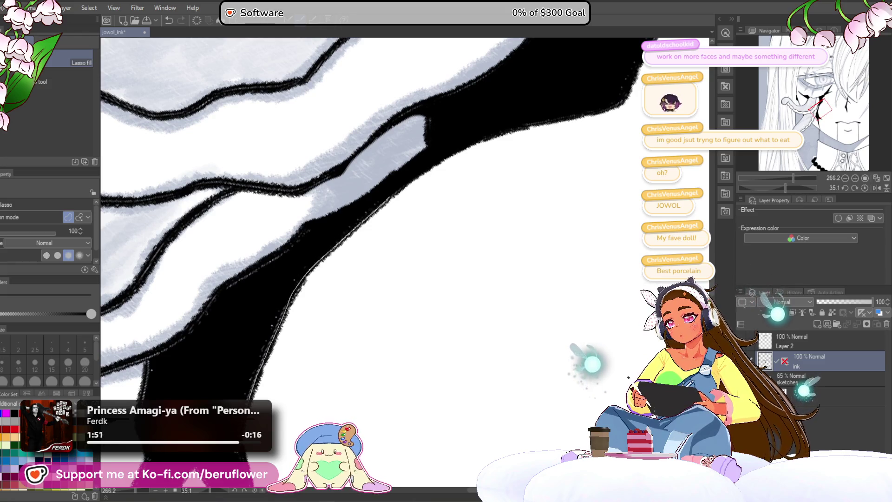
drag(367, 205, 400, 206)
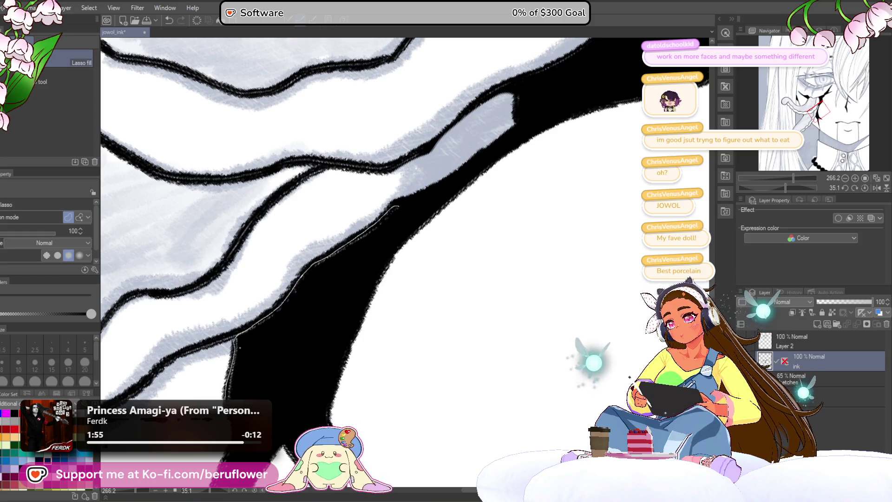
mouse_move(331, 304)
mouse_down()
mouse_move(336, 353)
mouse_move(378, 229)
mouse_up()
mouse_move(345, 255)
mouse_down()
mouse_move(310, 361)
mouse_move(374, 146)
mouse_up()
drag(339, 230, 309, 350)
drag(373, 209, 388, 185)
drag(387, 185, 412, 259)
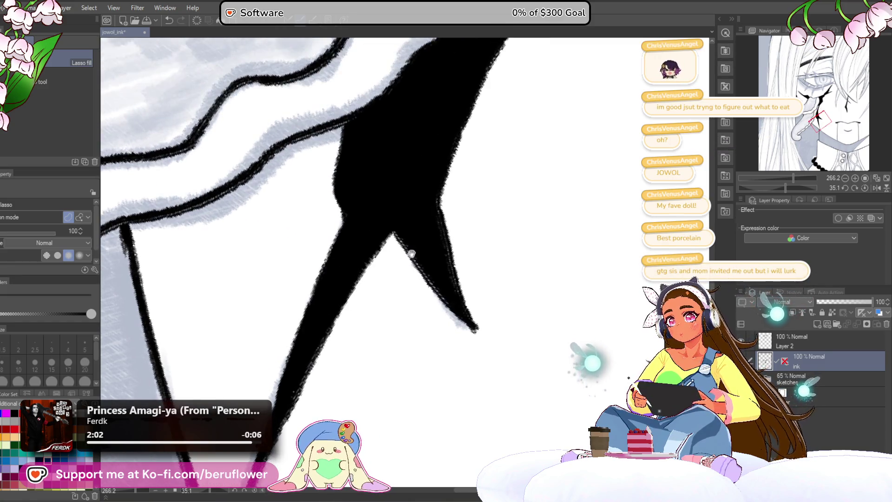
drag(457, 306, 460, 309)
drag(465, 253, 428, 270)
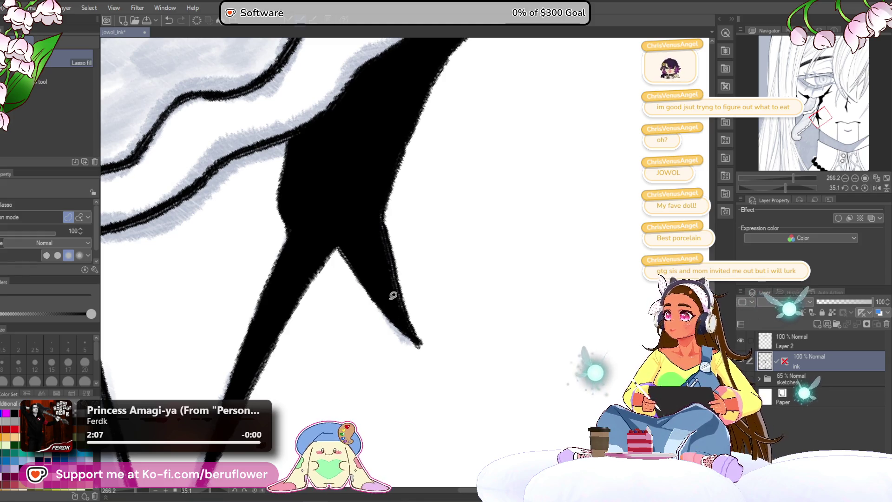
Pan along the crack to check the fills, then return to the pen toward the eye
drag(394, 296, 393, 313)
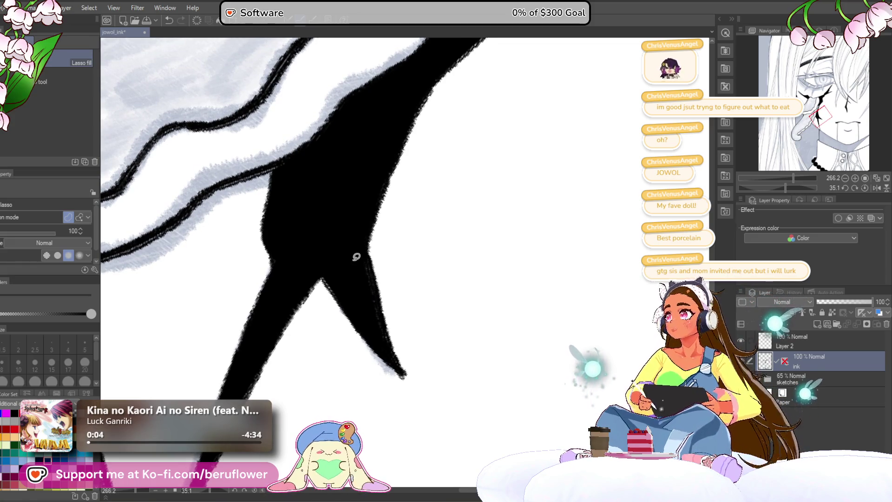
scroll(356, 256, down, 1)
scroll(356, 258, down, 1)
drag(548, 205, 465, 328)
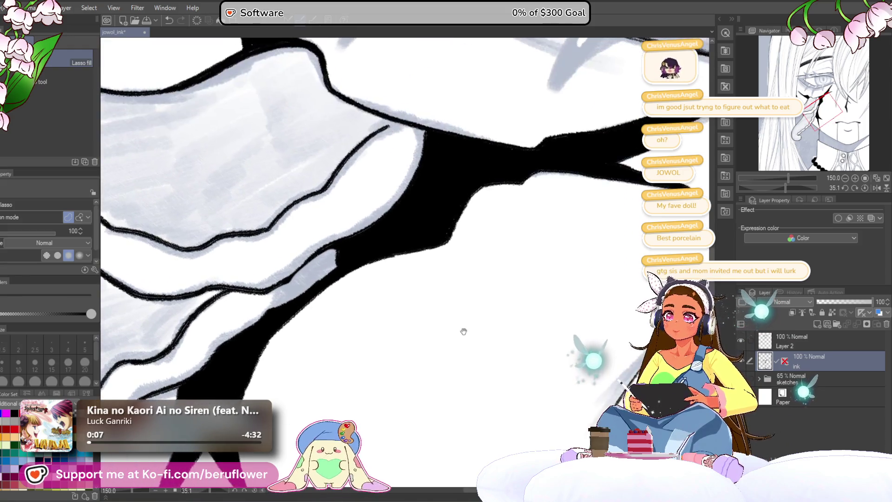
scroll(386, 269, down, 1)
scroll(386, 268, down, 1)
scroll(386, 268, down, 1)
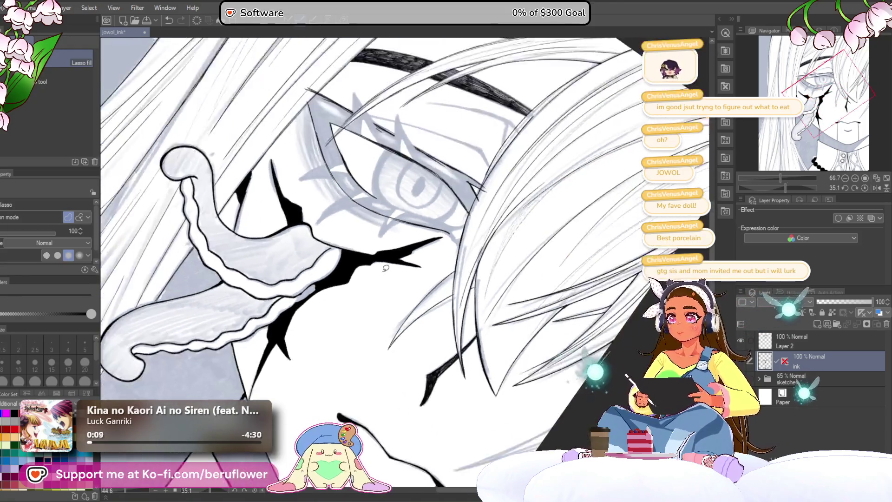
key(p)
mouse_move(781, 179)
mouse_down()
mouse_move(786, 190)
mouse_move(805, 188)
mouse_up()
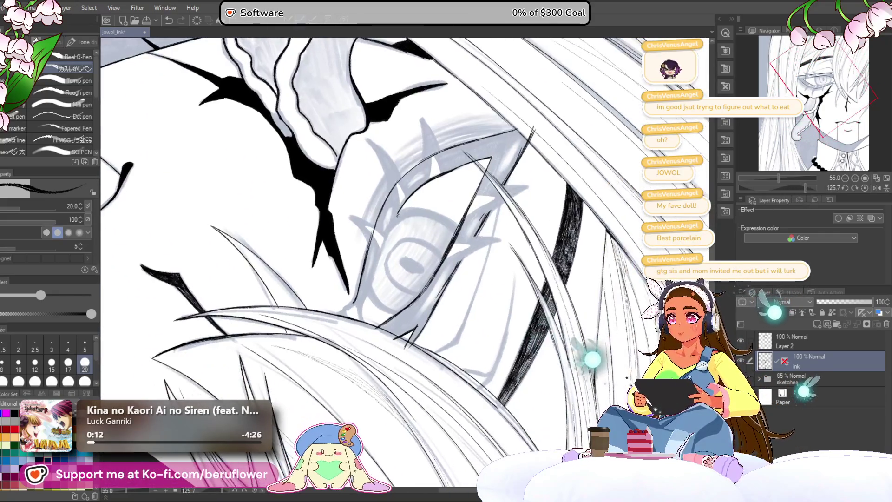
scroll(396, 215, up, 2)
scroll(398, 196, up, 2)
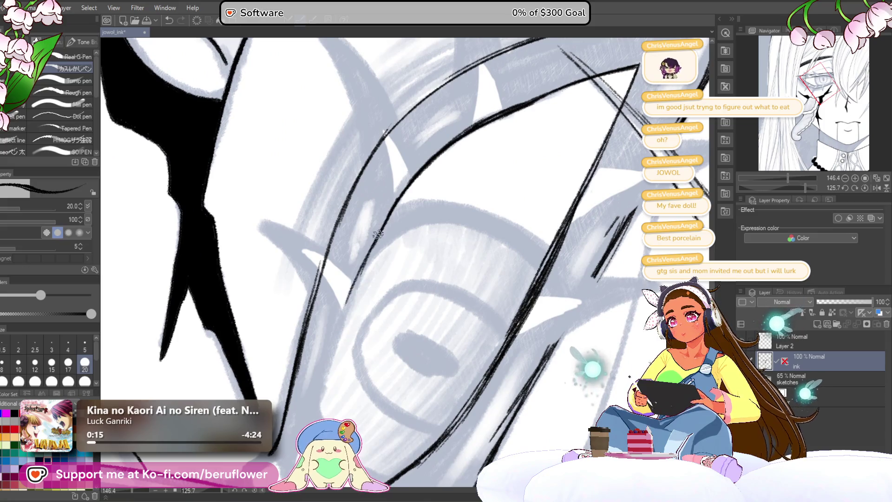
scroll(374, 236, down, 3)
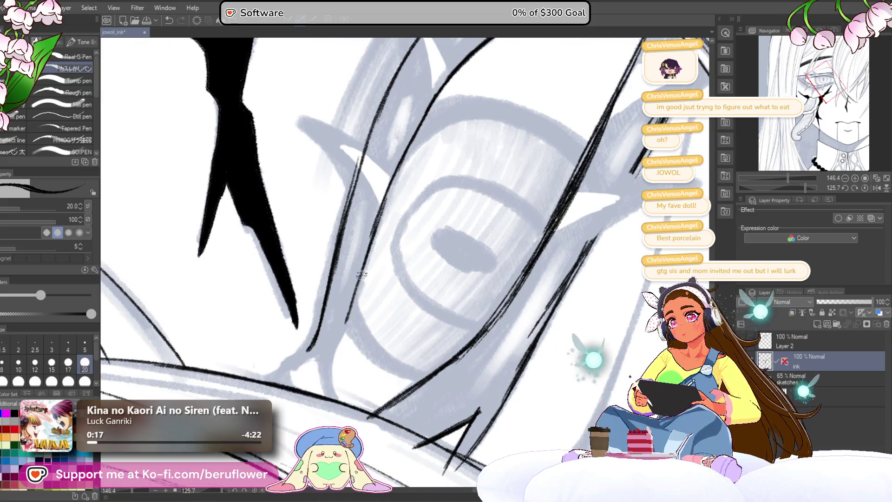
scroll(357, 292, down, 2)
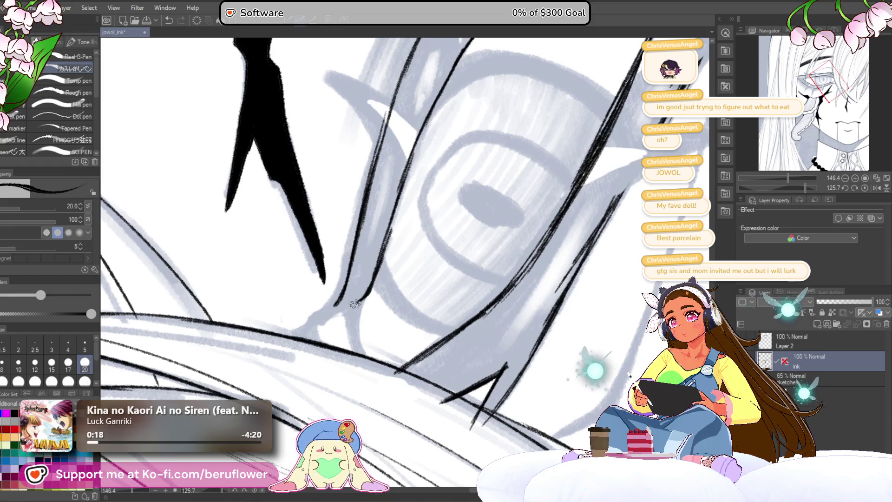
Ink a curve joining the eye outline, a thin line below it and a hatch, checking against the sketch
drag(306, 339, 335, 305)
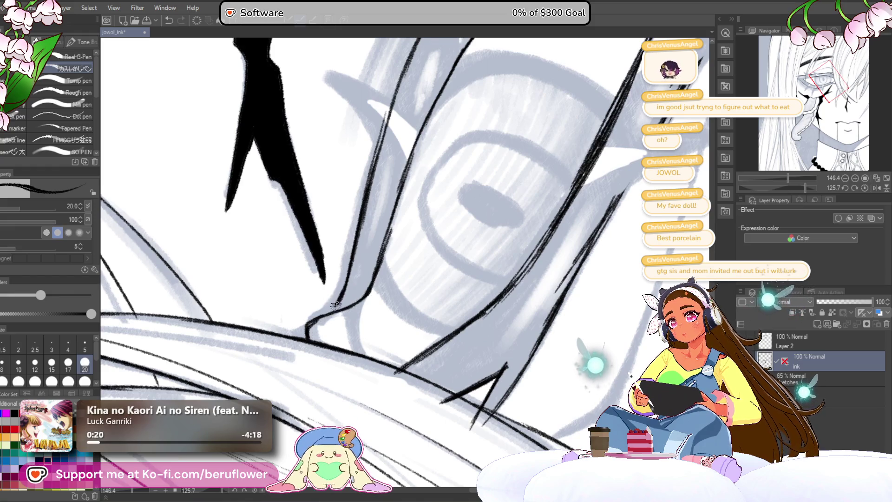
drag(354, 333, 347, 311)
drag(362, 352, 352, 319)
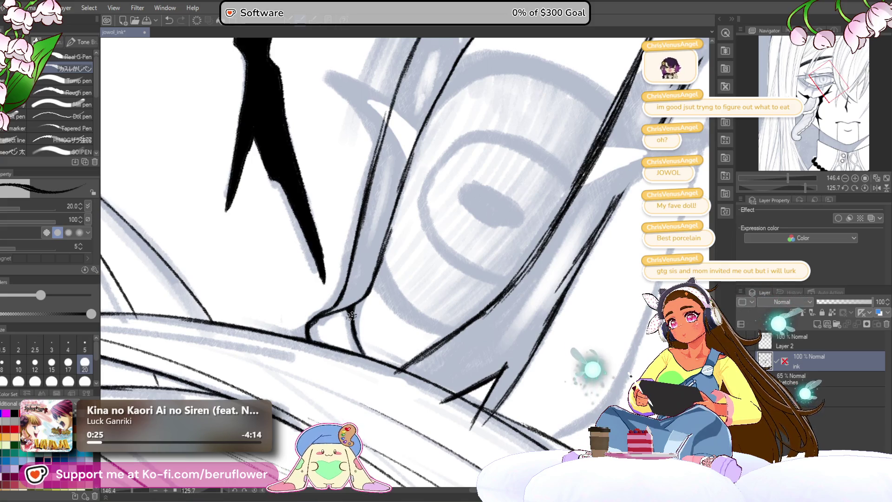
scroll(352, 318, down, 3)
scroll(365, 283, up, 2)
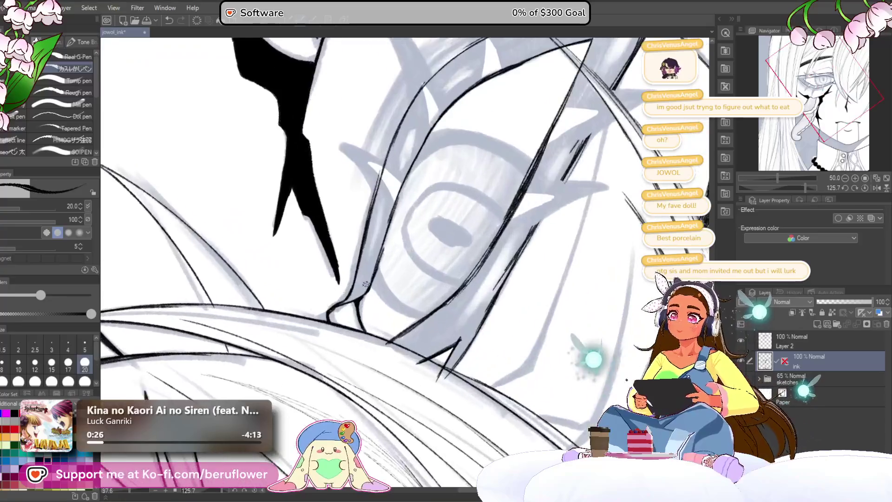
scroll(365, 284, up, 1)
scroll(419, 279, up, 1)
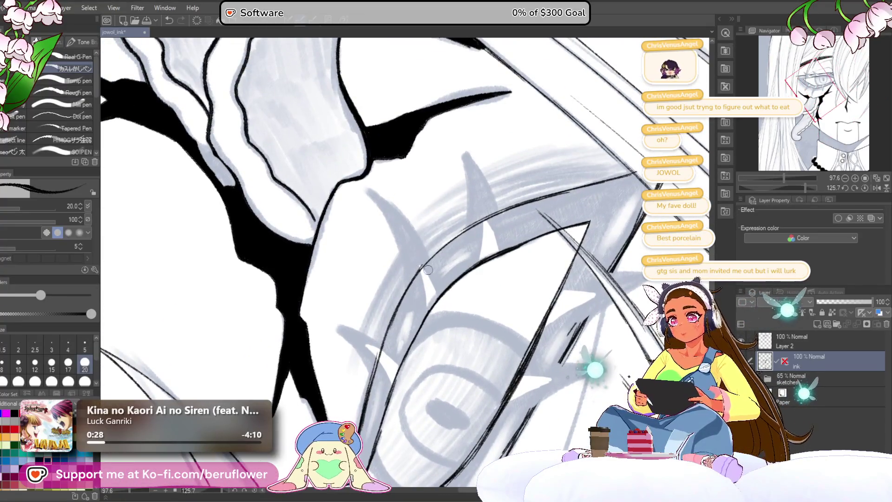
drag(579, 328, 594, 347)
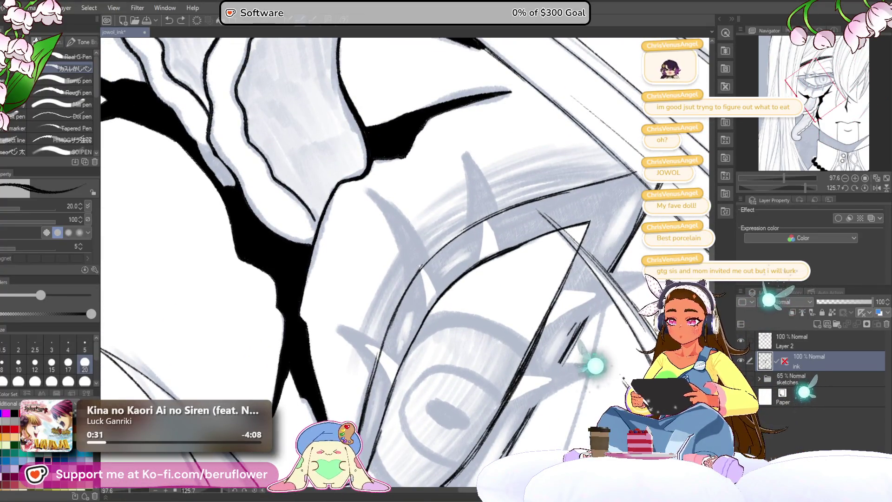
click(741, 361)
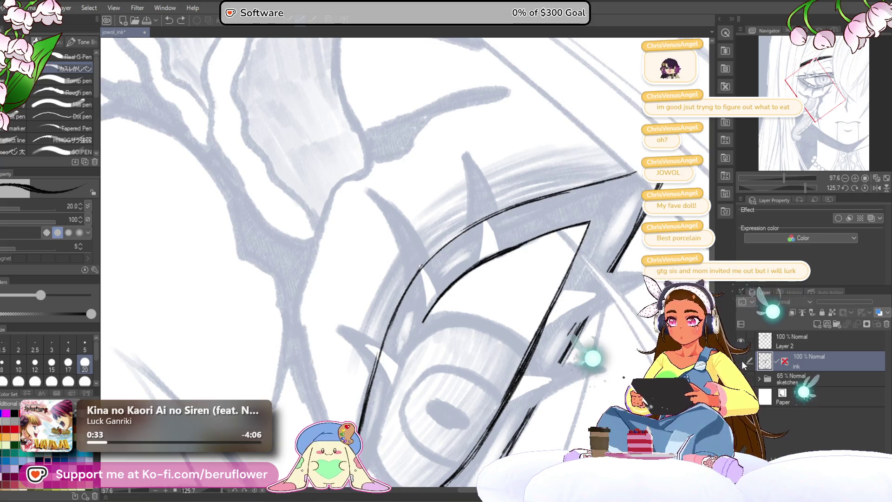
drag(411, 335, 457, 223)
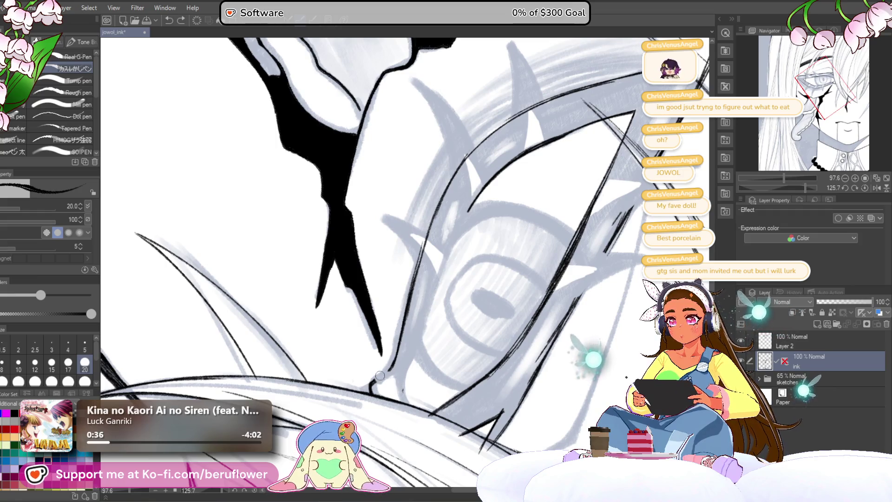
scroll(377, 377, up, 3)
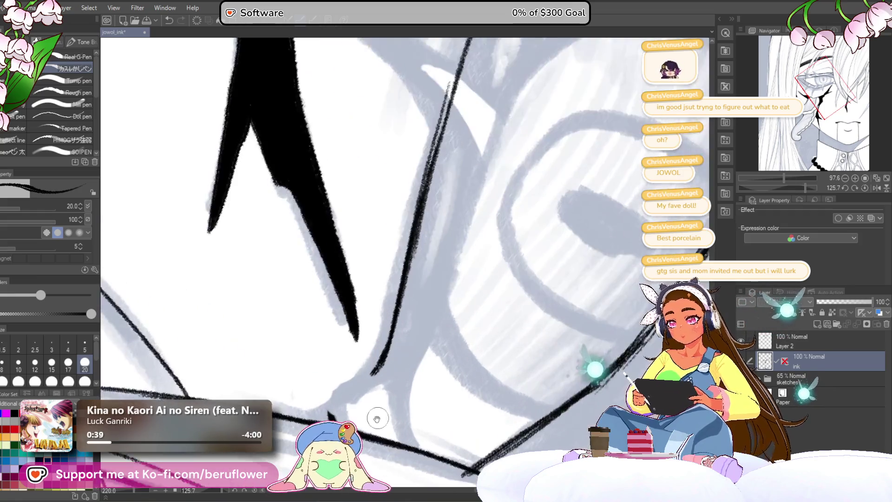
scroll(379, 416, down, 2)
scroll(386, 349, down, 2)
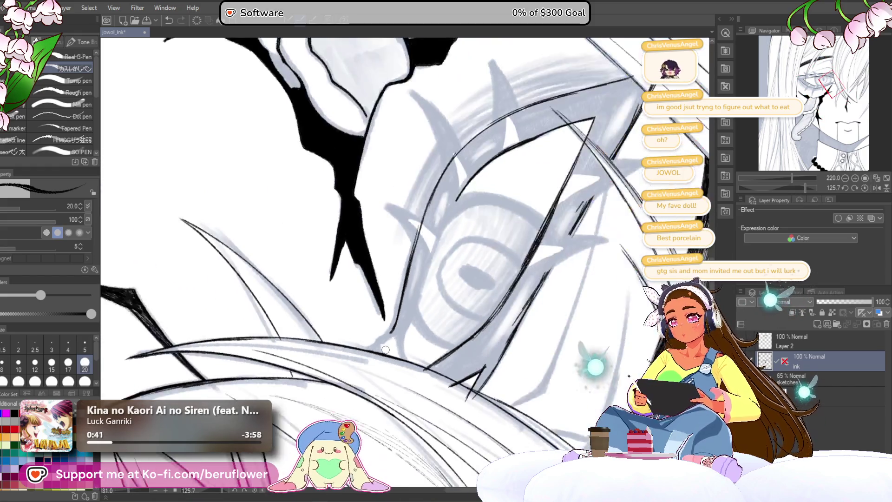
scroll(468, 212, up, 1)
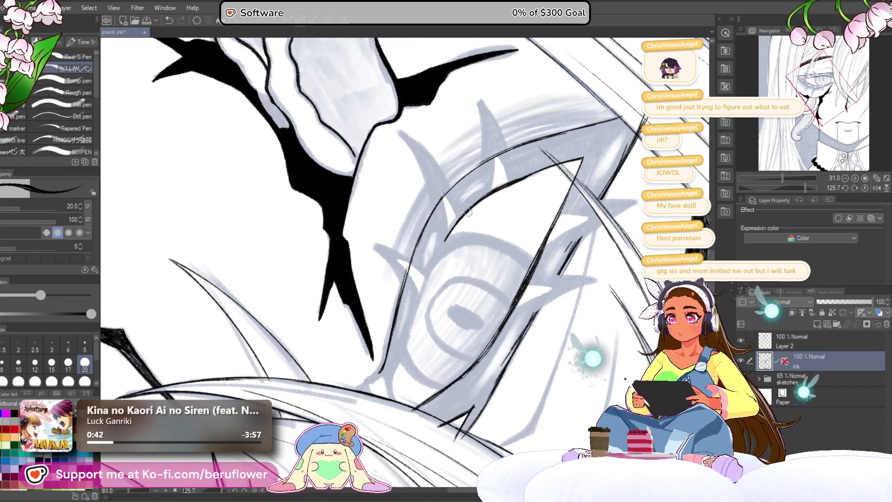
On Layer 2, ink a dark stroke along the eye outline and a thickened line at the eye corner
key(alt+bracketright)
scroll(469, 274, down, 1)
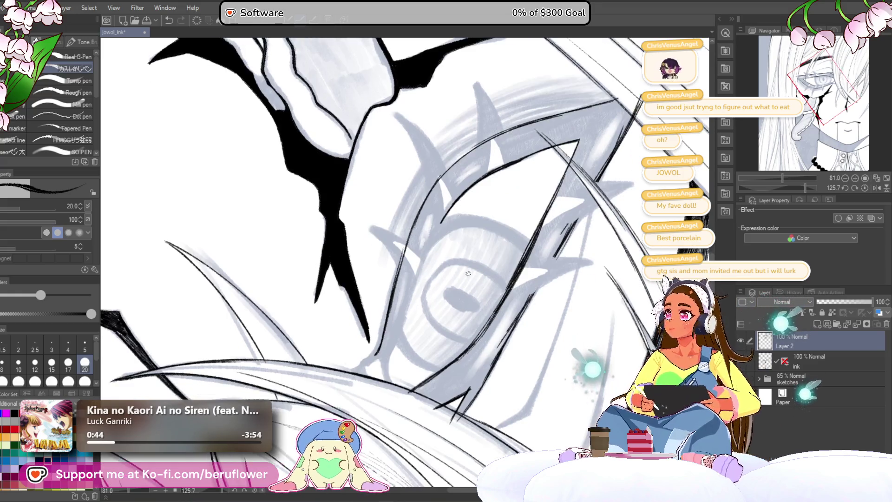
scroll(467, 273, up, 1)
scroll(396, 241, up, 1)
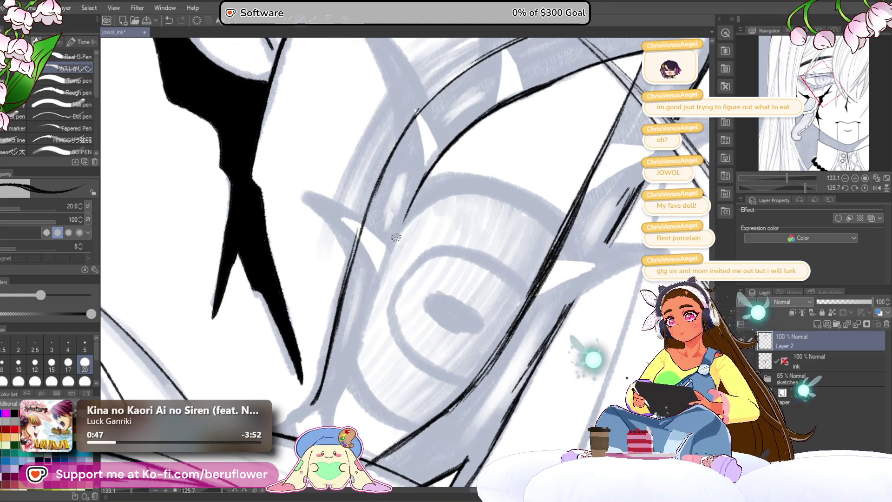
drag(411, 199, 354, 312)
scroll(370, 312, down, 2)
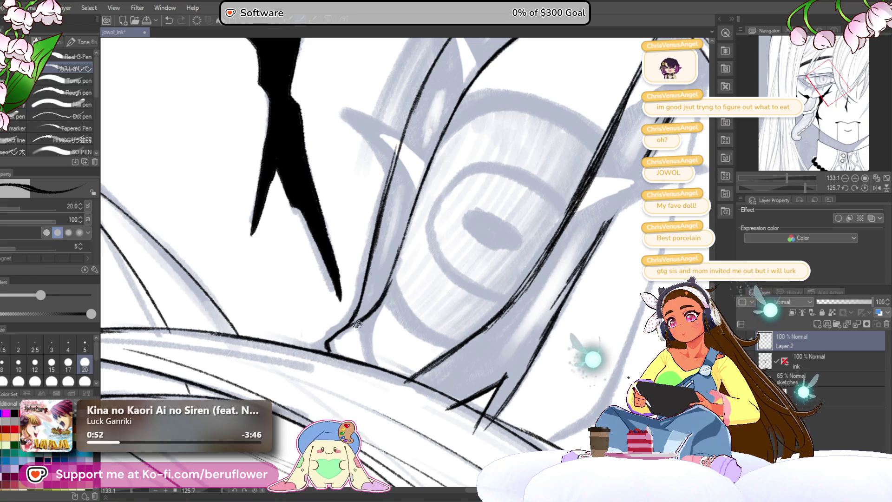
drag(371, 317, 368, 348)
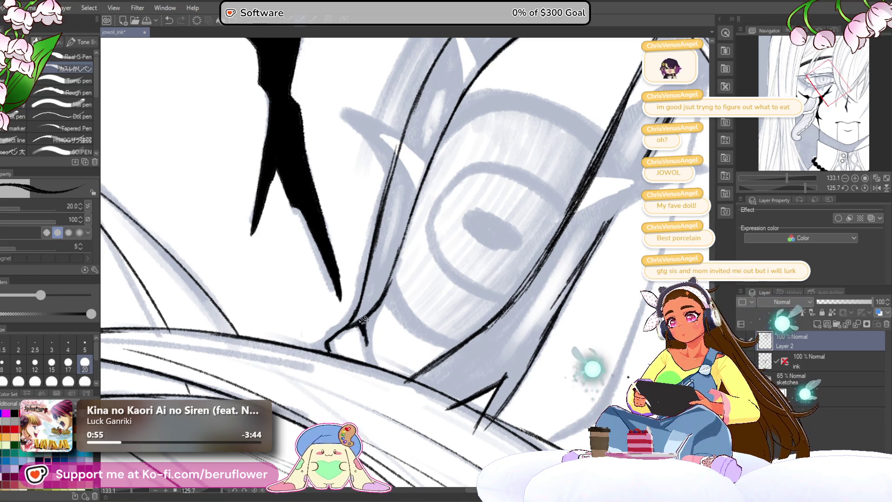
drag(371, 315, 367, 345)
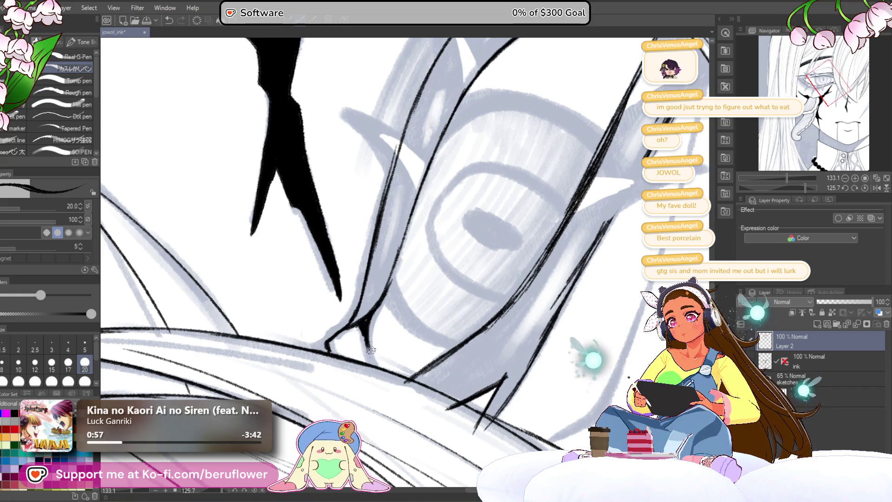
scroll(367, 326, down, 1)
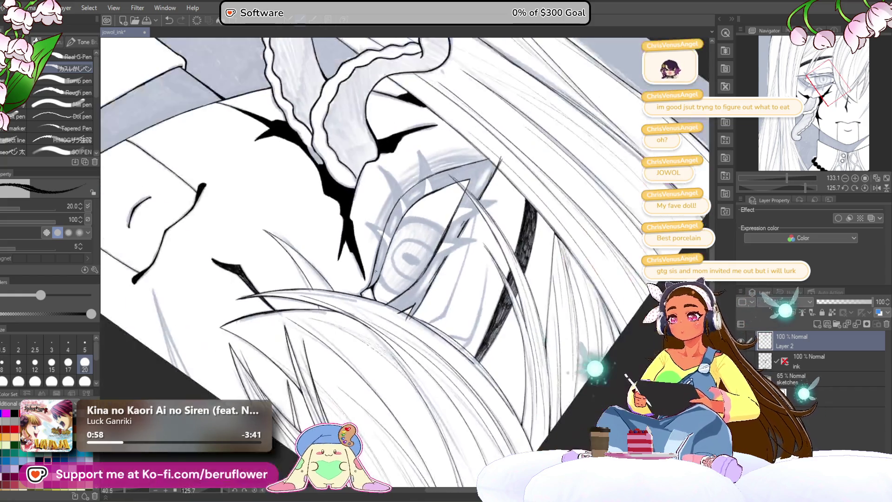
scroll(367, 327, down, 1)
scroll(367, 326, down, 1)
scroll(368, 326, down, 1)
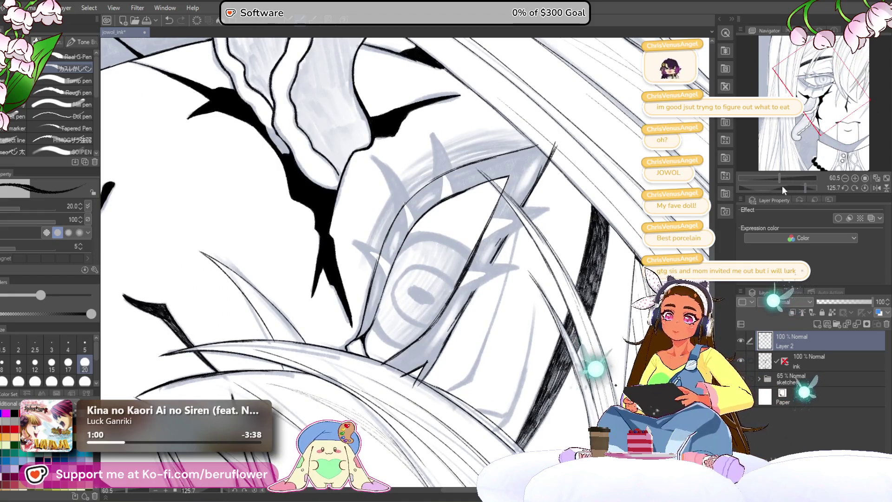
drag(806, 186, 782, 187)
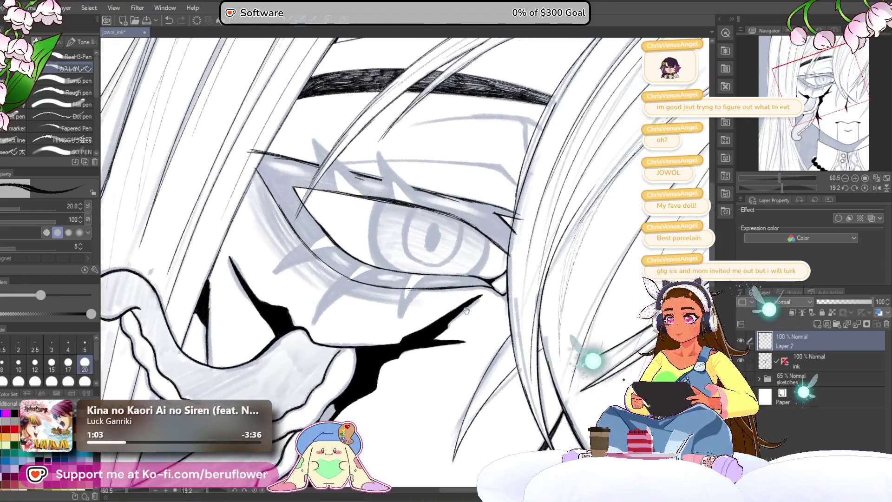
scroll(424, 271, up, 2)
scroll(425, 271, up, 2)
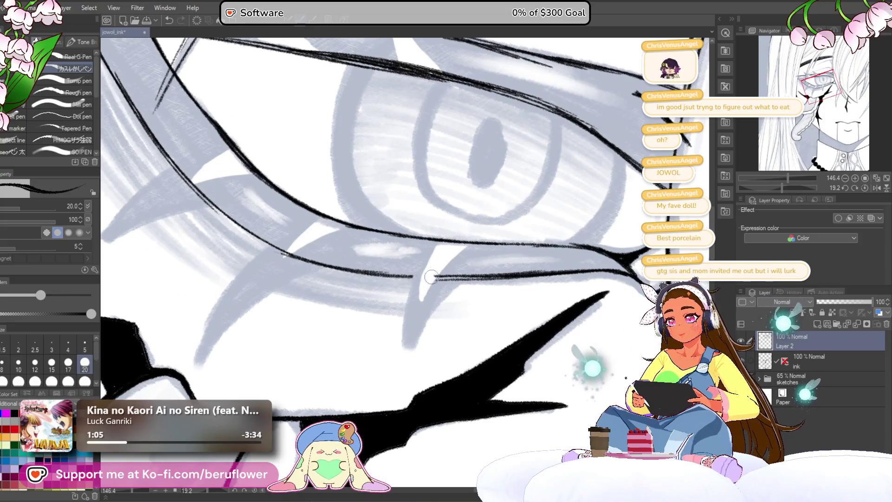
scroll(459, 266, left, 2)
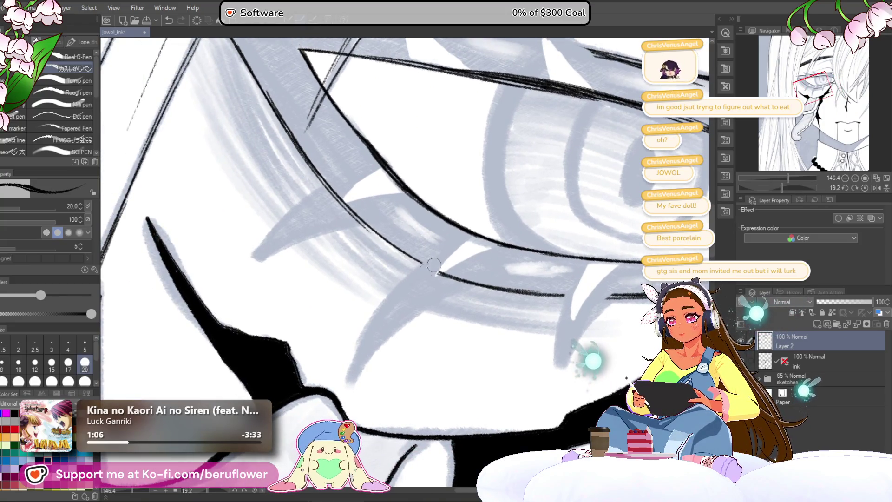
scroll(454, 259, left, 2)
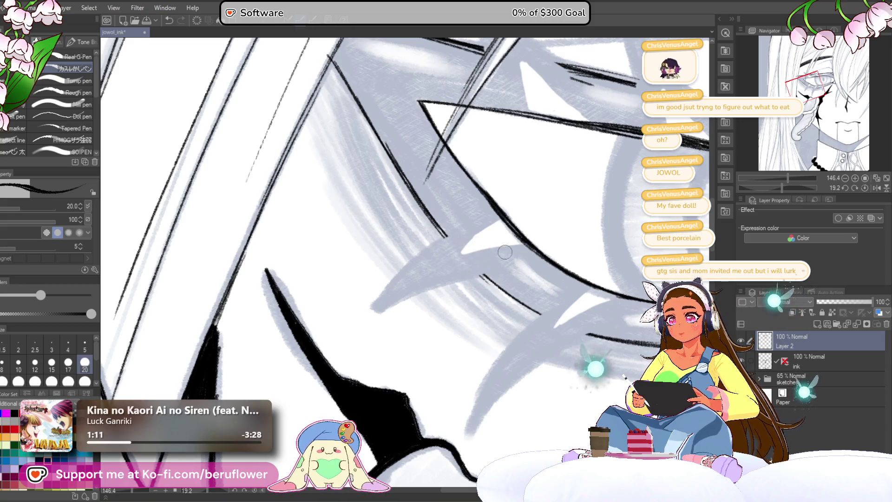
scroll(505, 252, down, 3)
scroll(418, 258, up, 1)
scroll(391, 260, up, 1)
scroll(366, 261, up, 1)
Redo a stray stroke, then ink a curve below the eyelash thickened into a pointed lash tip
mouse_move(366, 261)
mouse_down()
mouse_move(384, 210)
mouse_move(369, 212)
mouse_up()
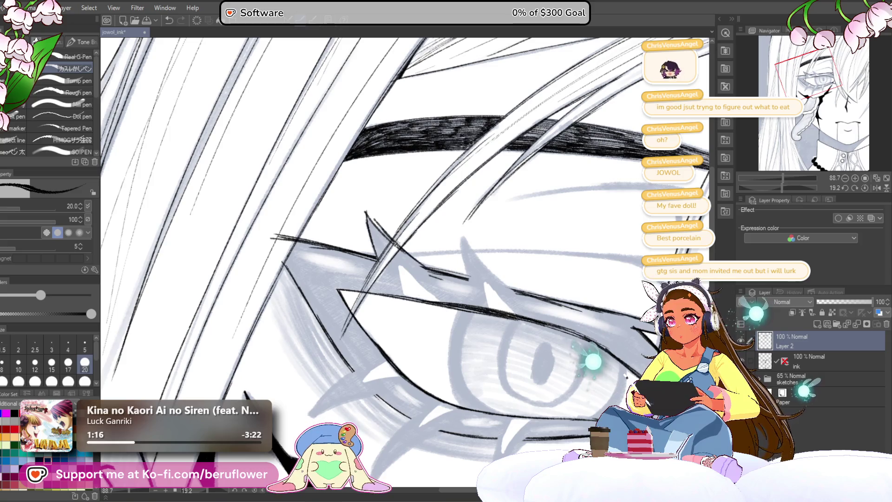
key(ctrl+z)
drag(370, 218, 372, 224)
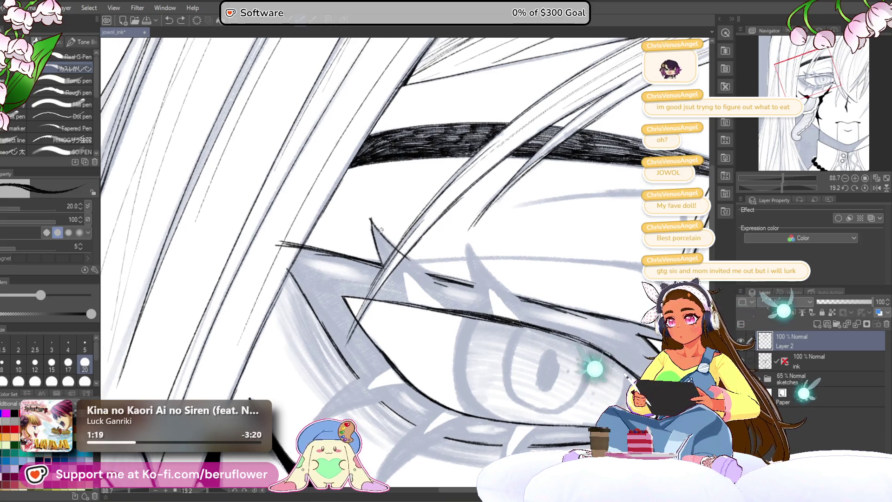
mouse_move(504, 262)
mouse_down()
mouse_move(466, 241)
mouse_move(414, 245)
mouse_up()
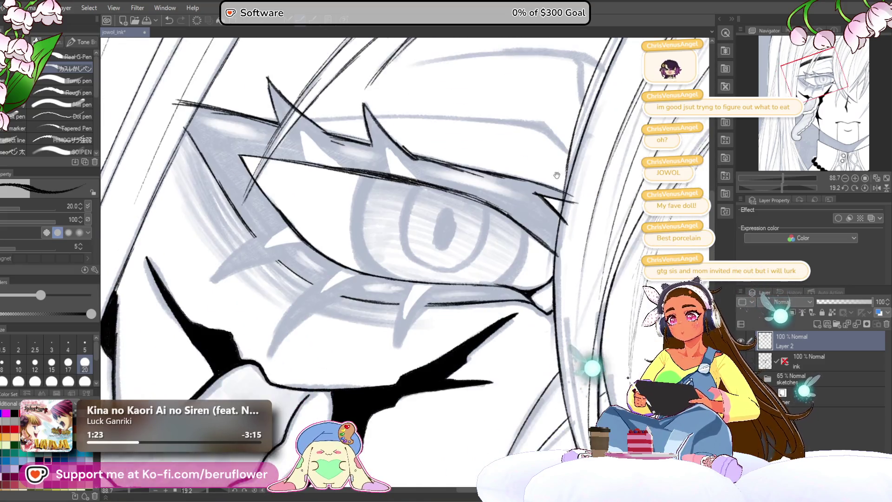
drag(451, 255, 526, 168)
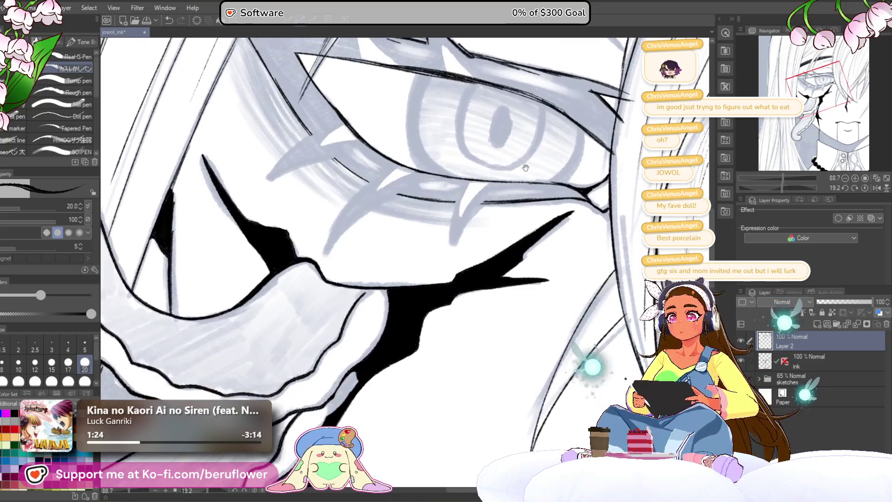
scroll(488, 196, up, 2)
scroll(474, 202, up, 2)
drag(453, 210, 377, 319)
mouse_move(382, 210)
mouse_down()
mouse_move(373, 318)
mouse_move(375, 309)
mouse_up()
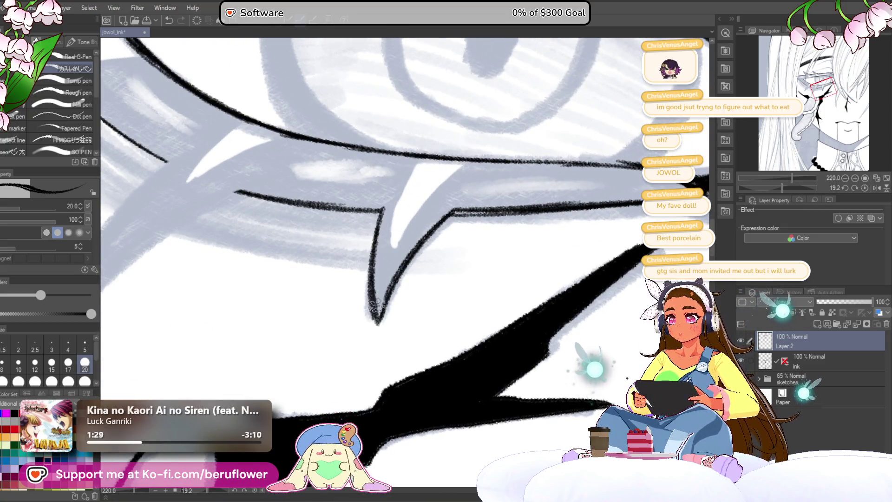
scroll(376, 310, down, 3)
scroll(501, 204, up, 2)
scroll(500, 203, up, 1)
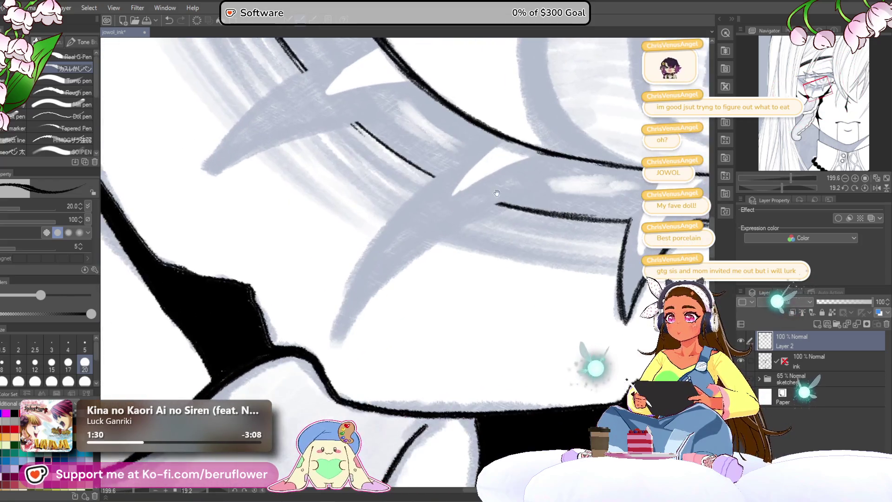
Ink the eyelash's lower edge and a long line along the spike, then reset the view upright at 100%
drag(444, 173, 342, 314)
drag(391, 226, 332, 343)
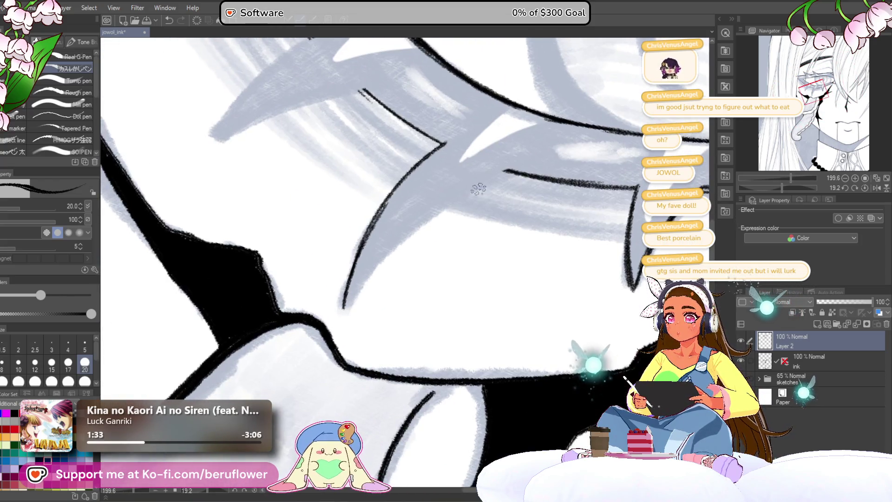
drag(345, 313, 516, 168)
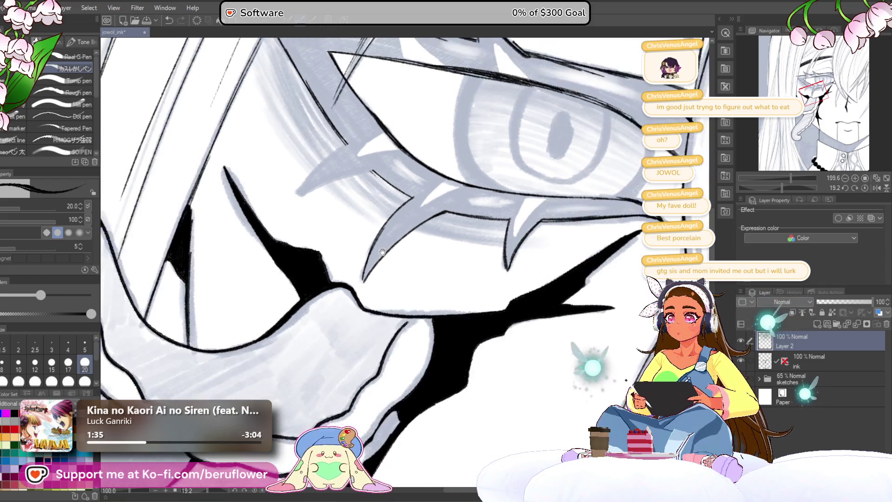
drag(780, 179, 777, 186)
scroll(404, 265, up, 3)
scroll(404, 265, up, 2)
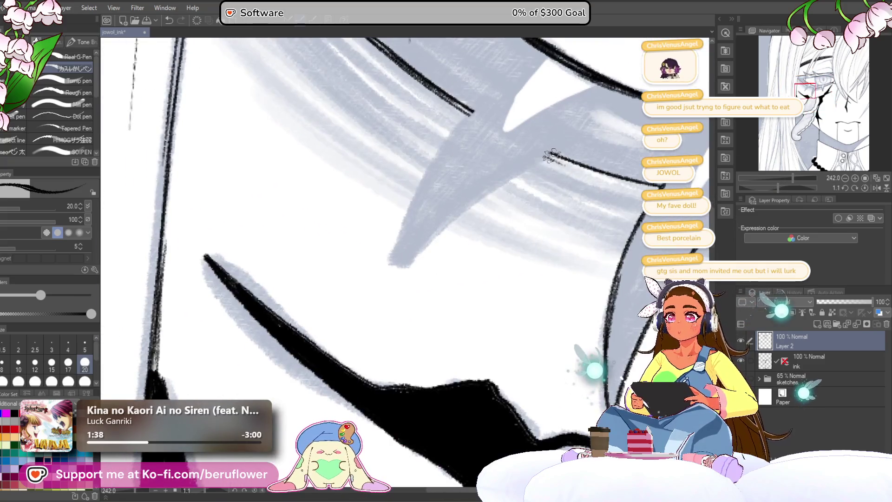
Ink a line down the eyelash spike, then reposition and rotate the view for the next strokes
drag(404, 265, 406, 260)
drag(439, 166, 369, 306)
scroll(369, 307, down, 5)
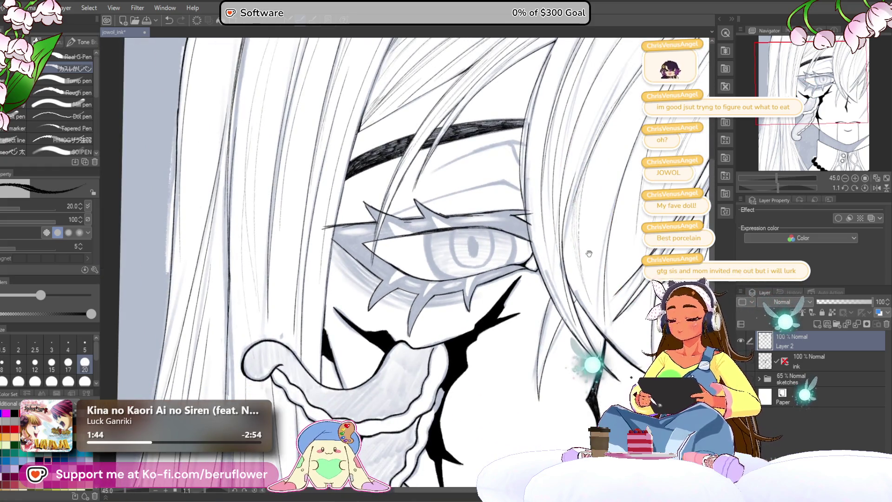
drag(568, 299, 603, 290)
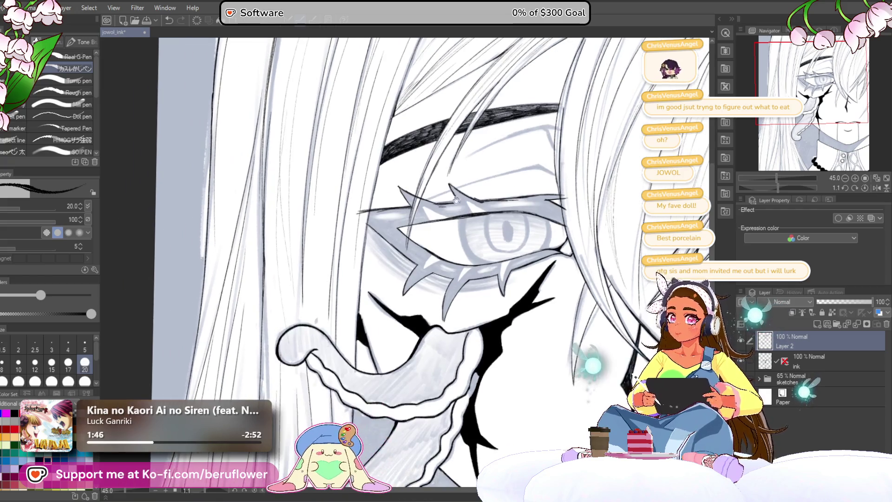
scroll(326, 362, up, 2)
scroll(326, 362, up, 2)
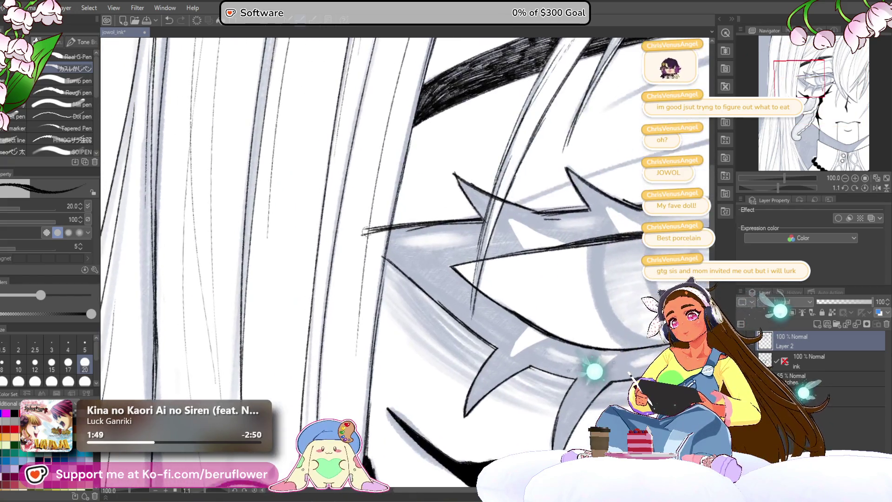
scroll(376, 267, down, 3)
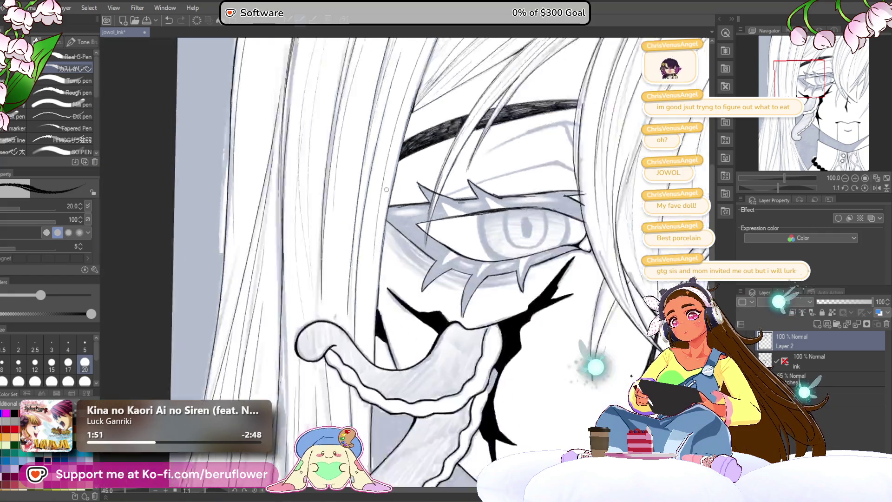
scroll(534, 216, up, 1)
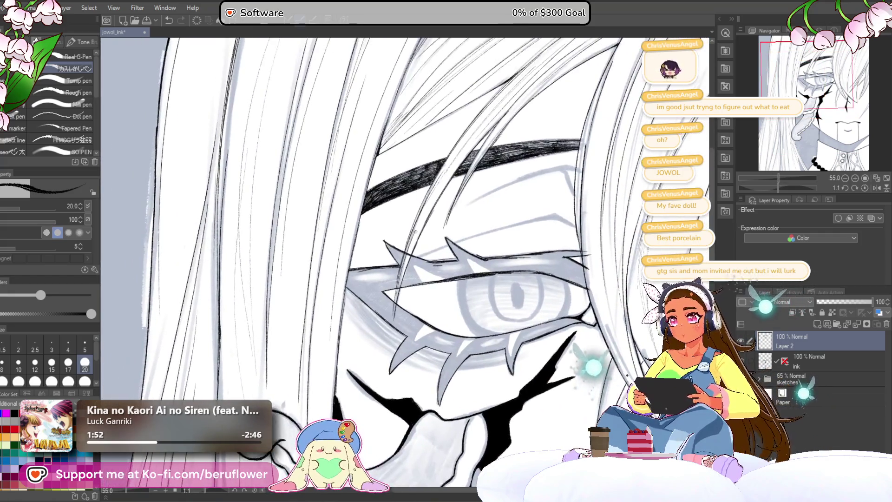
scroll(453, 244, up, 1)
scroll(368, 275, up, 1)
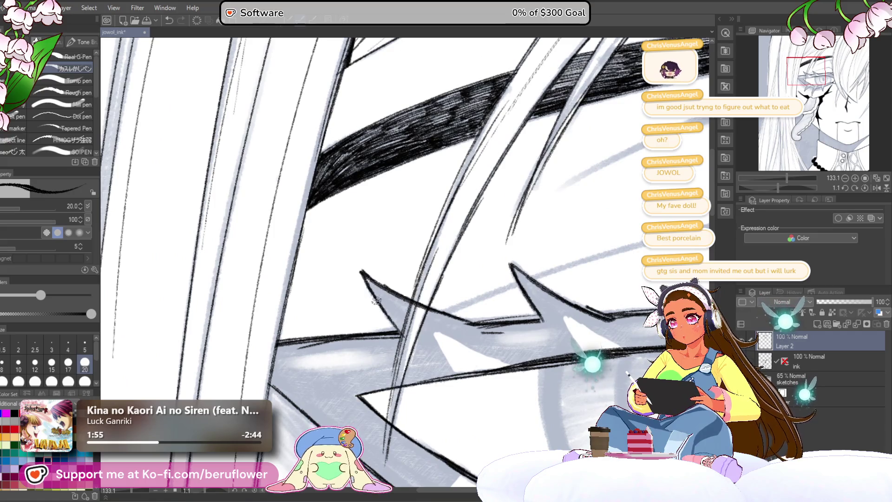
scroll(391, 320, down, 3)
scroll(409, 264, down, 3)
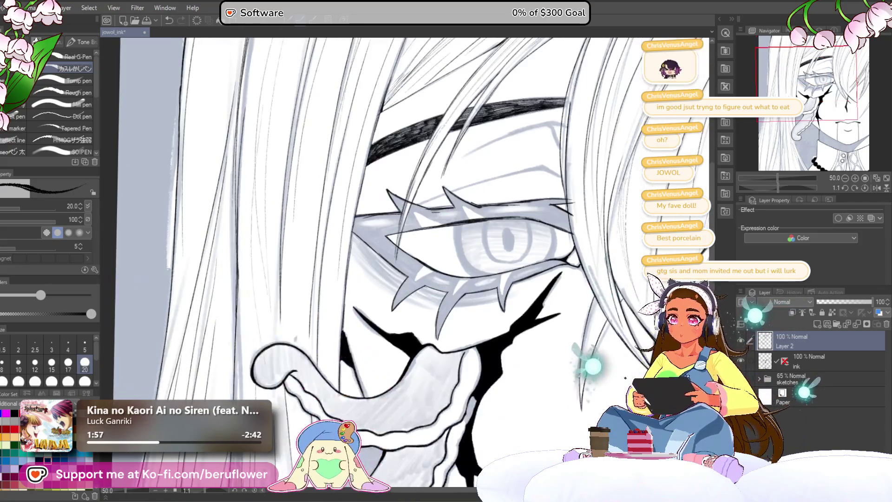
scroll(453, 242, up, 1)
scroll(453, 242, up, 1)
scroll(453, 243, up, 1)
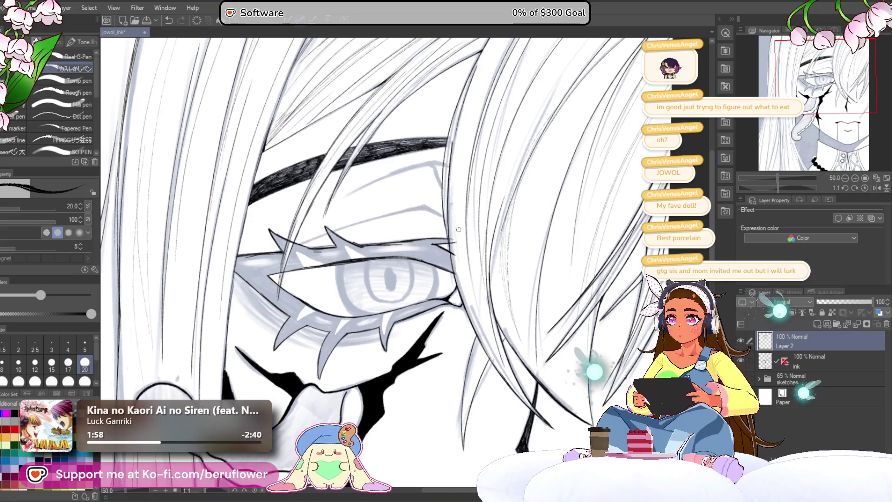
scroll(454, 242, up, 1)
drag(456, 340, 437, 265)
scroll(463, 341, down, 2)
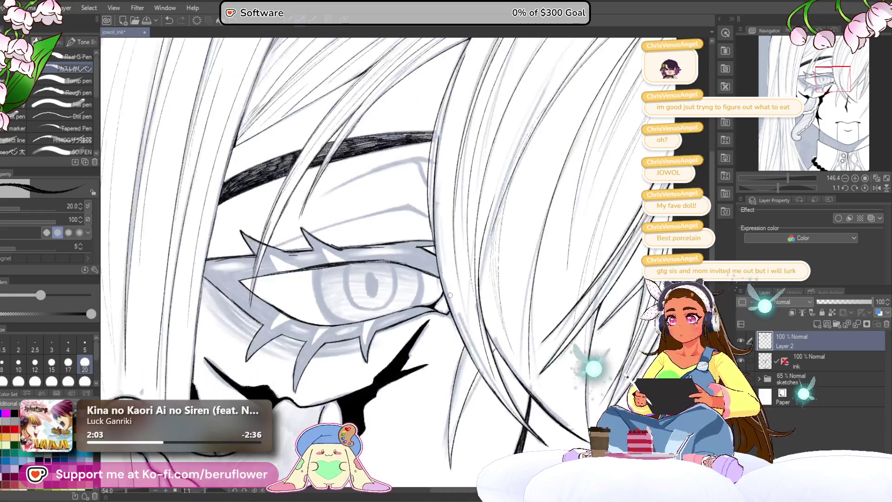
scroll(463, 341, up, 2)
scroll(500, 300, up, 1)
scroll(500, 300, up, 1)
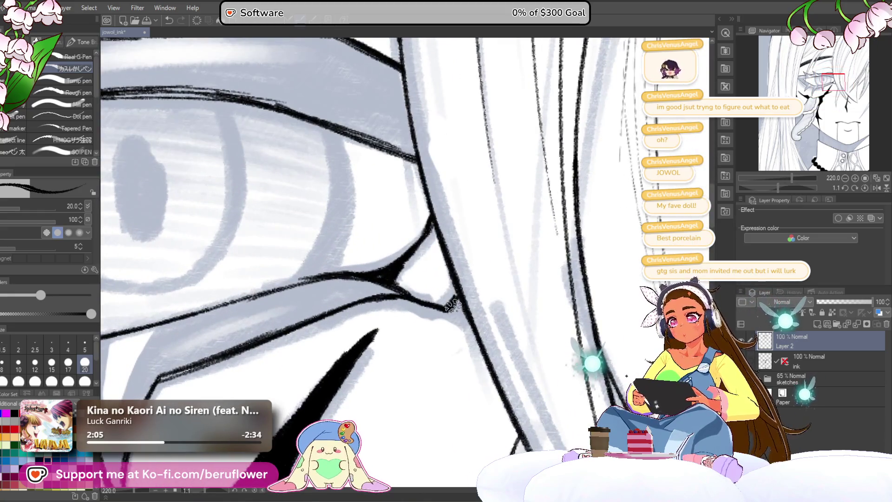
scroll(455, 301, down, 3)
scroll(433, 286, up, 3)
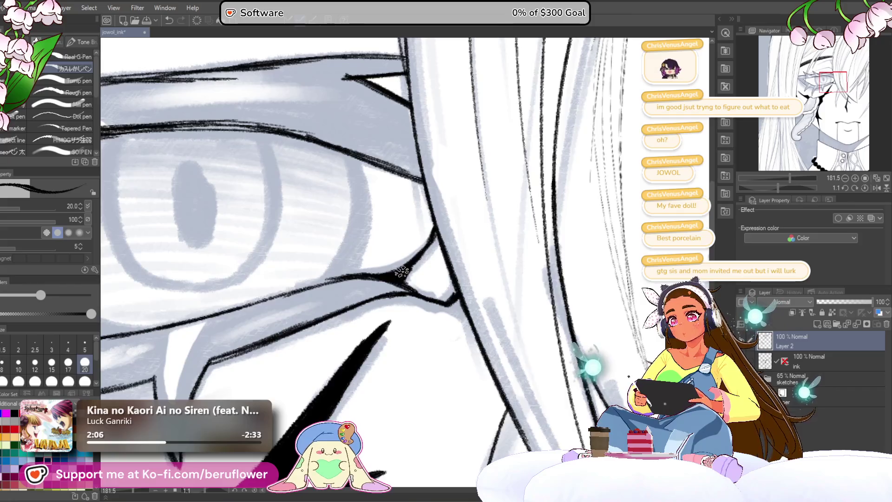
scroll(402, 273, down, 3)
drag(402, 273, 423, 309)
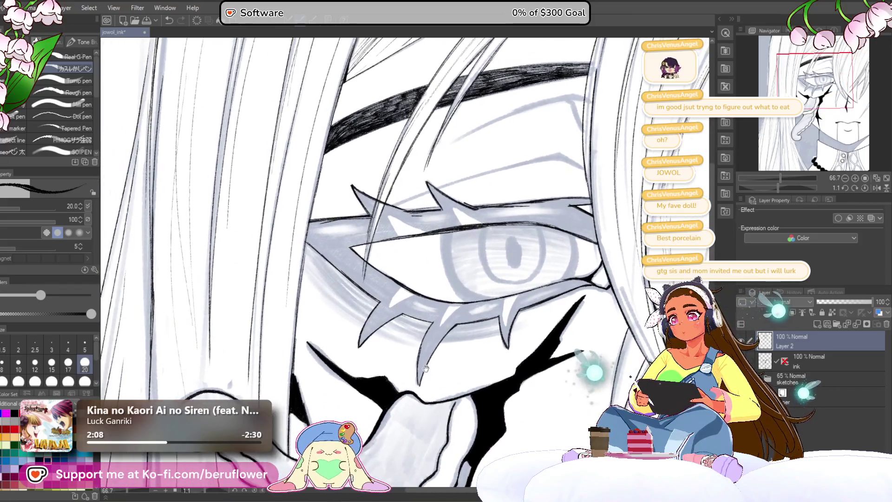
drag(774, 188, 804, 187)
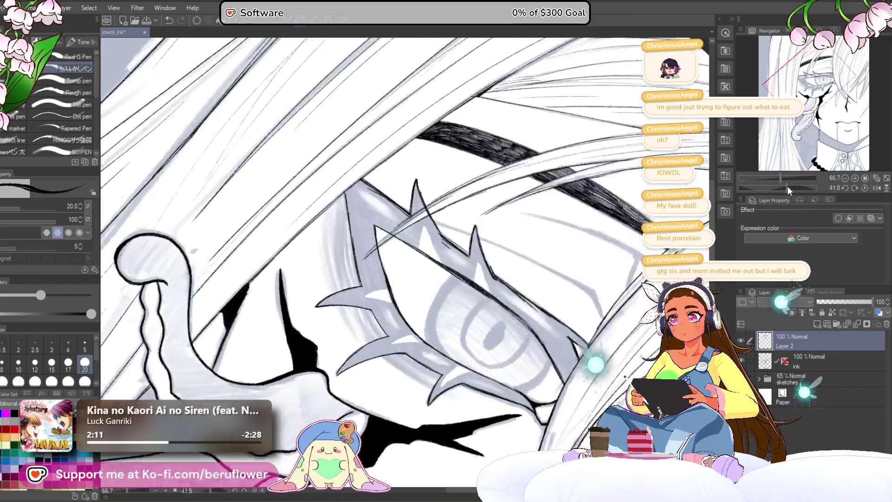
scroll(381, 226, up, 1)
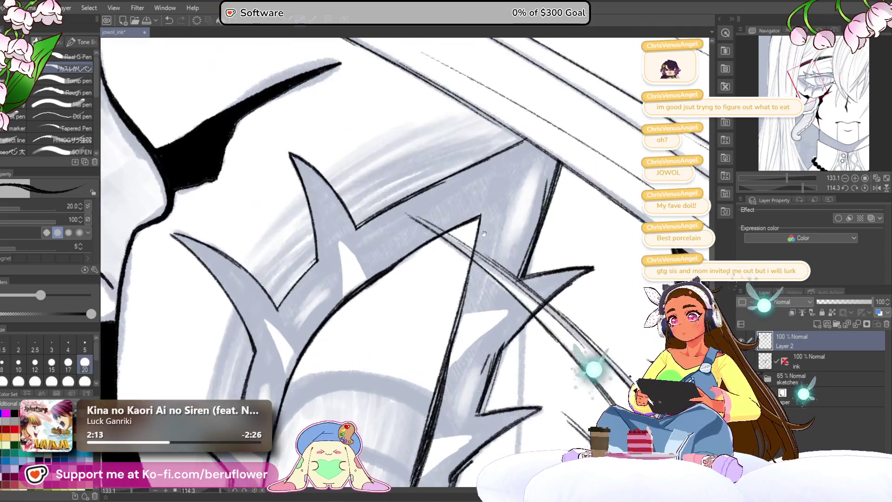
scroll(453, 264, up, 1)
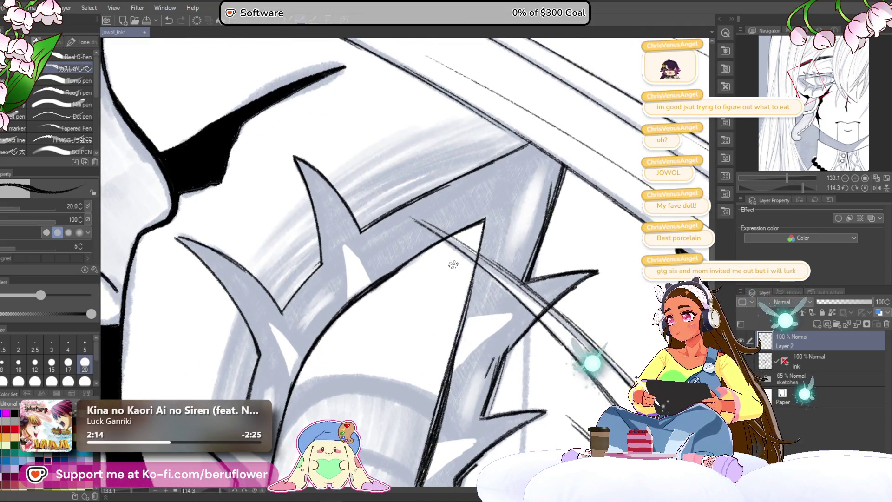
key(bracketleft)
Ink the spike's edge and lay dense black hatching down along it toward the lower left
key(bracketright)
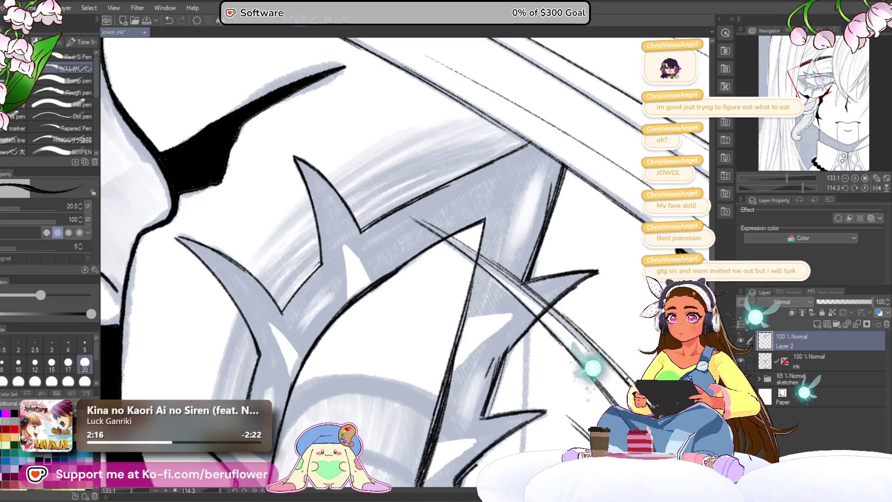
drag(468, 215, 534, 225)
drag(478, 189, 383, 283)
mouse_move(426, 241)
mouse_down()
mouse_move(369, 304)
mouse_move(347, 352)
mouse_up()
drag(441, 260, 355, 351)
drag(463, 251, 374, 349)
drag(438, 287, 369, 365)
drag(420, 305, 345, 399)
drag(389, 339, 321, 409)
drag(354, 339, 315, 401)
mouse_move(354, 340)
mouse_down()
mouse_move(310, 413)
mouse_move(363, 265)
mouse_move(329, 289)
mouse_up()
Extend the dense hatching along the spike's left and lower edges
mouse_move(348, 260)
mouse_down()
mouse_move(328, 318)
mouse_move(338, 324)
mouse_up()
mouse_move(381, 250)
mouse_down()
mouse_move(345, 332)
mouse_move(351, 342)
mouse_up()
drag(357, 283, 335, 373)
drag(338, 302, 329, 375)
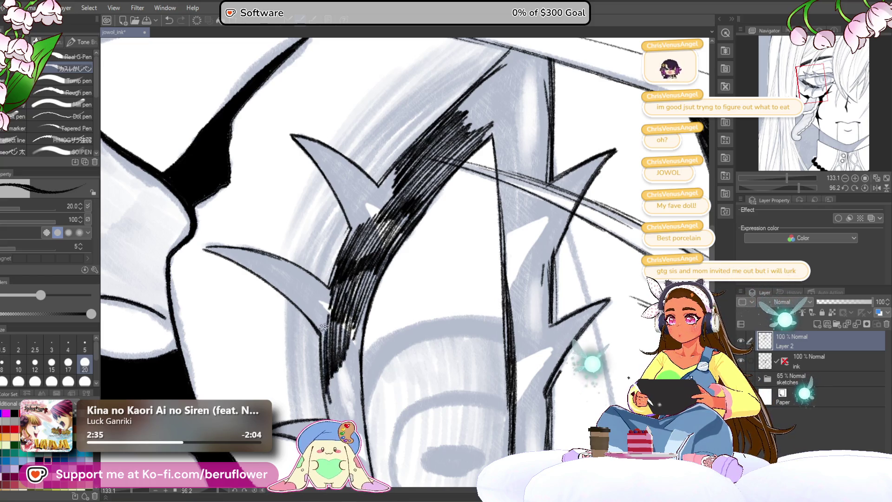
mouse_move(347, 328)
mouse_down()
mouse_move(335, 402)
mouse_move(350, 401)
mouse_up()
drag(365, 312, 383, 193)
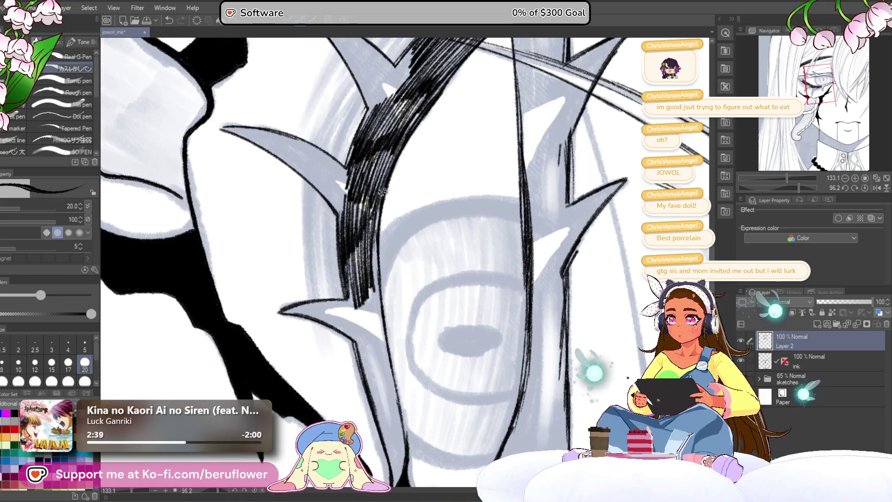
drag(388, 268, 377, 363)
drag(383, 286, 367, 367)
drag(368, 268, 361, 371)
mouse_move(377, 312)
mouse_down()
mouse_move(357, 369)
mouse_move(360, 288)
mouse_move(372, 329)
mouse_up()
drag(361, 246, 350, 292)
mouse_move(372, 331)
mouse_down()
mouse_move(356, 285)
mouse_move(392, 347)
mouse_up()
drag(380, 265, 396, 354)
mouse_move(382, 306)
mouse_down()
mouse_move(393, 350)
mouse_move(377, 347)
mouse_move(365, 298)
mouse_up()
mouse_move(367, 265)
mouse_down()
mouse_move(354, 321)
mouse_move(375, 316)
mouse_up()
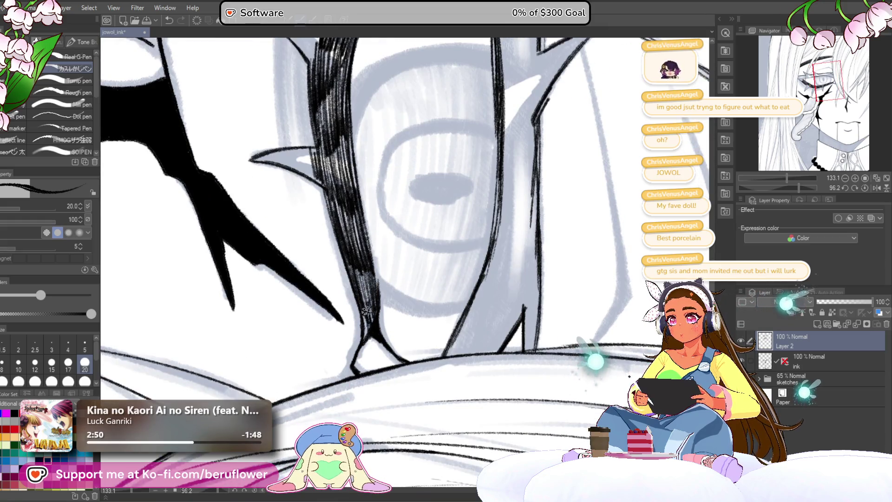
scroll(375, 223, down, 3)
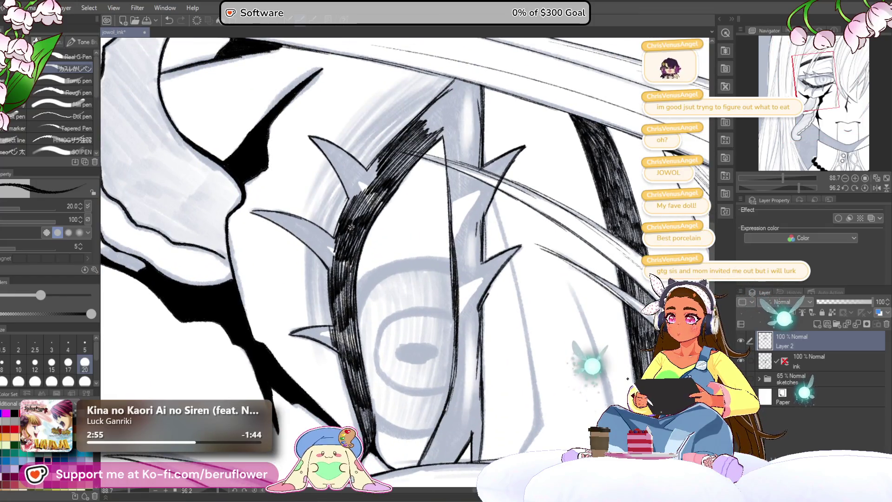
scroll(380, 191, down, 3)
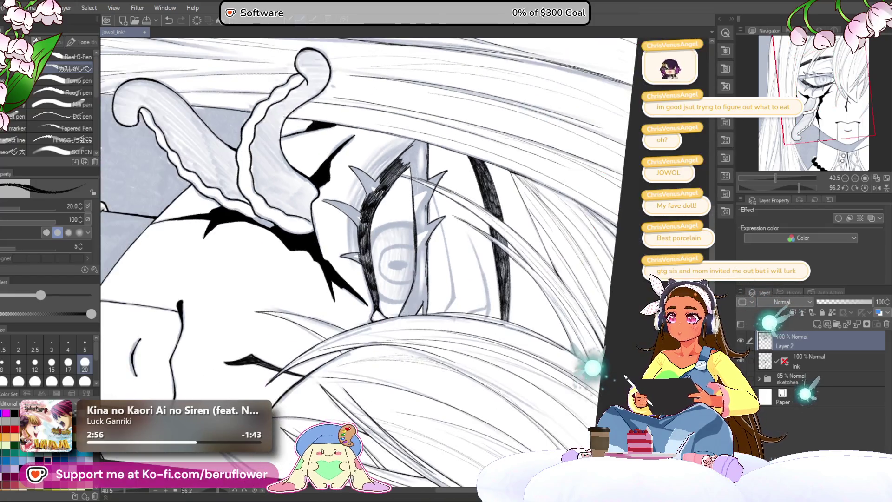
Reset the canvas upright, re-angle it for the lashes and undo the recent hatching
click(867, 186)
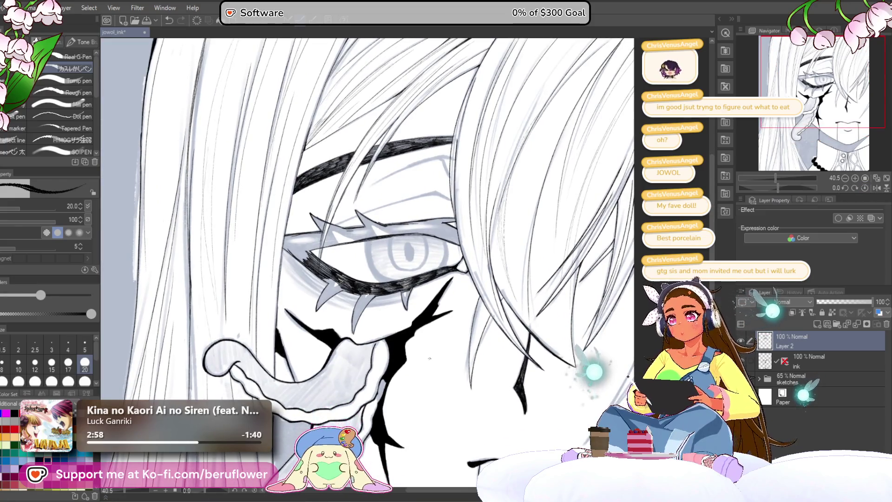
scroll(428, 359, up, 3)
scroll(429, 359, down, 1)
scroll(429, 359, down, 1)
scroll(429, 360, down, 1)
drag(787, 189, 808, 187)
key(ctrl+z)
key(ctrl+z)
key(ctrl+z)
key(ctrl+z)
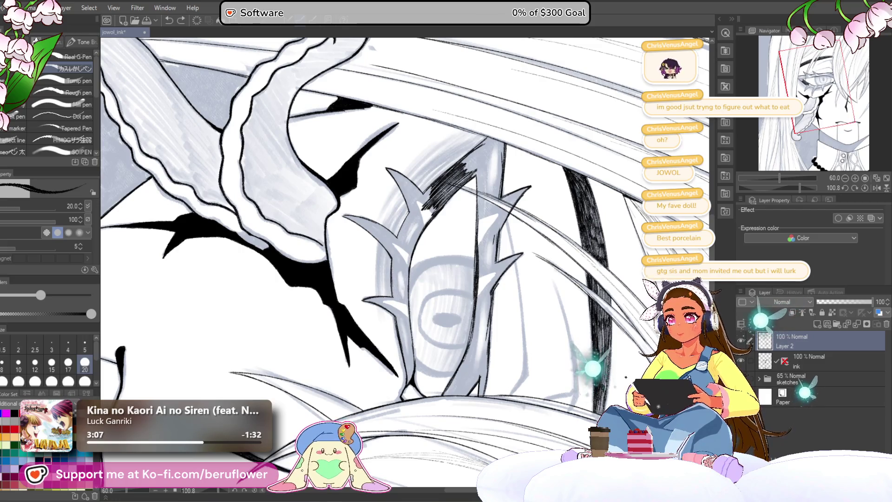
scroll(401, 342, up, 1)
scroll(412, 255, up, 2)
With a size-10 brush, hatch finer strokes beside the shading, undoing the lower-left ones
key(bracketleft)
key(bracketleft)
key(bracketleft)
key(bracketleft)
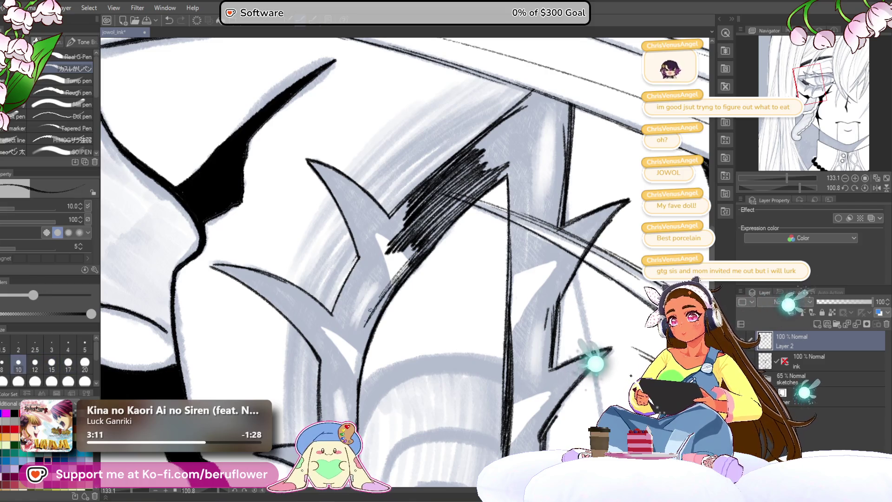
mouse_move(376, 286)
mouse_down()
mouse_move(418, 243)
mouse_move(401, 244)
mouse_move(404, 237)
mouse_up()
drag(339, 307, 383, 245)
drag(352, 282, 391, 227)
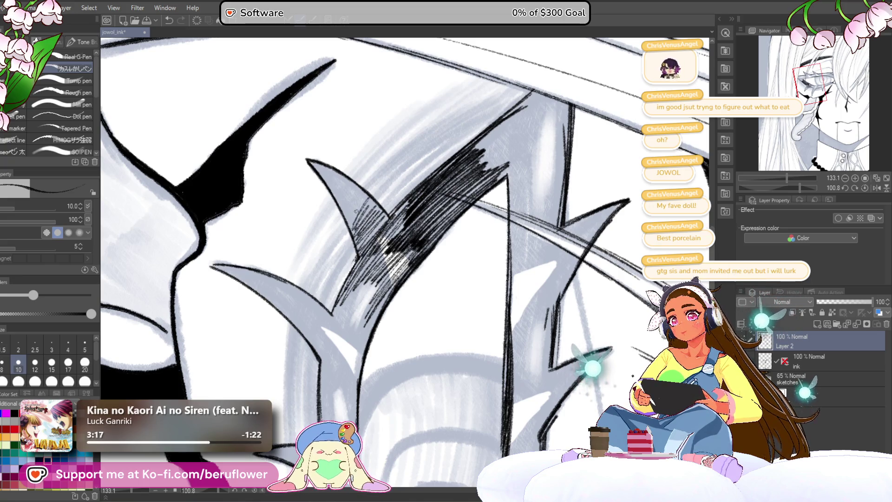
key(ctrl+z)
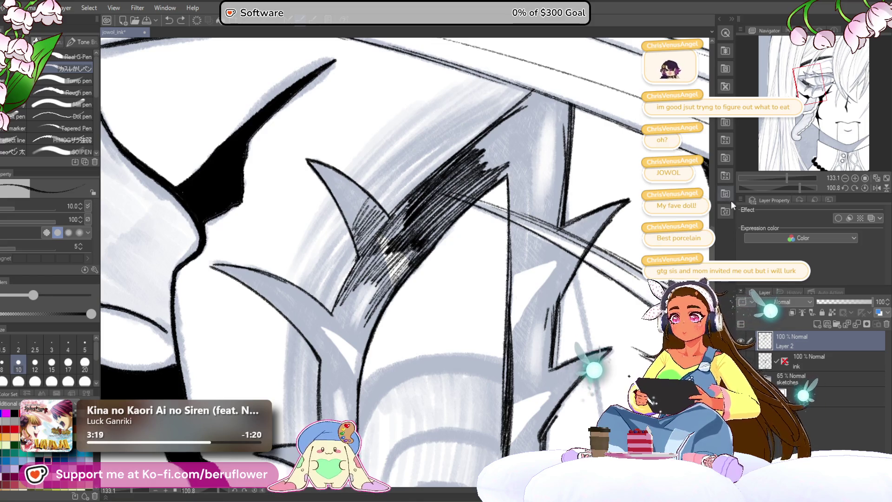
key(ctrl+z)
key(ctrl+z)
key(ctrl+z)
Hatch inside the lower eyelash spike and along its left and upper edges
drag(797, 185, 770, 187)
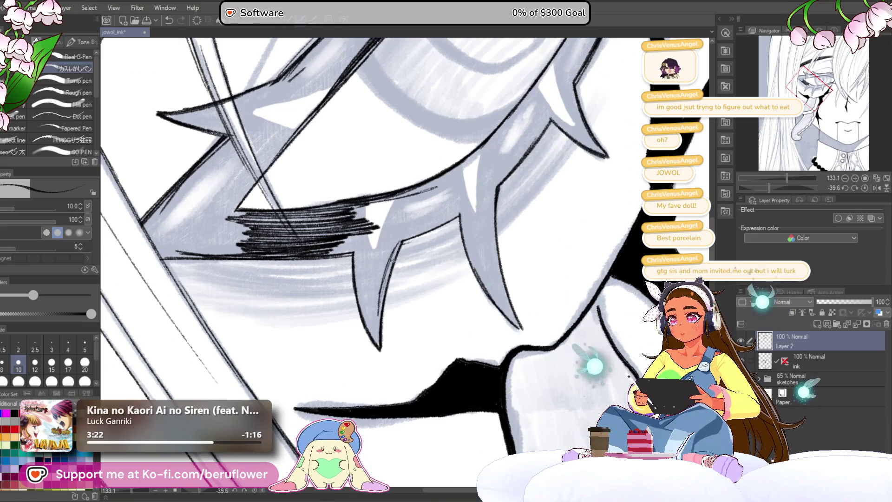
drag(394, 252, 373, 321)
drag(370, 252, 365, 315)
drag(367, 255, 359, 313)
drag(363, 260, 356, 310)
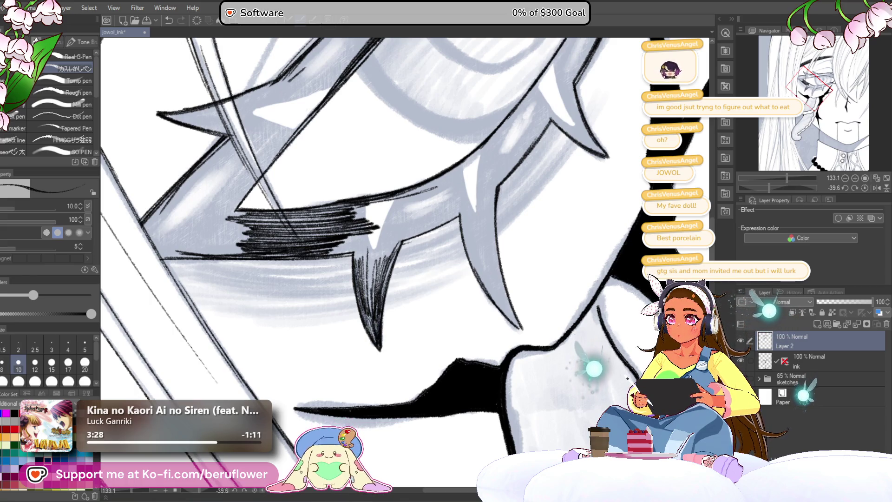
drag(377, 257, 371, 295)
drag(390, 245, 376, 290)
drag(396, 228, 378, 265)
drag(393, 222, 369, 259)
mouse_move(382, 226)
mouse_down()
mouse_move(361, 263)
mouse_move(343, 252)
mouse_up()
drag(370, 230, 335, 254)
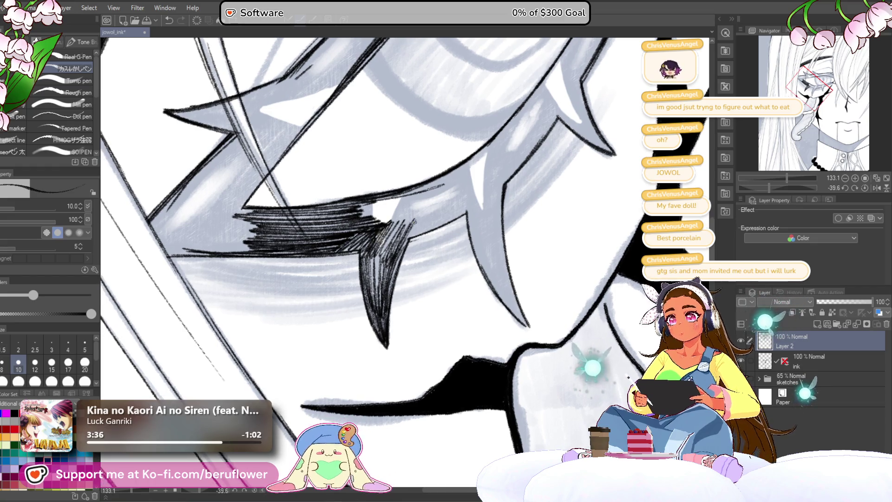
Hatch the spike's upper-right edge, the dark eyelash mass and its tail
drag(452, 206, 406, 237)
drag(455, 210, 411, 240)
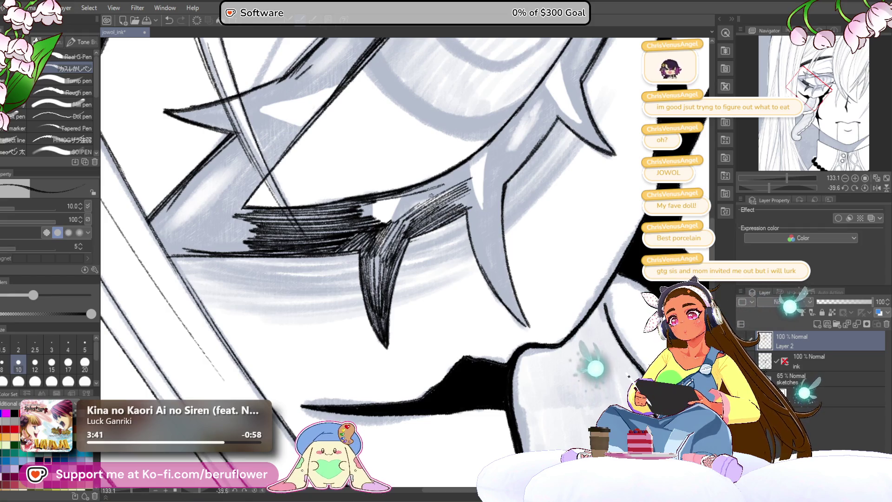
drag(461, 174, 371, 221)
drag(404, 194, 357, 215)
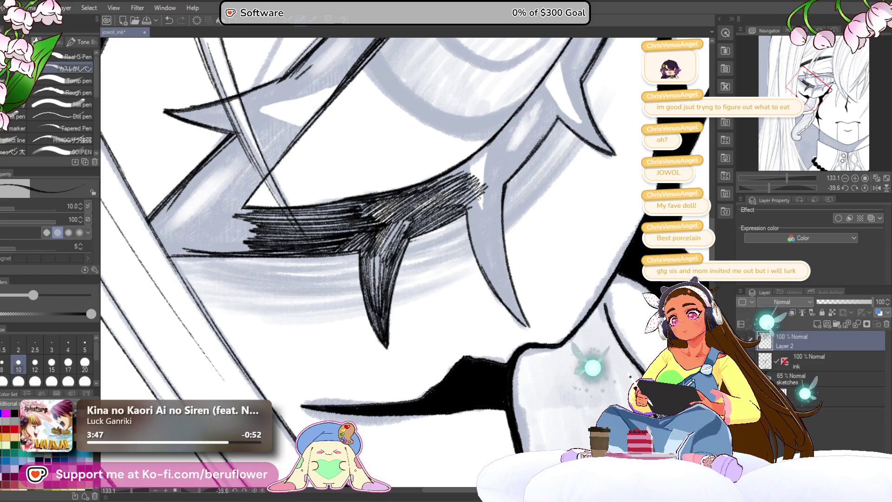
drag(486, 191, 465, 212)
drag(349, 244, 364, 255)
drag(434, 221, 321, 355)
drag(415, 266, 373, 298)
mouse_move(454, 230)
mouse_down()
mouse_move(416, 281)
mouse_move(411, 307)
mouse_up()
mouse_move(435, 255)
mouse_down()
mouse_move(404, 309)
mouse_move(399, 294)
mouse_up()
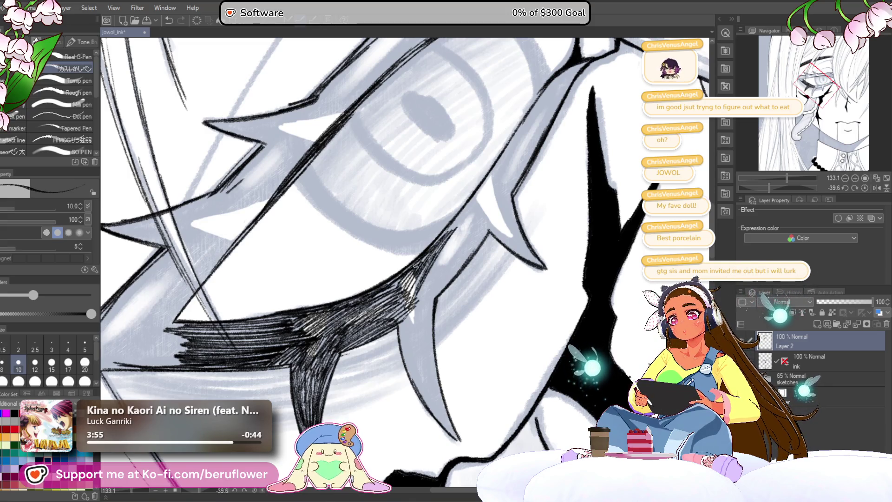
Add more hatching along the lash edge, darkening the grey lash to black
drag(418, 264, 399, 243)
drag(427, 217, 383, 274)
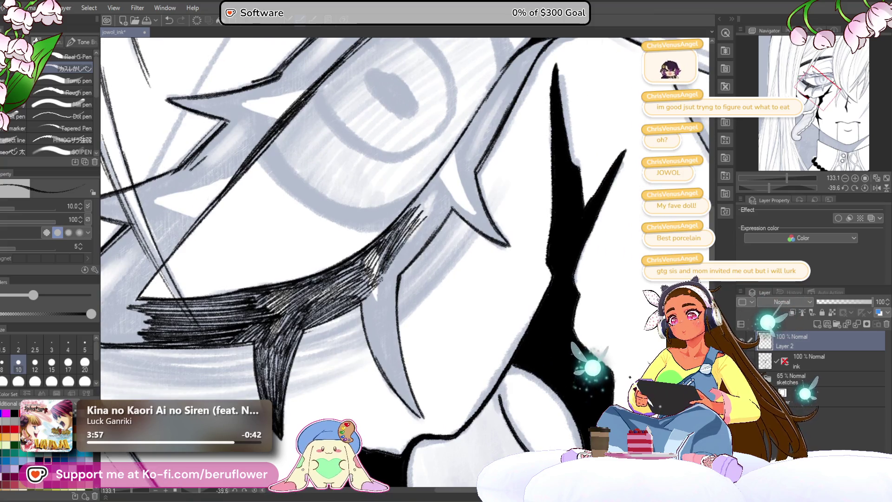
drag(429, 223, 385, 279)
drag(416, 254, 378, 300)
drag(382, 269, 361, 304)
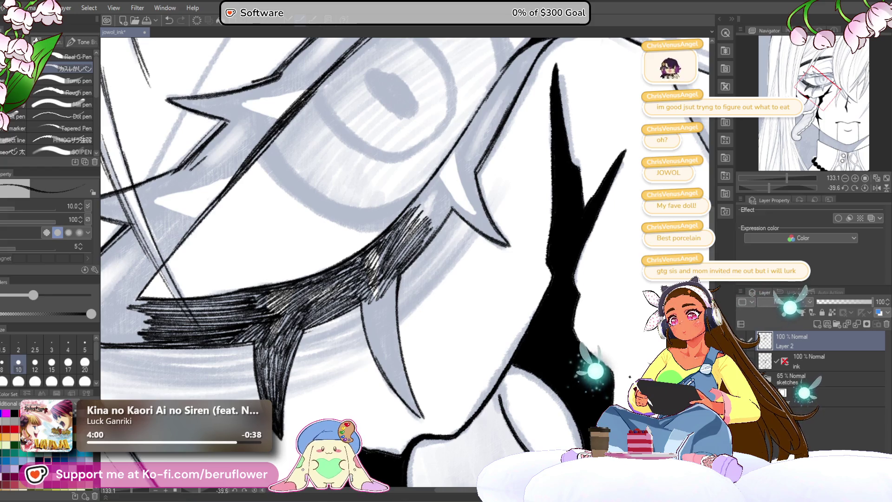
drag(388, 260, 382, 247)
mouse_move(401, 286)
mouse_down()
mouse_move(407, 269)
mouse_move(392, 279)
mouse_move(389, 314)
mouse_up()
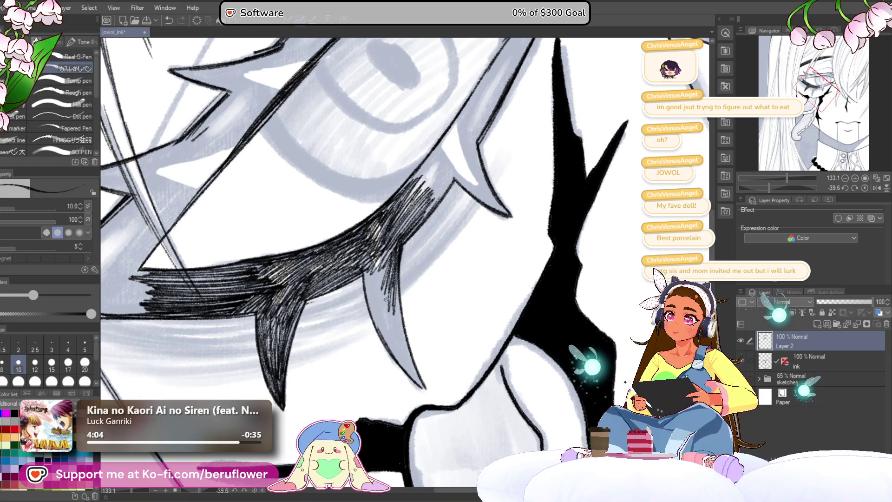
mouse_move(382, 257)
mouse_down()
mouse_move(372, 307)
mouse_move(362, 283)
mouse_move(369, 344)
mouse_up()
drag(388, 285, 386, 344)
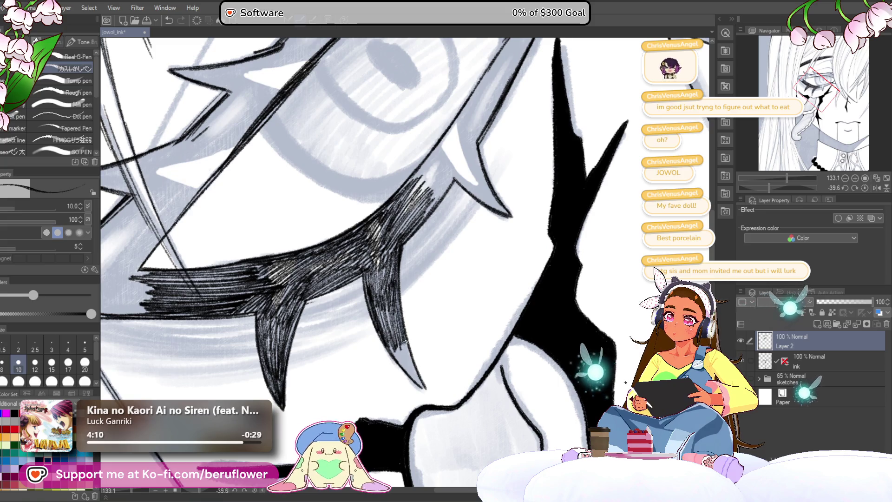
drag(402, 361, 384, 333)
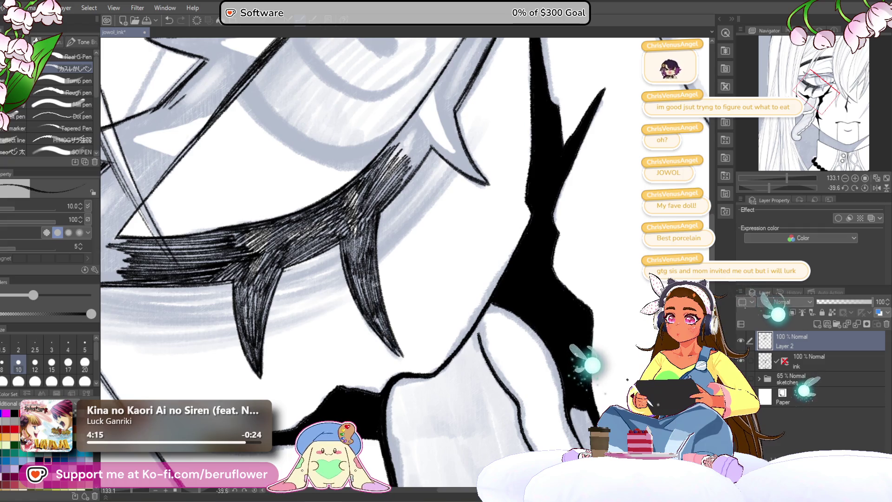
scroll(413, 260, down, 4)
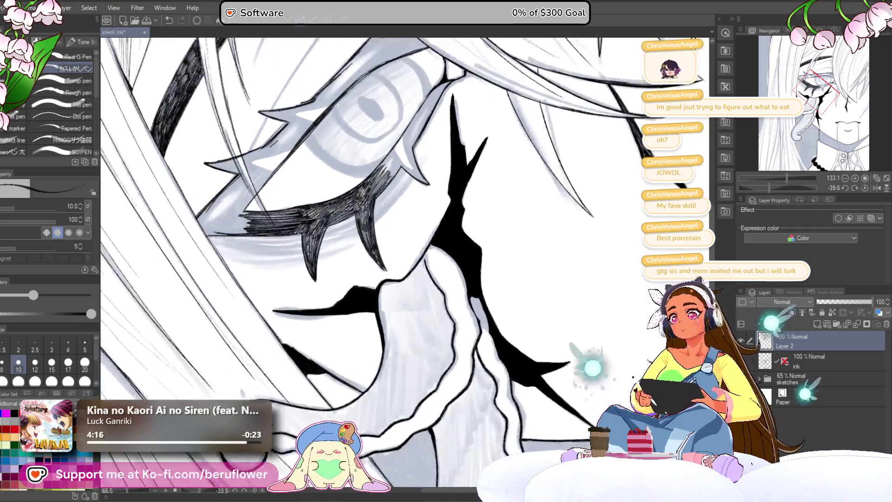
scroll(412, 260, up, 2)
scroll(412, 259, up, 2)
scroll(404, 272, up, 1)
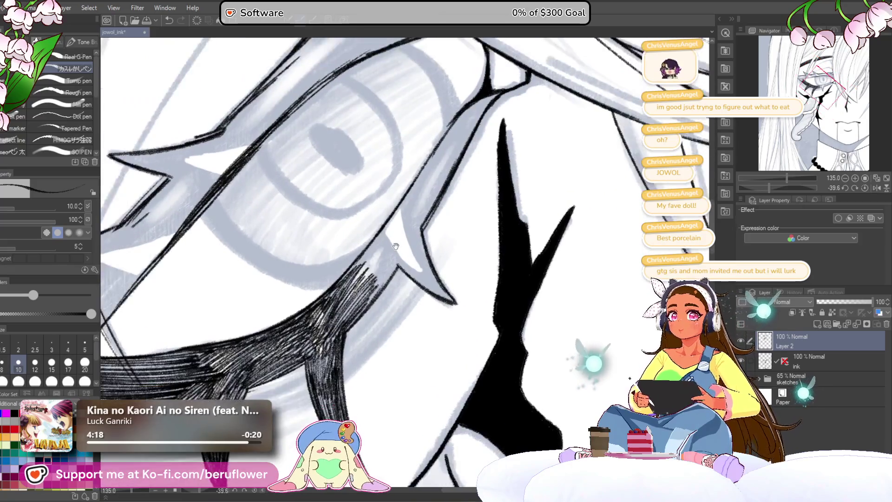
scroll(394, 286, up, 1)
Hatch dark strokes down the shadow running along the eye outline
drag(398, 283, 412, 200)
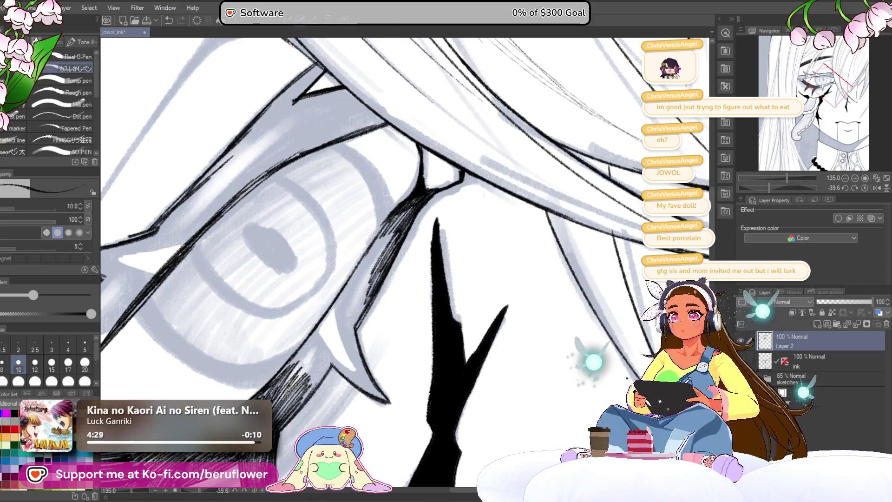
drag(397, 223, 411, 207)
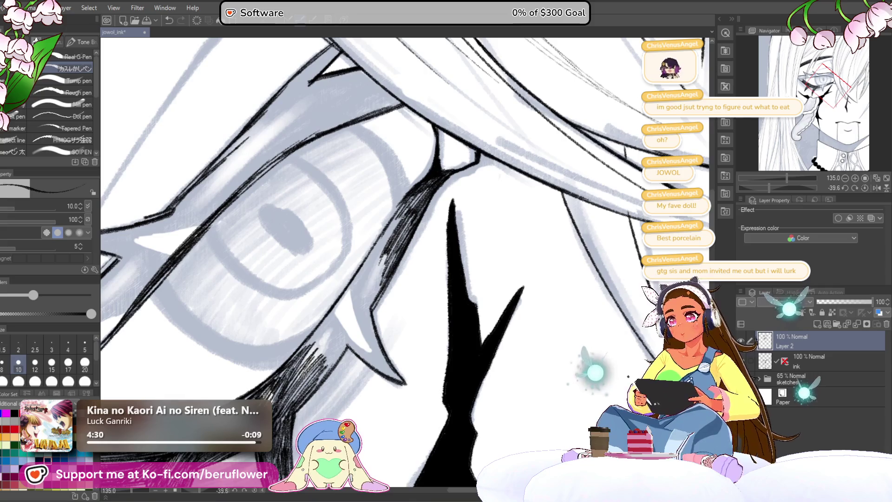
mouse_move(375, 291)
mouse_down()
mouse_move(403, 249)
mouse_move(393, 285)
mouse_move(411, 246)
mouse_up()
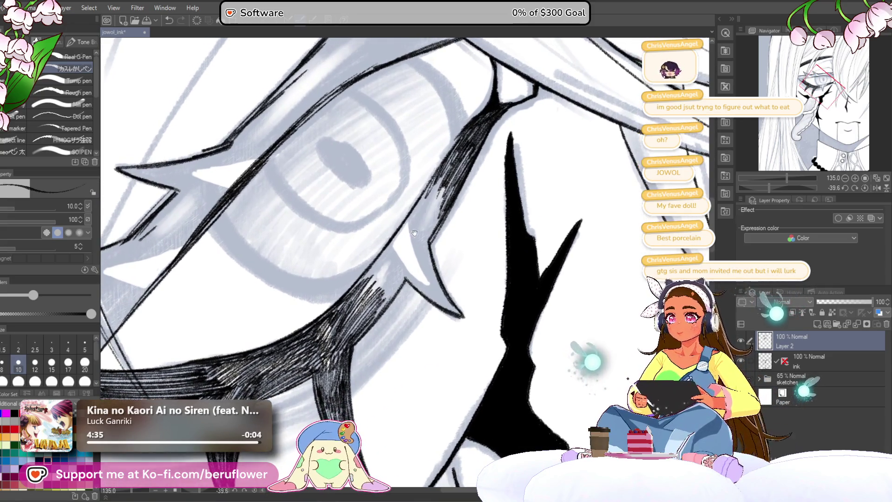
mouse_move(446, 171)
mouse_down()
mouse_move(412, 220)
mouse_move(415, 236)
mouse_up()
drag(447, 196, 415, 255)
drag(437, 217, 412, 257)
drag(436, 227, 409, 272)
mouse_move(423, 216)
mouse_down()
mouse_move(394, 268)
mouse_move(395, 257)
mouse_up()
drag(408, 223, 352, 294)
mouse_move(400, 245)
mouse_down()
mouse_move(366, 294)
mouse_move(379, 311)
mouse_move(366, 294)
mouse_up()
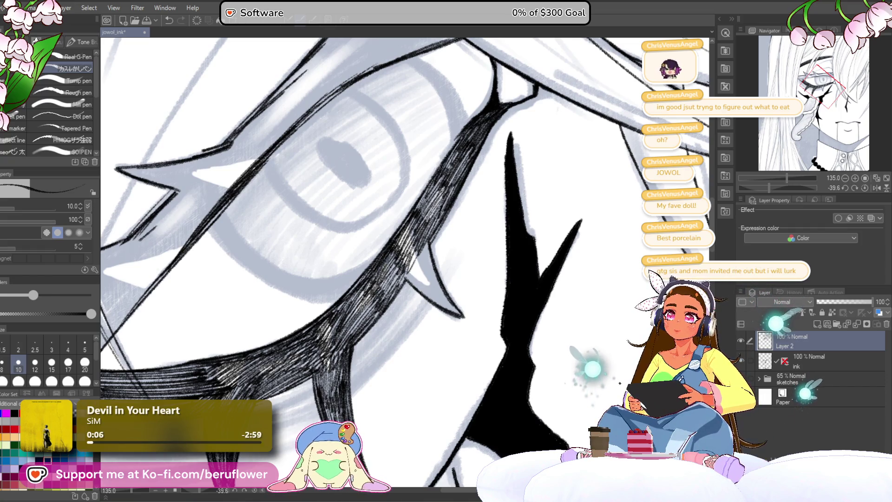
scroll(470, 266, down, 2)
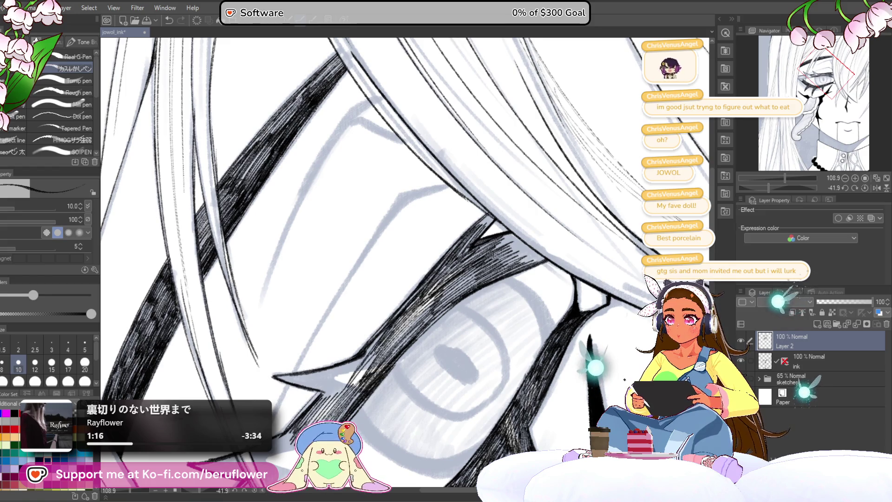
Hatch two dark strokes into the hair strand crossing above the eye
mouse_move(338, 399)
mouse_down()
mouse_move(376, 347)
mouse_move(353, 362)
mouse_move(393, 323)
mouse_up()
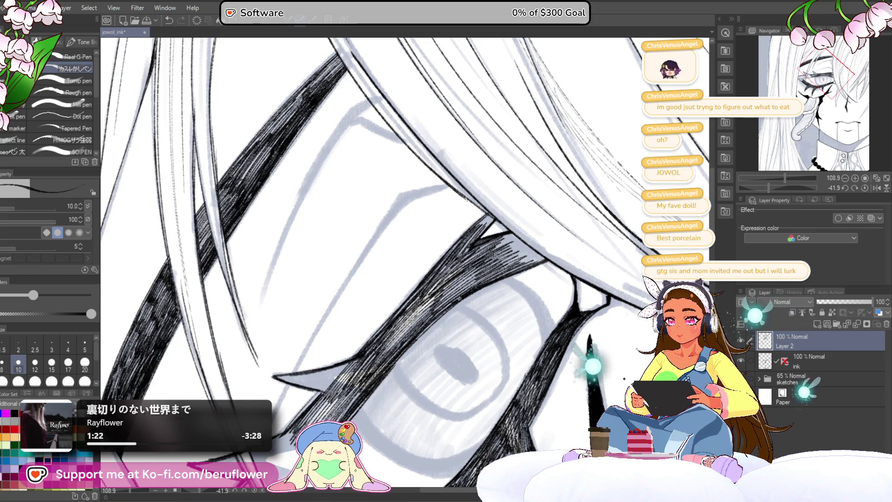
mouse_move(394, 347)
mouse_down()
mouse_move(452, 292)
mouse_move(436, 297)
mouse_up()
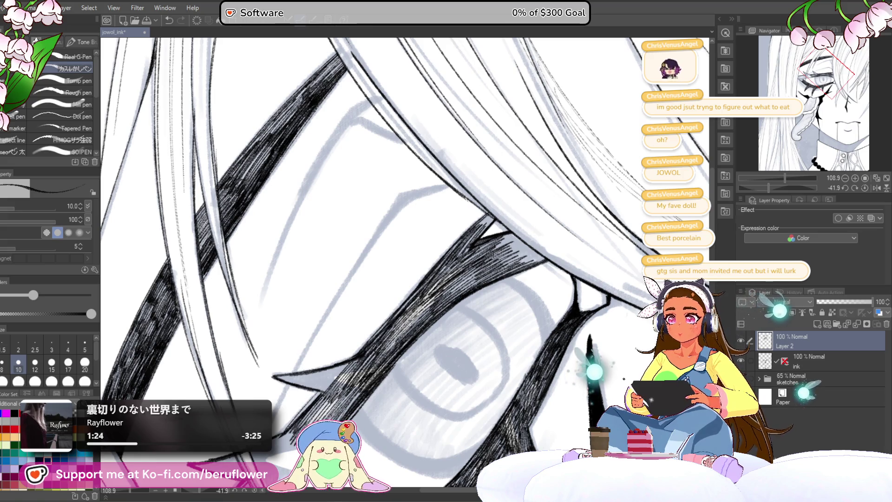
scroll(405, 265, up, 2)
scroll(404, 266, up, 1)
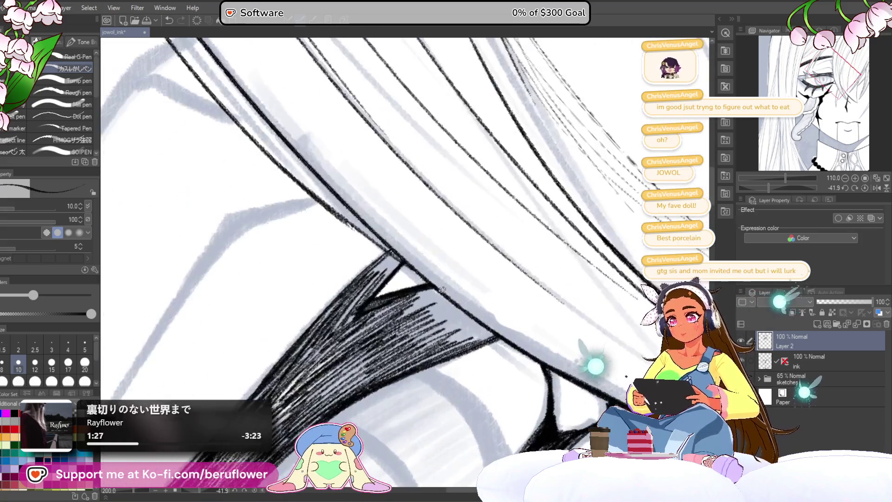
scroll(404, 265, up, 1)
Hatch the top of the dark hair strand, rotating the canvas so the strand lies level
drag(424, 278, 450, 252)
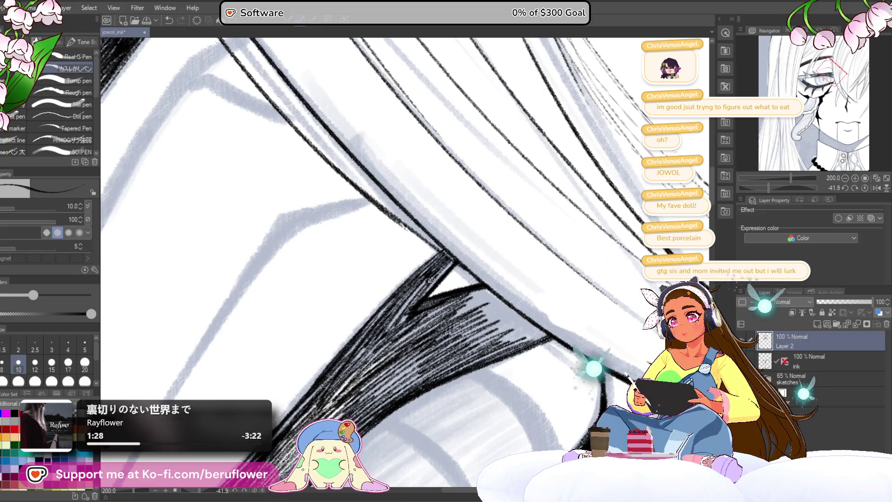
drag(413, 307, 444, 268)
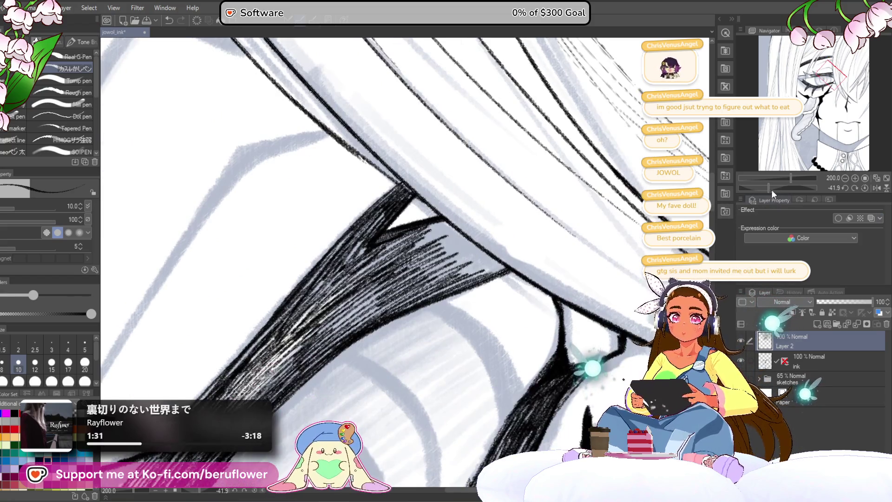
drag(772, 190, 759, 186)
drag(382, 411, 408, 333)
drag(395, 405, 417, 338)
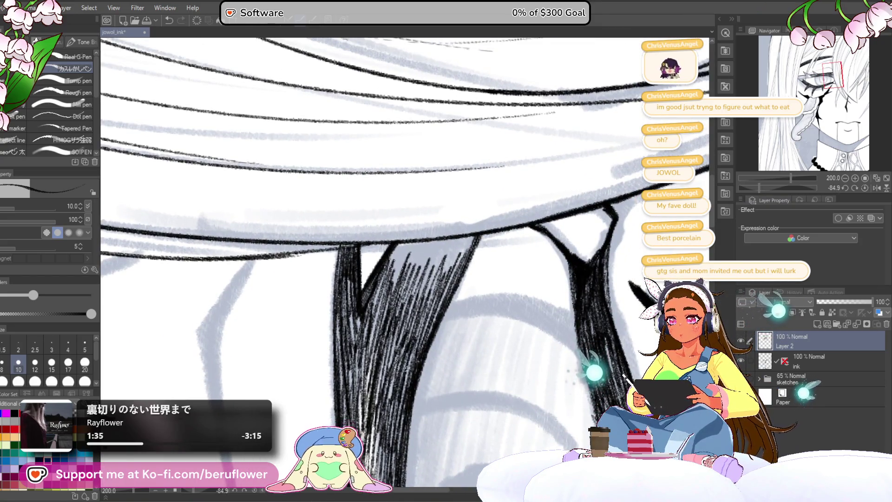
drag(452, 267, 446, 297)
Work the dark hatching leftward and downward along the hair strand
mouse_move(472, 263)
mouse_down()
mouse_move(446, 301)
mouse_move(424, 304)
mouse_up()
drag(438, 268, 405, 299)
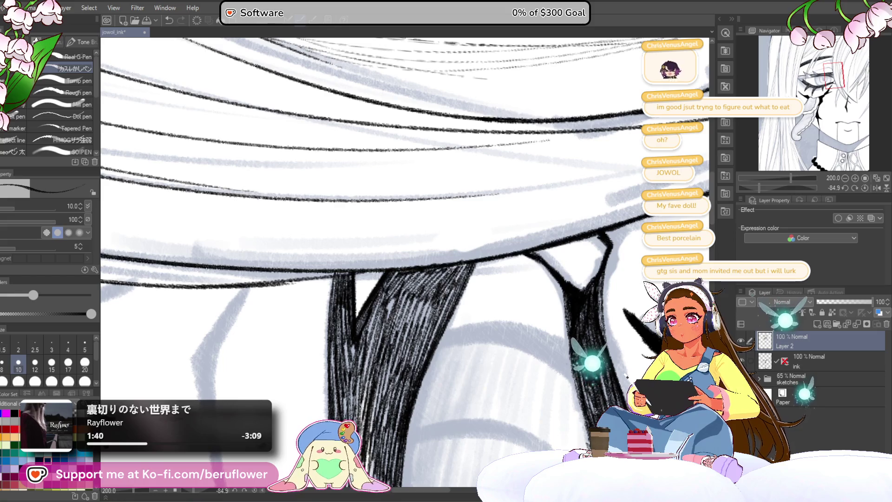
drag(468, 266, 444, 308)
drag(449, 299, 429, 340)
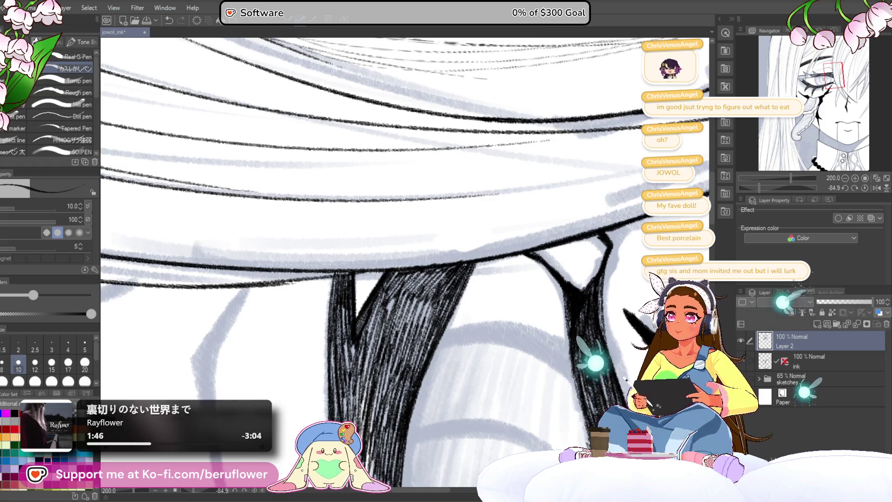
scroll(390, 344, down, 5)
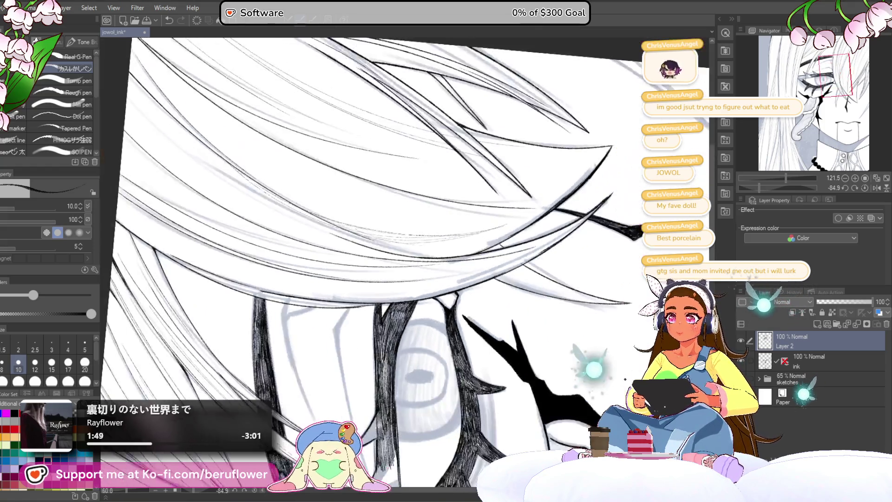
Move to the other eye and lay dense vertical hatching over the left edge of the dark spike shape
drag(491, 321, 521, 232)
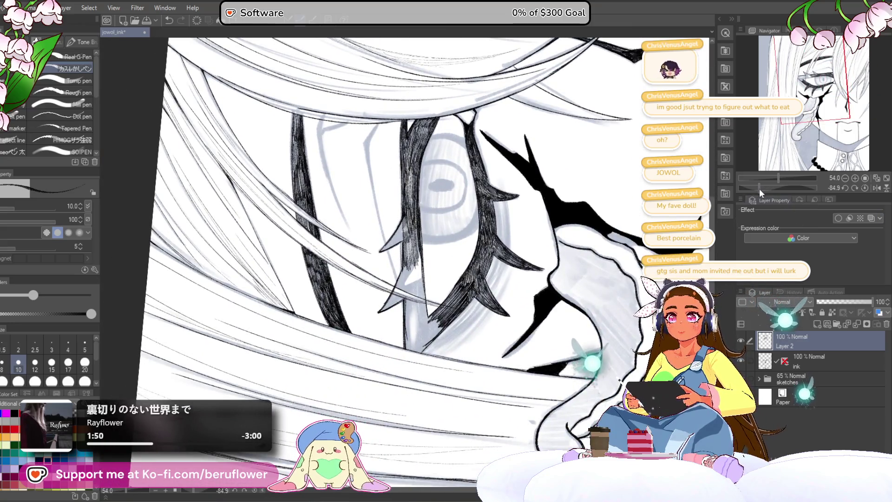
drag(759, 190, 789, 185)
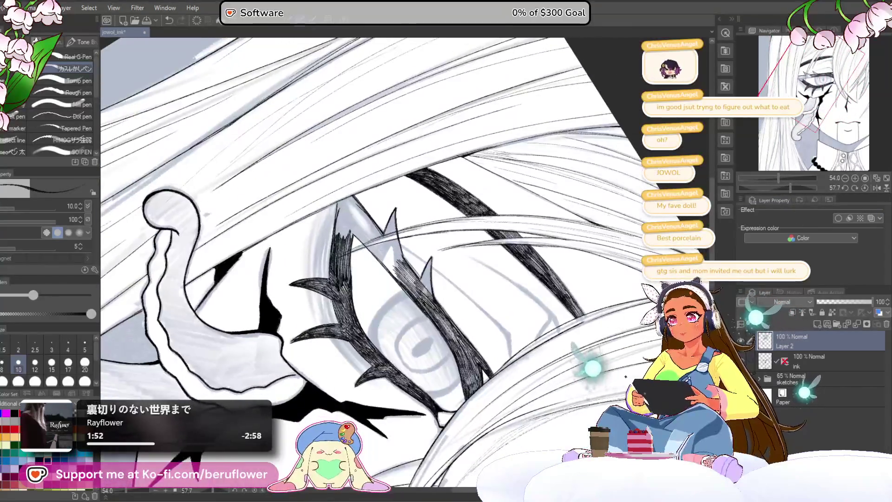
scroll(327, 193, up, 5)
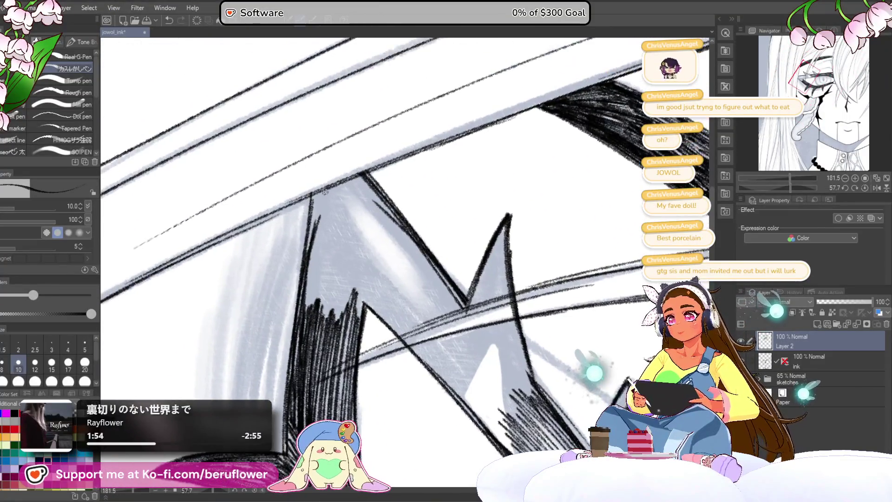
drag(318, 195, 311, 309)
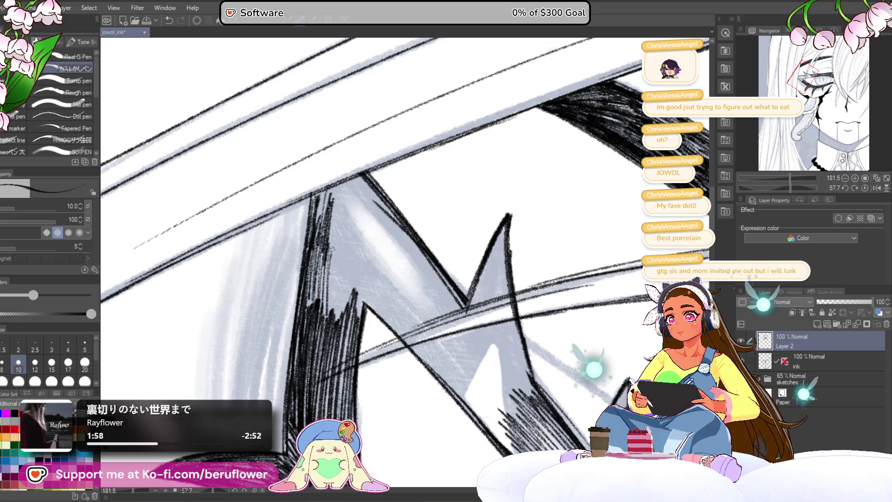
mouse_move(349, 257)
mouse_down()
mouse_move(346, 315)
mouse_move(359, 321)
mouse_up()
drag(362, 237, 355, 308)
drag(353, 218, 348, 300)
mouse_move(354, 202)
mouse_down()
mouse_move(347, 283)
mouse_move(334, 277)
mouse_up()
drag(328, 198, 314, 307)
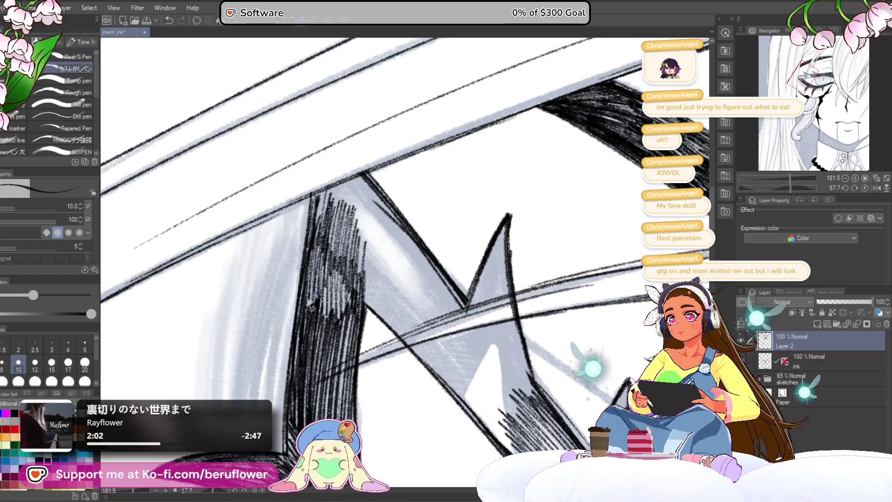
drag(322, 254, 317, 321)
drag(331, 253, 325, 329)
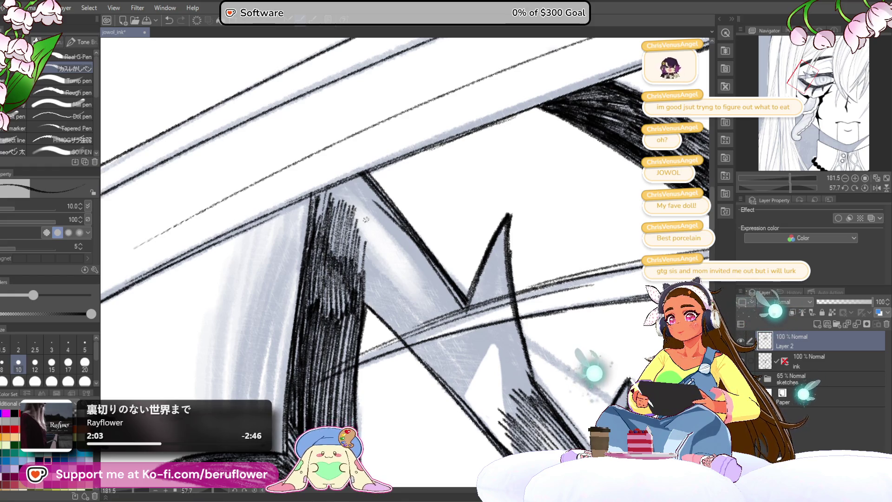
Darken the eyelash spike's top and right edges and hatch inside it
drag(364, 222, 374, 265)
drag(333, 237, 326, 263)
mouse_move(350, 231)
mouse_down()
mouse_move(332, 242)
mouse_move(372, 293)
mouse_up()
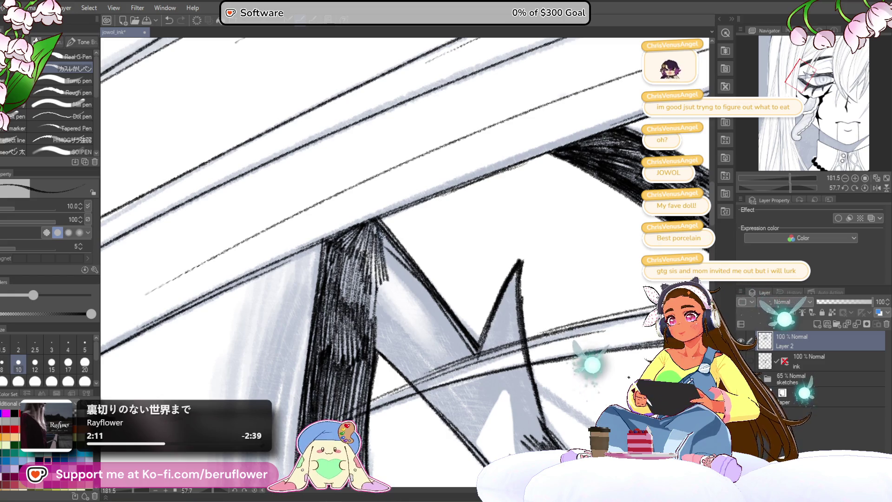
drag(377, 224, 374, 289)
drag(375, 252, 373, 296)
drag(372, 338, 351, 306)
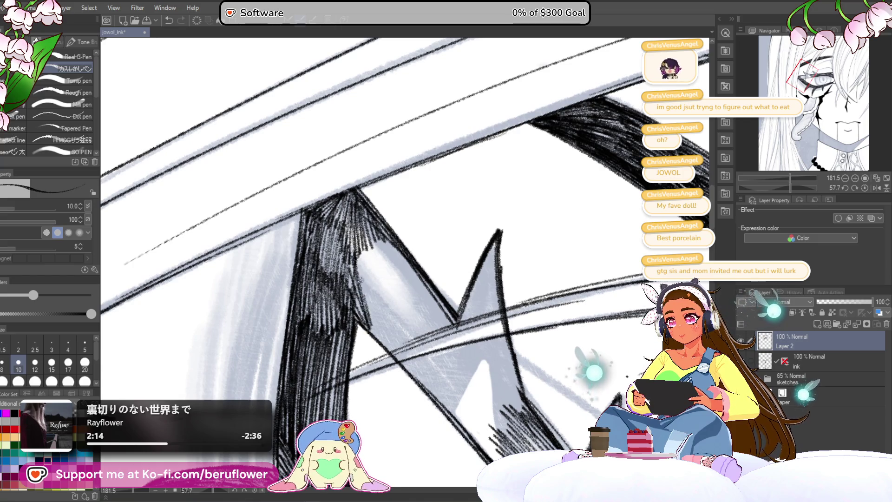
drag(315, 266, 297, 256)
mouse_move(347, 234)
mouse_down()
mouse_move(345, 285)
mouse_move(347, 296)
mouse_move(362, 293)
mouse_up()
mouse_move(383, 231)
mouse_down()
mouse_move(377, 273)
mouse_move(390, 272)
mouse_move(382, 296)
mouse_up()
drag(392, 237, 373, 294)
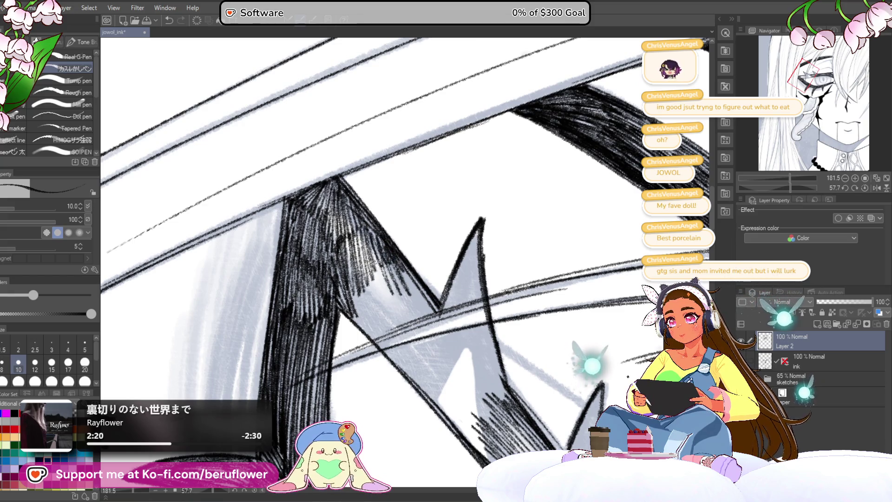
Carry the hatching down the spike's edge toward its tip
drag(371, 244, 352, 316)
drag(370, 261, 349, 325)
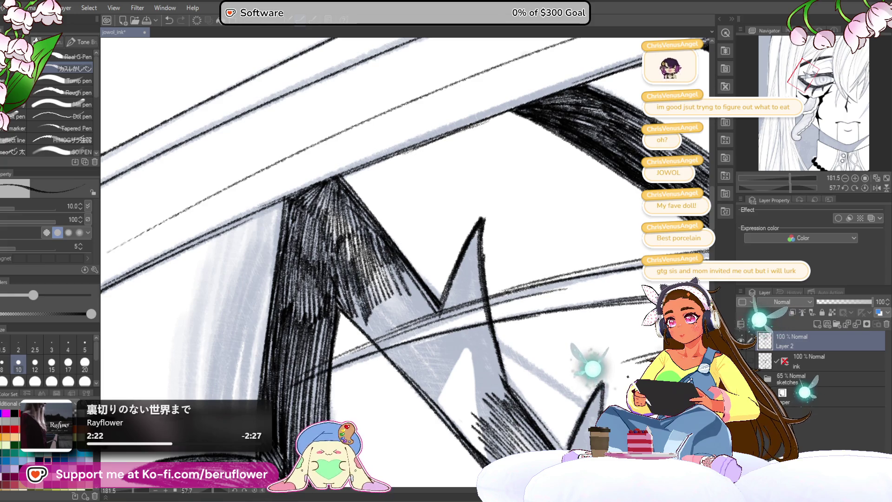
drag(382, 296, 370, 336)
drag(398, 267, 375, 331)
drag(410, 263, 385, 325)
drag(417, 269, 391, 321)
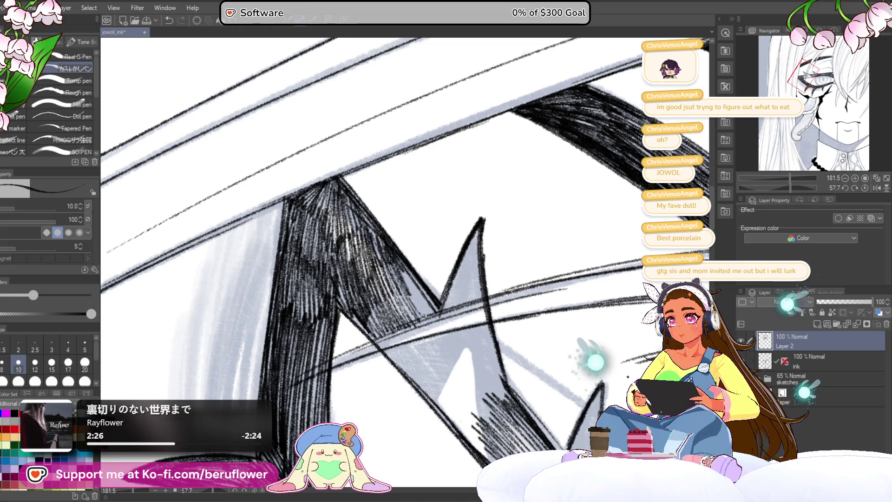
Fill the spike's interior with dark hatching and extend it further down
drag(481, 279, 383, 261)
mouse_move(381, 213)
mouse_down()
mouse_move(366, 279)
mouse_move(352, 294)
mouse_up()
drag(364, 242, 340, 304)
drag(380, 213, 375, 297)
drag(382, 207, 363, 271)
drag(370, 230, 352, 318)
mouse_move(374, 245)
mouse_down()
mouse_move(356, 318)
mouse_move(389, 325)
mouse_up()
scroll(395, 328, up, 1)
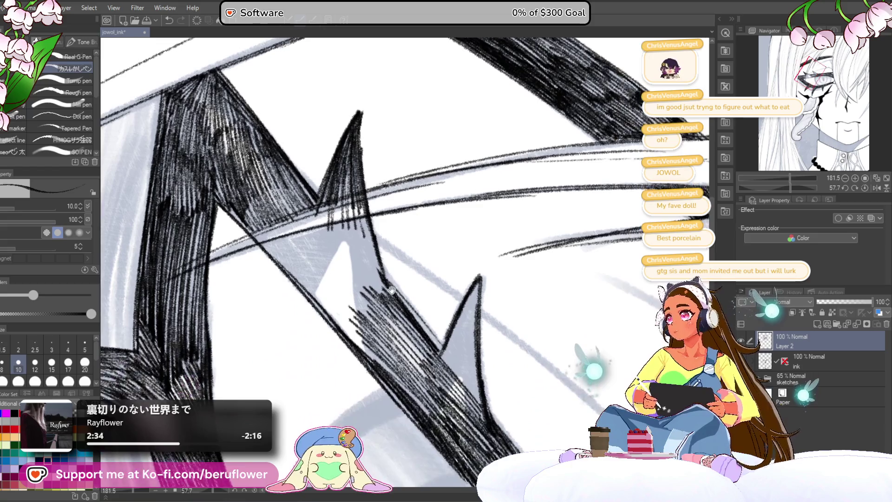
scroll(402, 270, down, 1)
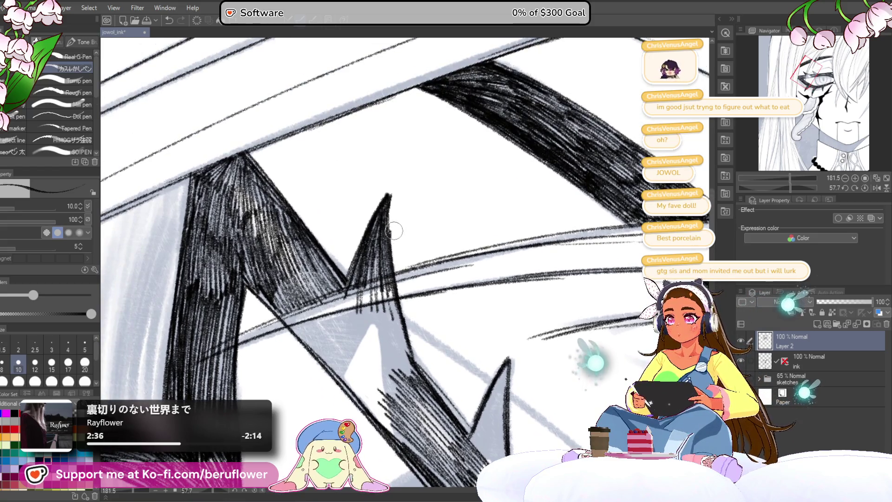
drag(395, 234, 382, 195)
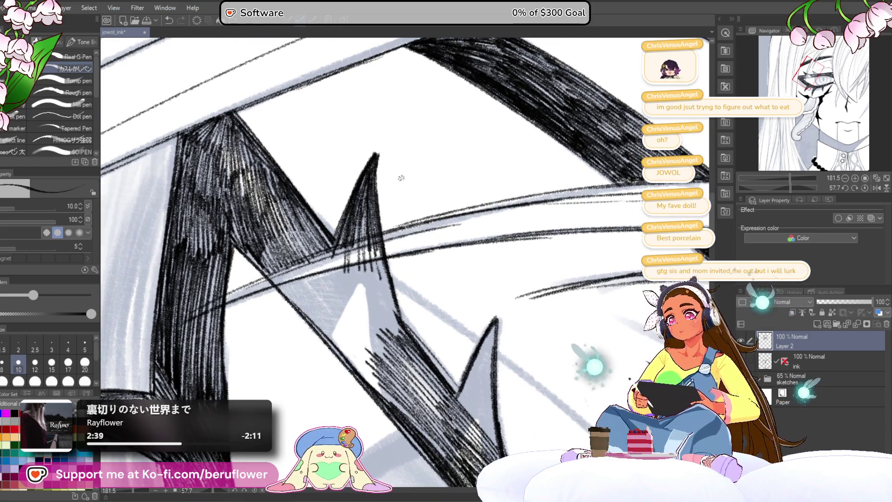
drag(384, 260, 380, 254)
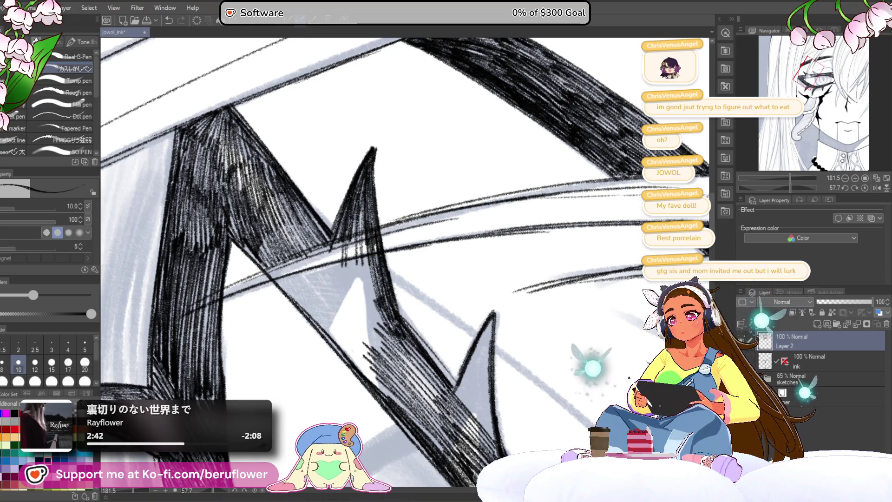
mouse_move(365, 361)
mouse_down()
mouse_move(346, 295)
mouse_move(388, 345)
mouse_up()
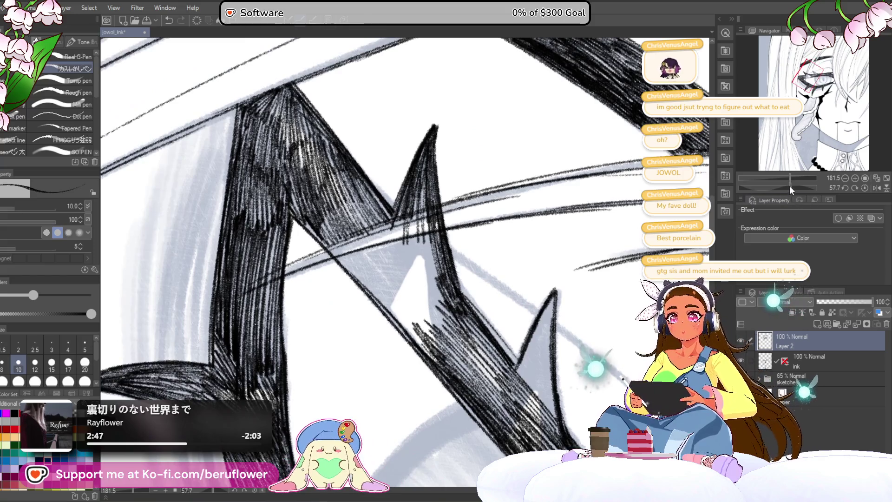
drag(790, 185, 807, 188)
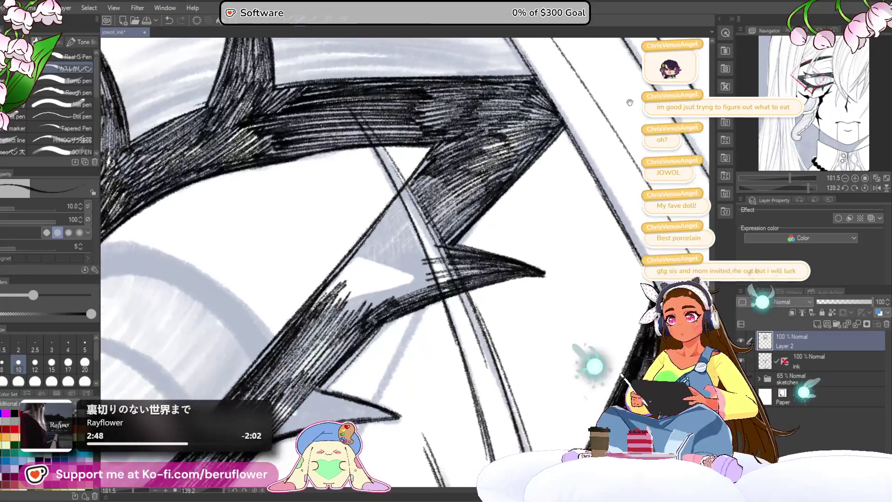
Bring the lower eyelash band into view and add dark hatching along it
drag(376, 279, 361, 308)
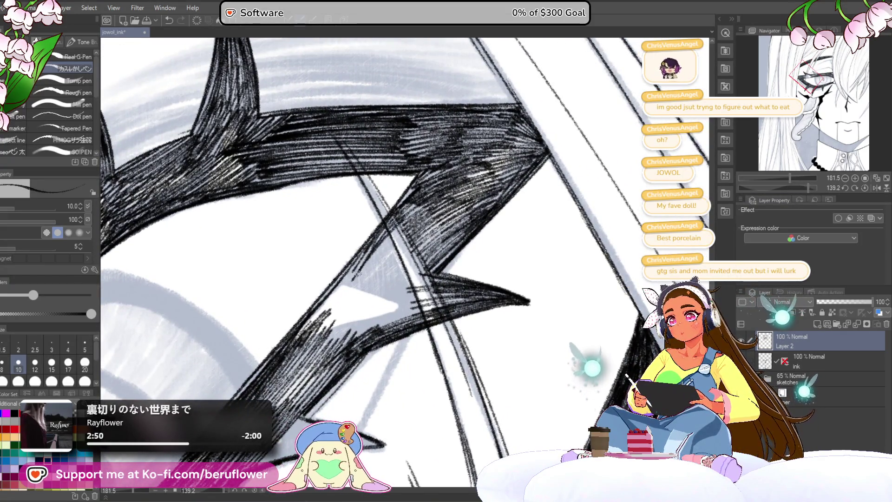
drag(392, 207, 410, 208)
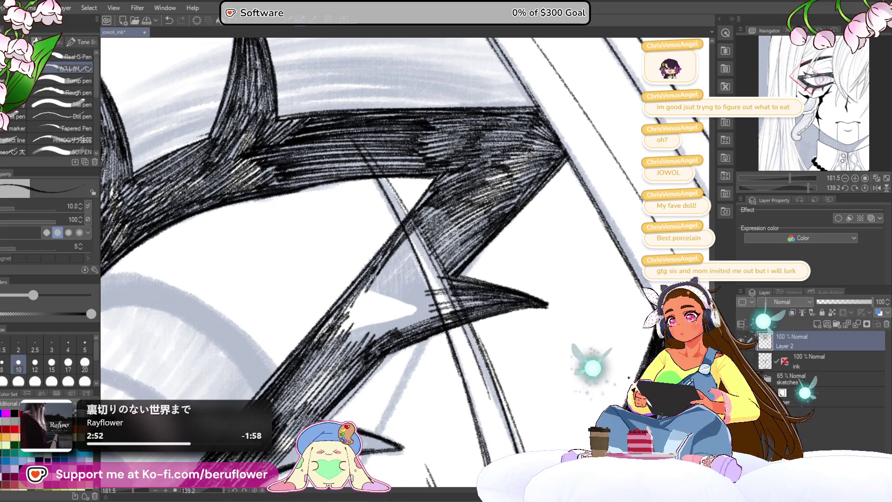
mouse_move(381, 376)
mouse_down()
mouse_move(373, 336)
mouse_move(428, 204)
mouse_up()
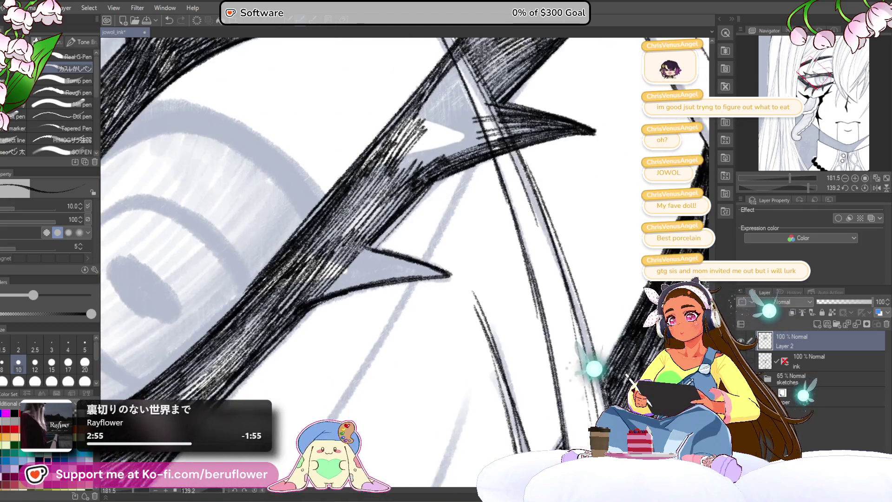
drag(370, 251, 334, 294)
mouse_move(387, 261)
mouse_down()
mouse_move(328, 293)
mouse_move(384, 255)
mouse_up()
mouse_move(355, 286)
mouse_down()
mouse_move(408, 256)
mouse_move(442, 271)
mouse_up()
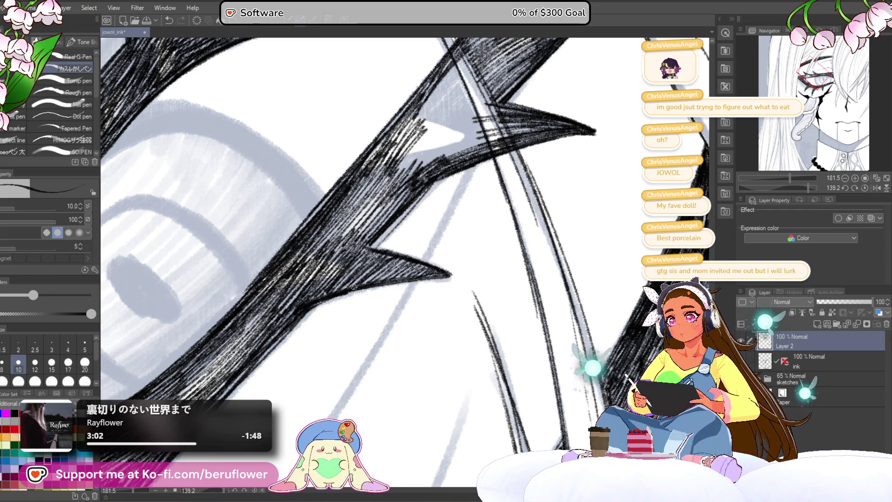
Darken the hatching at the spike's base and along the upper eyelash band
drag(369, 254, 343, 265)
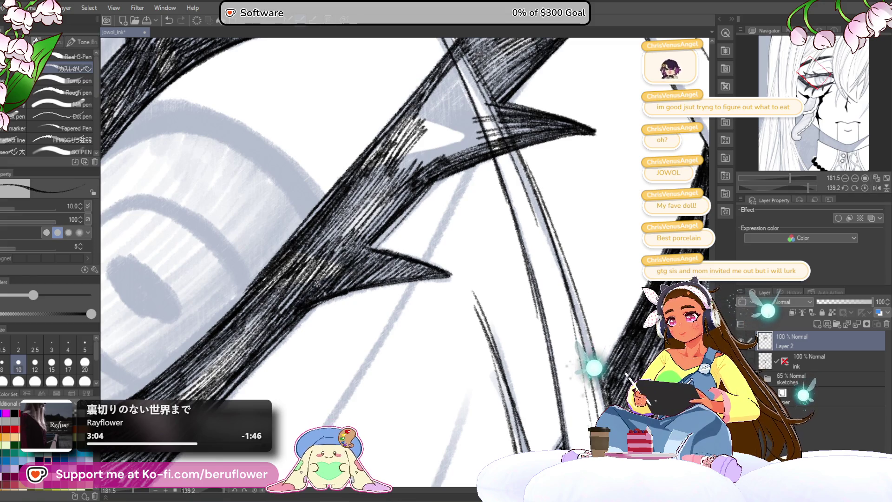
mouse_move(418, 209)
mouse_down()
mouse_move(370, 279)
mouse_move(328, 300)
mouse_up()
mouse_move(471, 156)
mouse_down()
mouse_move(447, 214)
mouse_move(350, 258)
mouse_up()
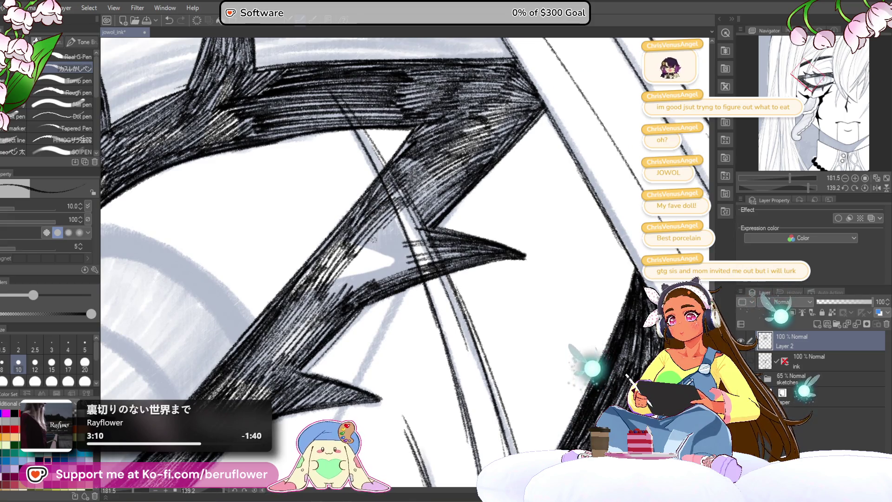
mouse_move(414, 207)
mouse_down()
mouse_move(370, 257)
mouse_move(383, 253)
mouse_up()
drag(440, 233, 408, 247)
mouse_move(471, 247)
mouse_down()
mouse_move(495, 196)
mouse_move(435, 219)
mouse_up()
Fill the light patches beside and inside the spike with hatching
drag(478, 190, 407, 234)
drag(431, 193, 375, 238)
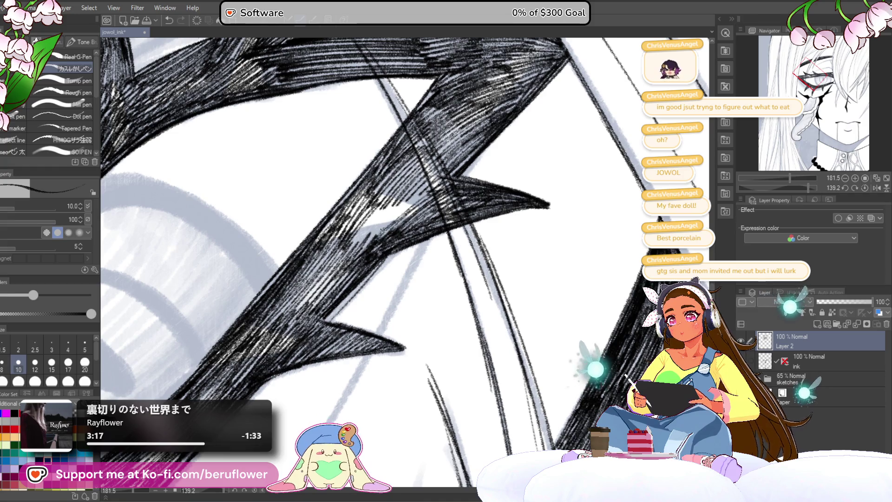
drag(422, 192, 347, 248)
drag(393, 192, 325, 254)
mouse_move(409, 186)
mouse_down()
mouse_move(288, 325)
mouse_move(349, 260)
mouse_move(295, 308)
mouse_up()
Cover the white streaks in the black band with small hatching strokes
mouse_move(339, 253)
mouse_down()
mouse_move(273, 318)
mouse_move(280, 302)
mouse_move(252, 349)
mouse_up()
drag(300, 306, 280, 328)
drag(354, 272, 300, 327)
drag(367, 258, 328, 299)
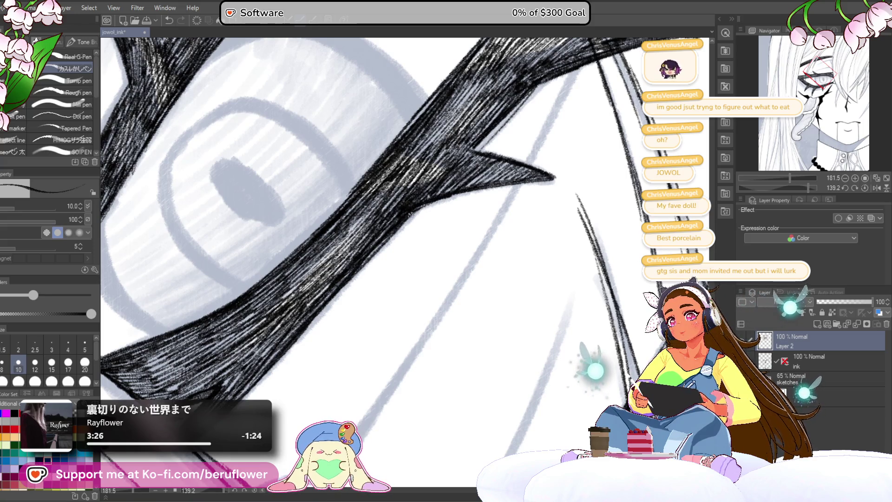
scroll(465, 171, down, 5)
scroll(499, 141, up, 2)
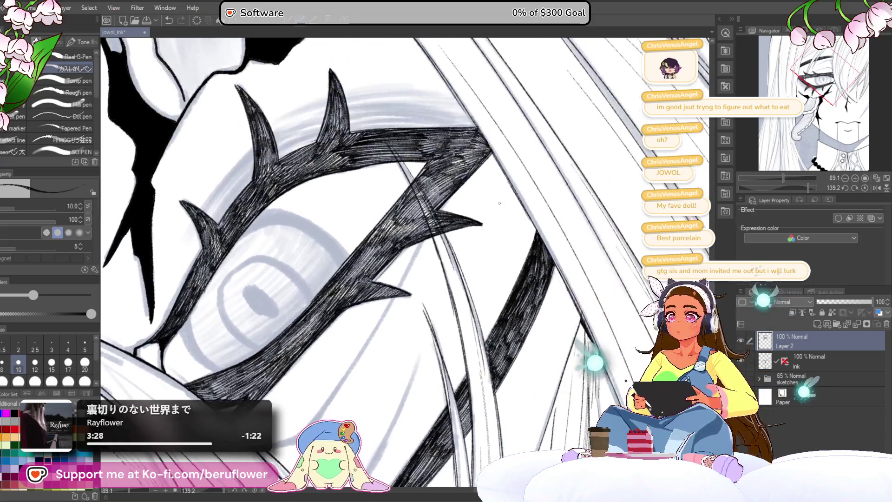
scroll(499, 140, up, 2)
Raise the brush size to 25 and lay heavy hatching along the diagonal eyelash band
key(bracketright)
key(bracketright)
key(bracketright)
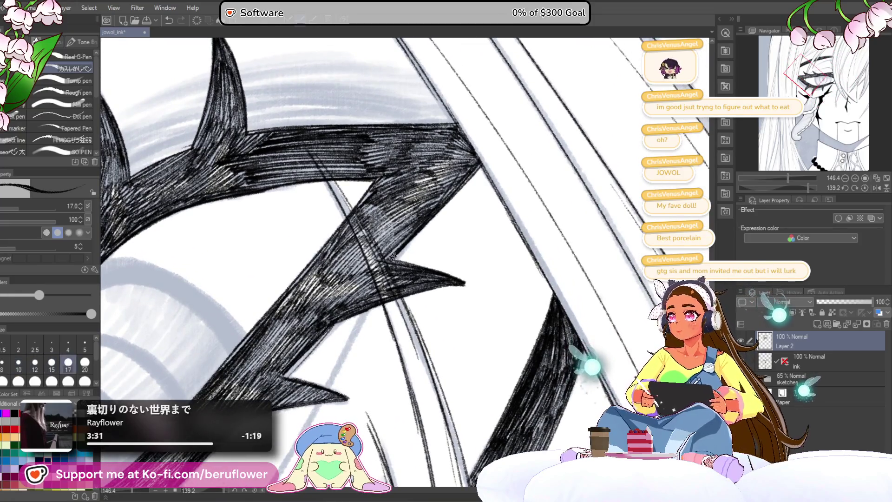
key(bracketright)
drag(427, 208, 341, 300)
mouse_move(432, 193)
mouse_down()
mouse_move(322, 314)
mouse_move(358, 261)
mouse_up()
mouse_move(392, 211)
mouse_down()
mouse_move(301, 307)
mouse_move(308, 288)
mouse_up()
drag(414, 155, 354, 219)
scroll(372, 201, down, 1)
scroll(384, 212, down, 1)
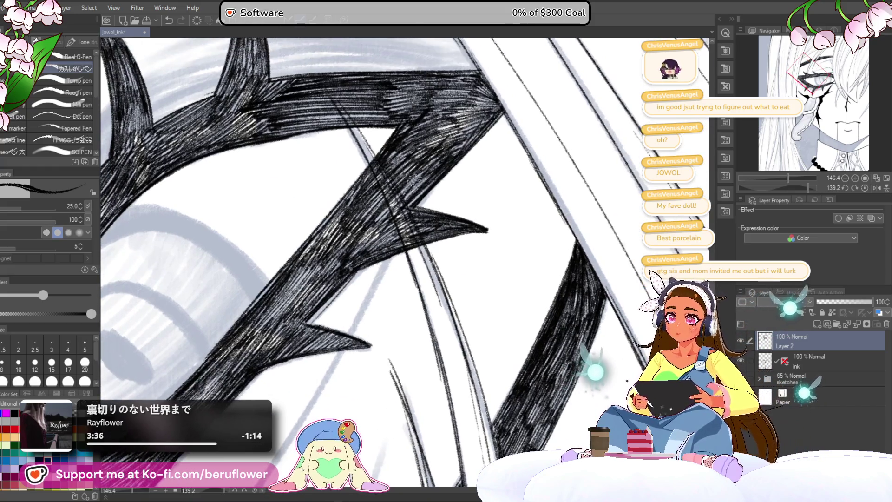
drag(424, 189, 342, 287)
scroll(381, 243, down, 1)
Densify the hatching down the lower black band, then reset the view upright at 200%
mouse_move(376, 230)
mouse_down()
mouse_move(280, 335)
mouse_move(302, 277)
mouse_move(348, 230)
mouse_up()
mouse_move(384, 188)
mouse_down()
mouse_move(300, 286)
mouse_move(382, 187)
mouse_move(328, 248)
mouse_move(349, 244)
mouse_move(403, 179)
mouse_move(317, 293)
mouse_up()
drag(391, 209, 314, 300)
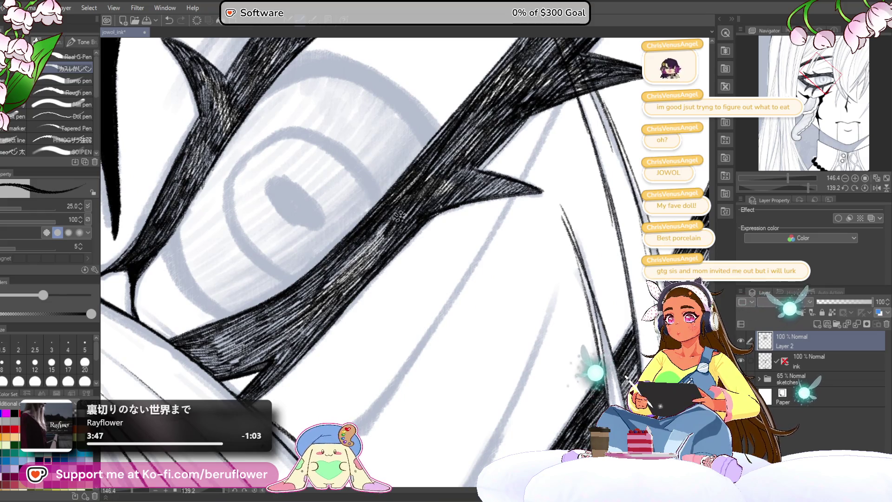
drag(371, 253, 307, 335)
drag(362, 272, 296, 349)
mouse_move(338, 293)
mouse_down()
mouse_move(272, 359)
mouse_move(251, 366)
mouse_move(263, 341)
mouse_up()
drag(298, 303, 231, 365)
key(ctrl+0)
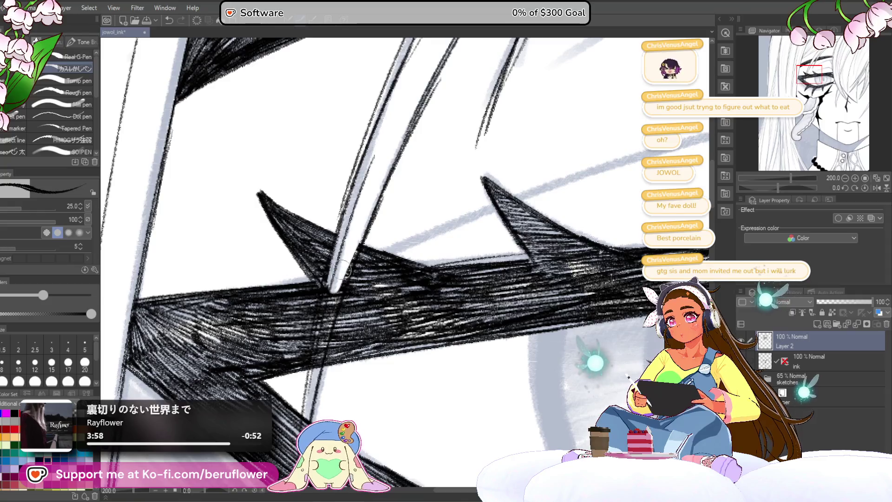
Clean the white hair strand crossing the band and fade Layer 2 hatching to 40% opacity
drag(354, 237, 323, 345)
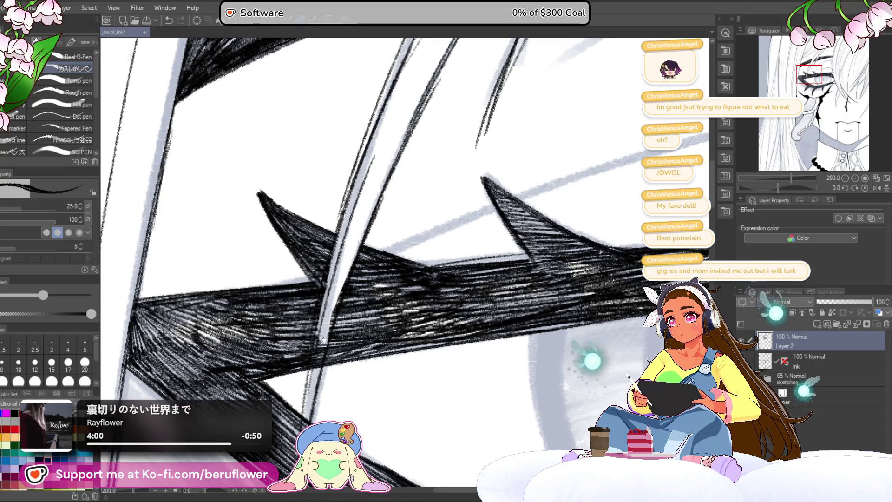
scroll(335, 210, down, 2)
drag(336, 207, 315, 293)
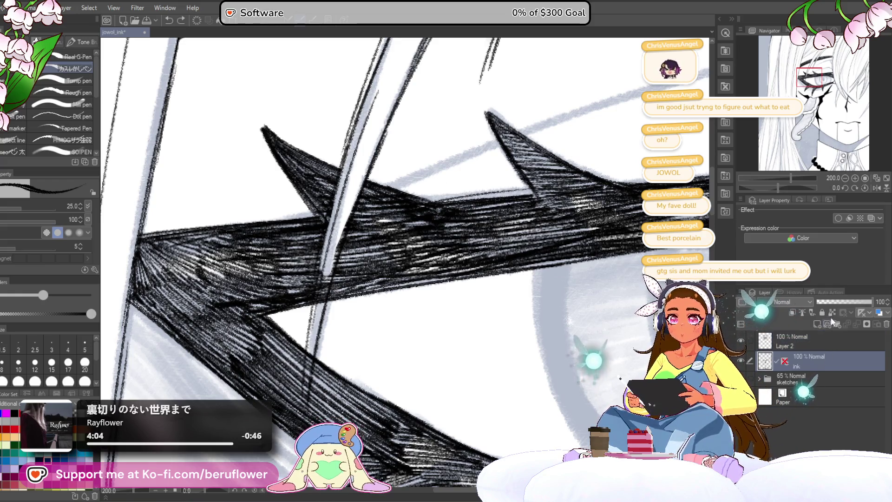
click(840, 301)
drag(415, 277, 421, 293)
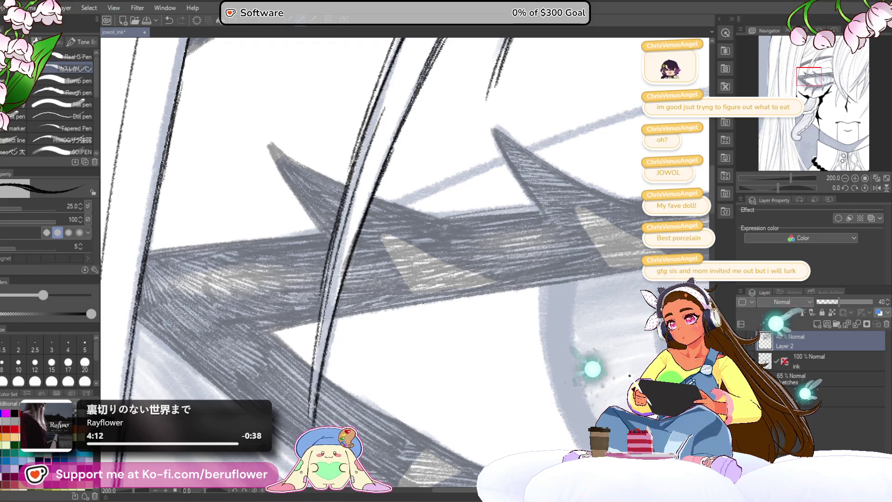
drag(413, 332, 383, 252)
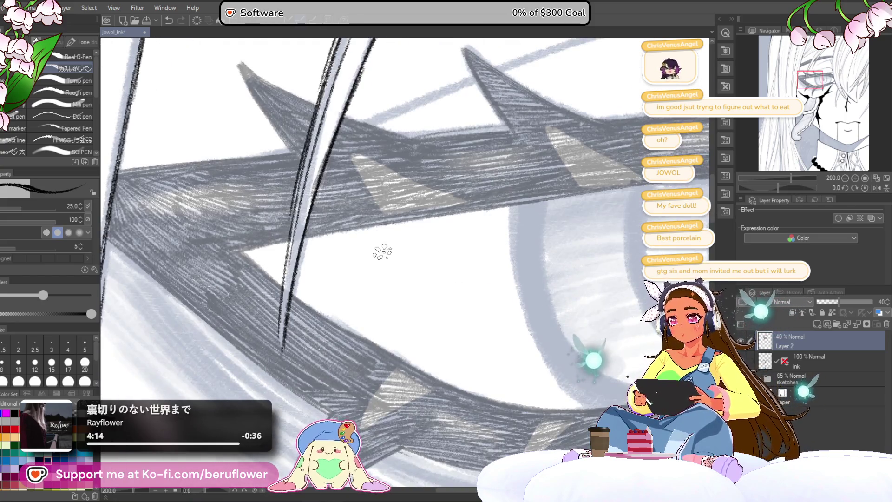
scroll(384, 252, down, 2)
mouse_move(671, 235)
mouse_down()
mouse_move(578, 303)
mouse_move(549, 313)
mouse_up()
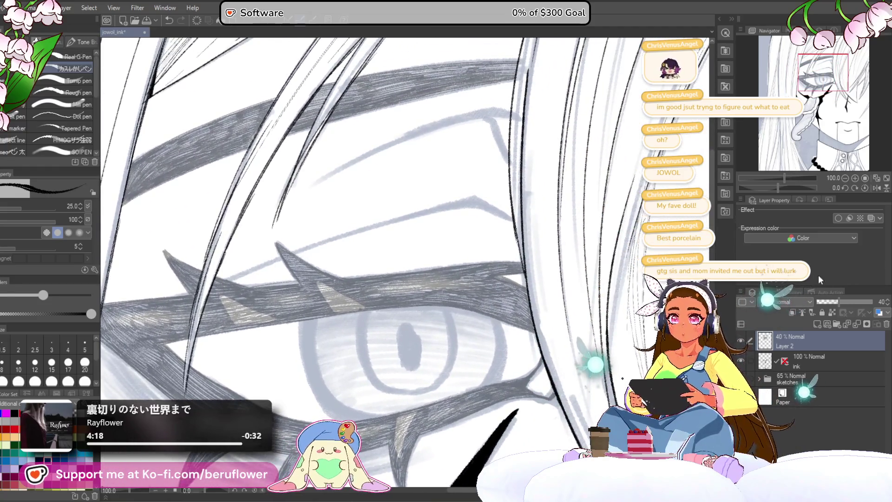
Restore Layer 2 to 100% opacity and hatch the lash band's left end dark
drag(837, 298, 880, 300)
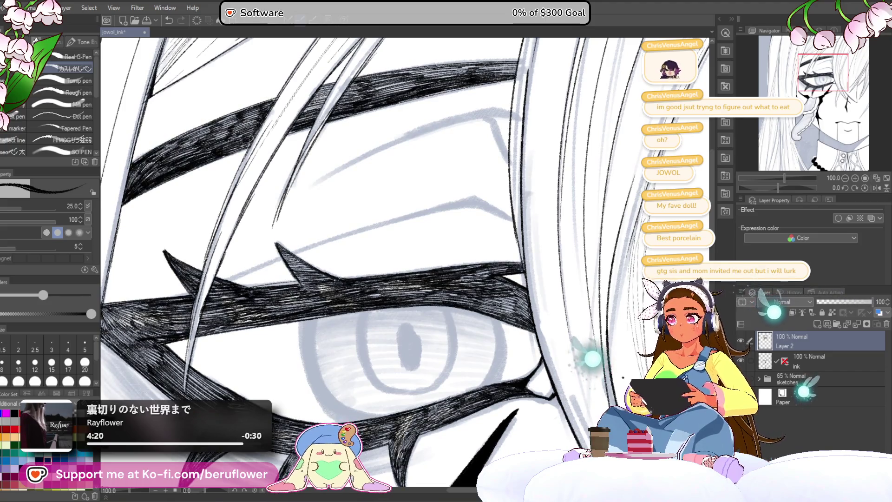
scroll(384, 258, down, 3)
scroll(384, 258, up, 3)
drag(383, 258, 443, 267)
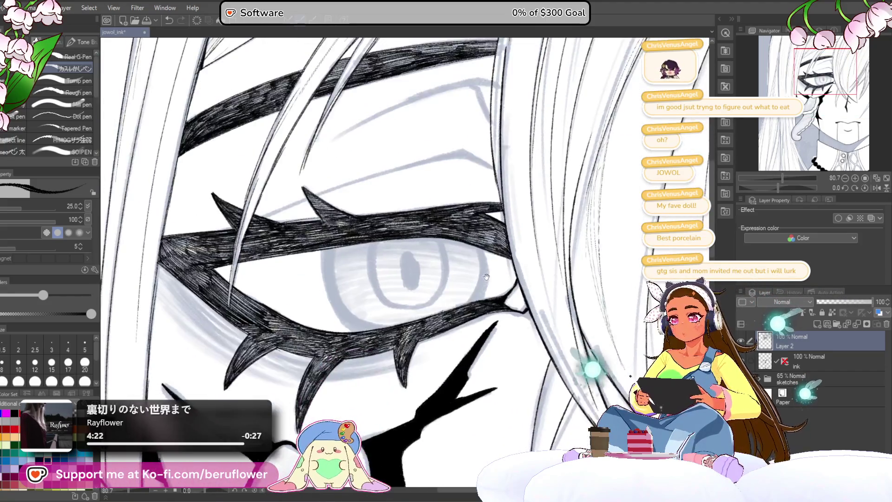
scroll(285, 338, up, 1)
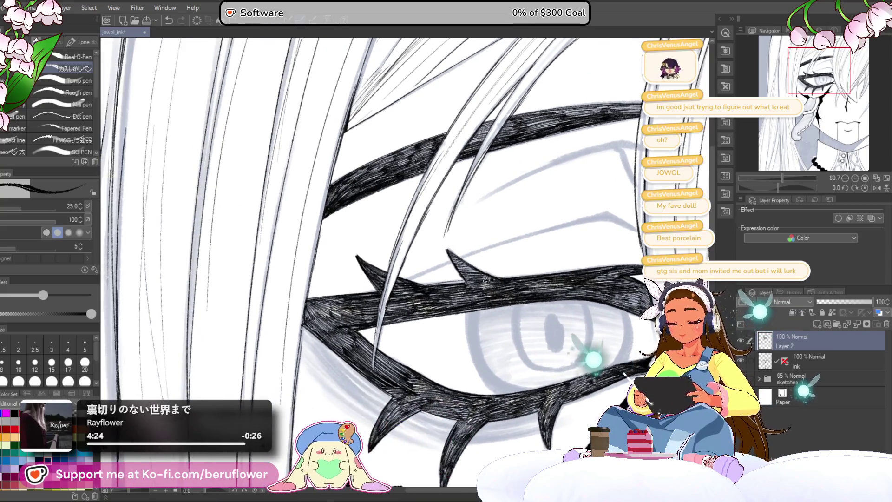
scroll(286, 338, up, 3)
mouse_move(289, 338)
mouse_down()
mouse_move(348, 279)
mouse_move(342, 319)
mouse_move(300, 279)
mouse_up()
drag(265, 317, 296, 255)
Extend the hatching across the lash band and its lower part, then zoom out to the whole eye
mouse_move(299, 331)
mouse_down()
mouse_move(310, 268)
mouse_move(373, 275)
mouse_up()
drag(339, 314, 331, 327)
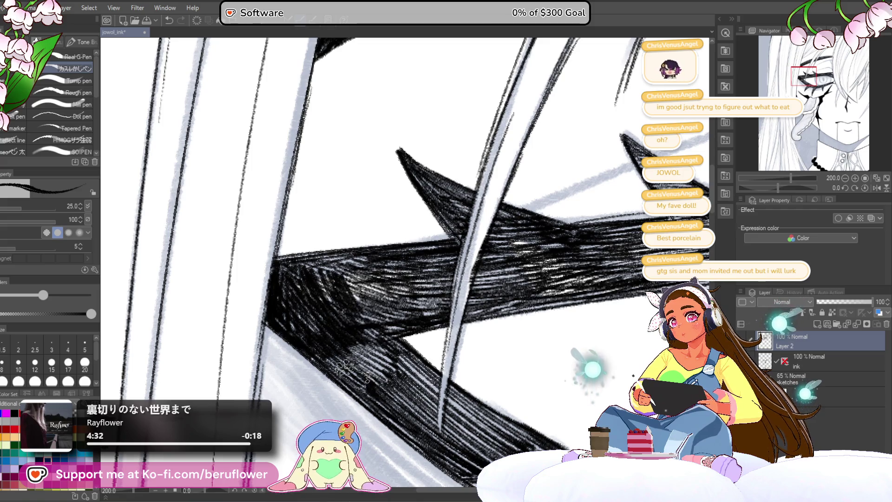
drag(382, 403, 386, 378)
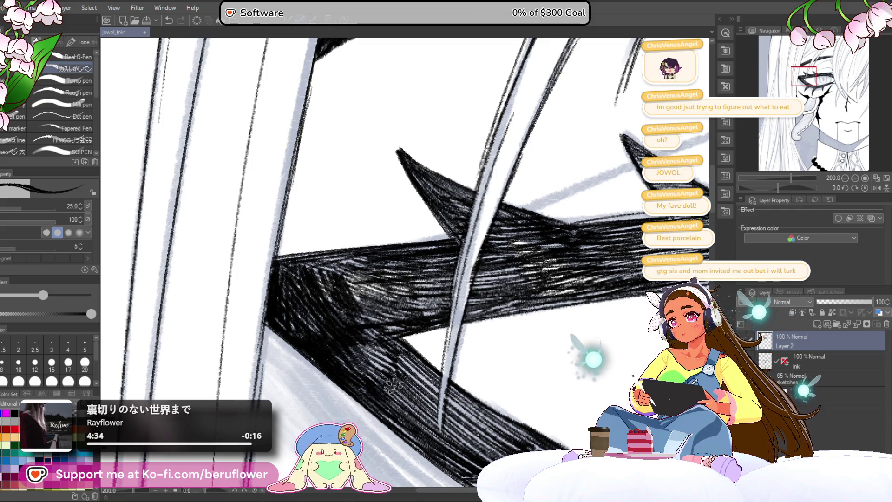
key(ctrl+minus)
key(ctrl+minus)
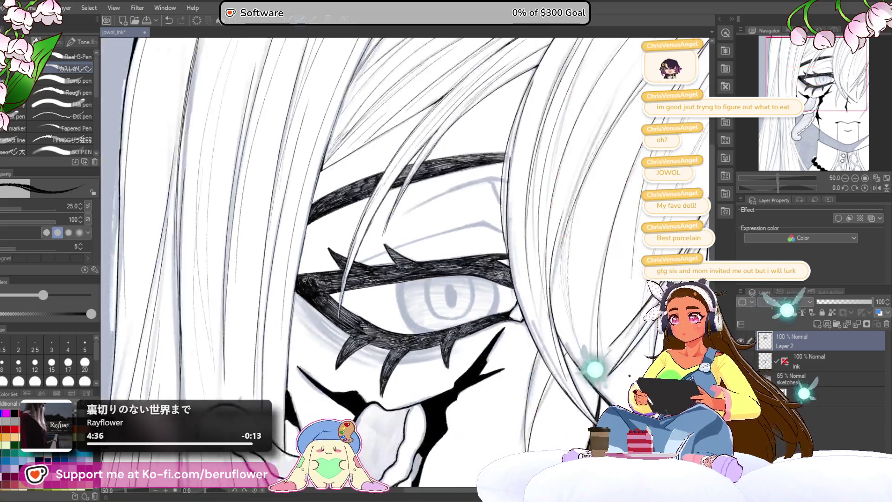
Tilt the canvas, lower the brush to 15 and thicken hatching inside the upper lash band
drag(786, 185, 768, 187)
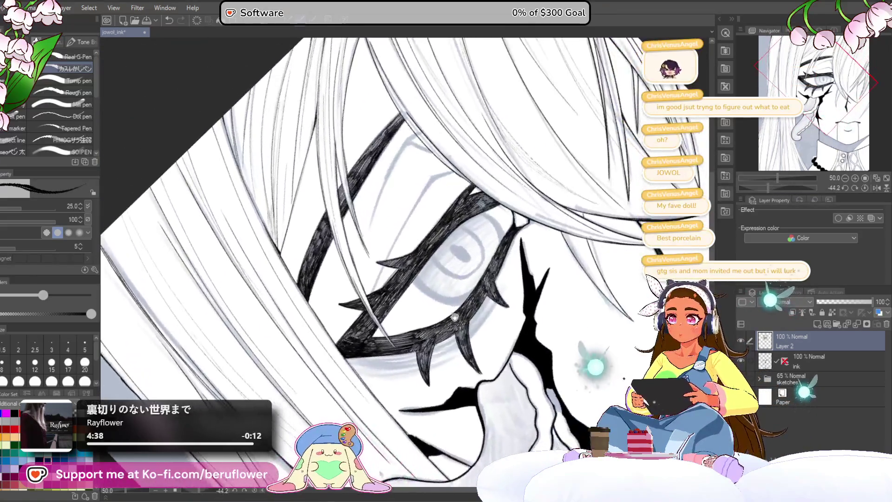
scroll(388, 321, up, 5)
drag(387, 322, 406, 343)
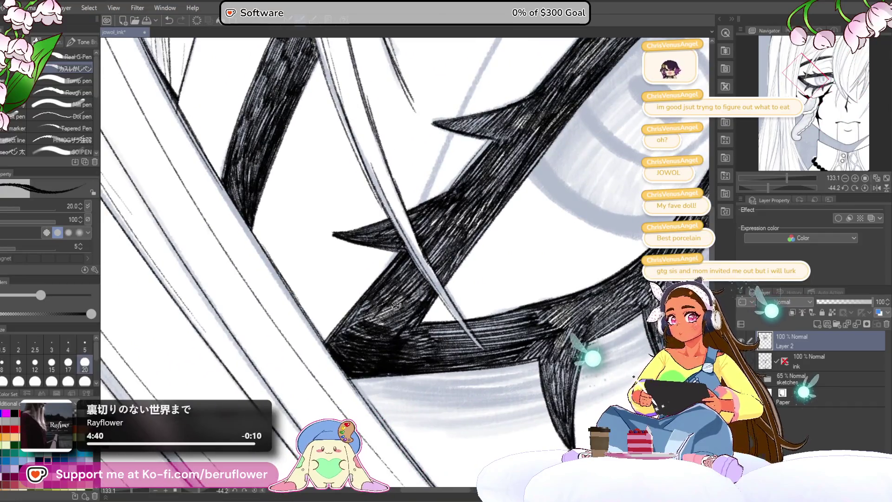
key(bracketleft)
key(bracketleft)
mouse_move(338, 334)
mouse_down()
mouse_move(367, 296)
mouse_move(373, 306)
mouse_move(388, 306)
mouse_up()
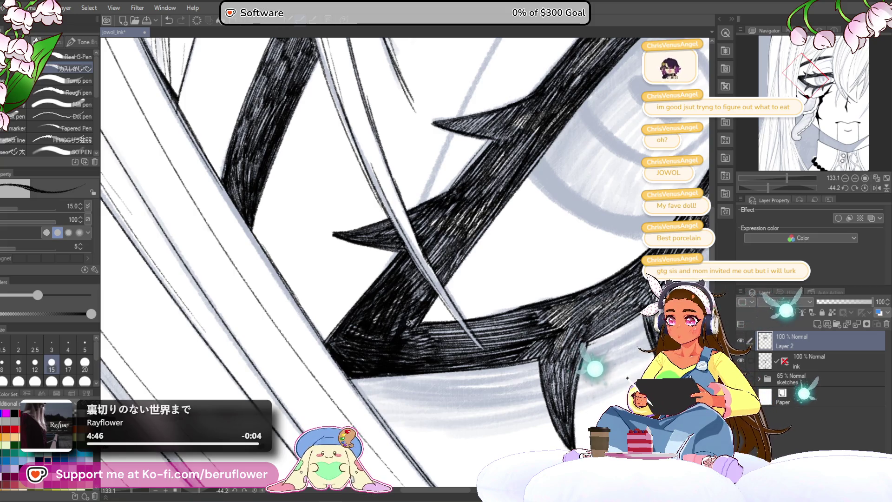
drag(472, 234, 488, 232)
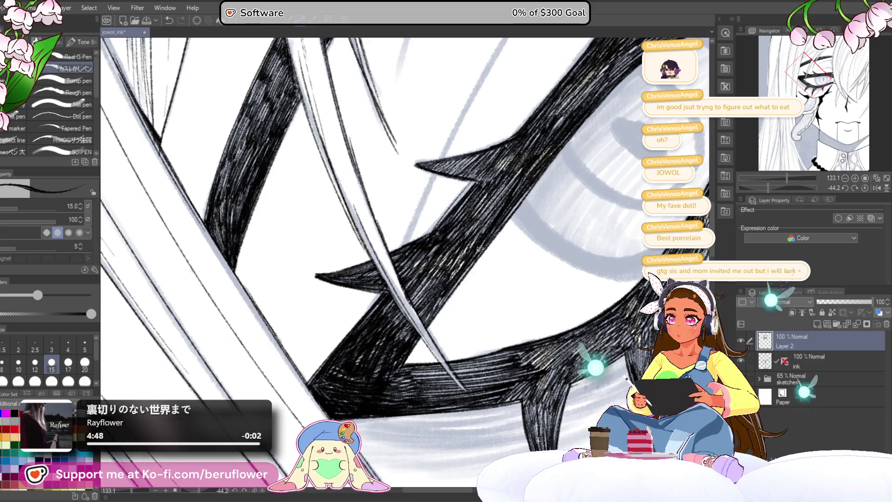
drag(427, 315, 455, 277)
drag(423, 309, 446, 265)
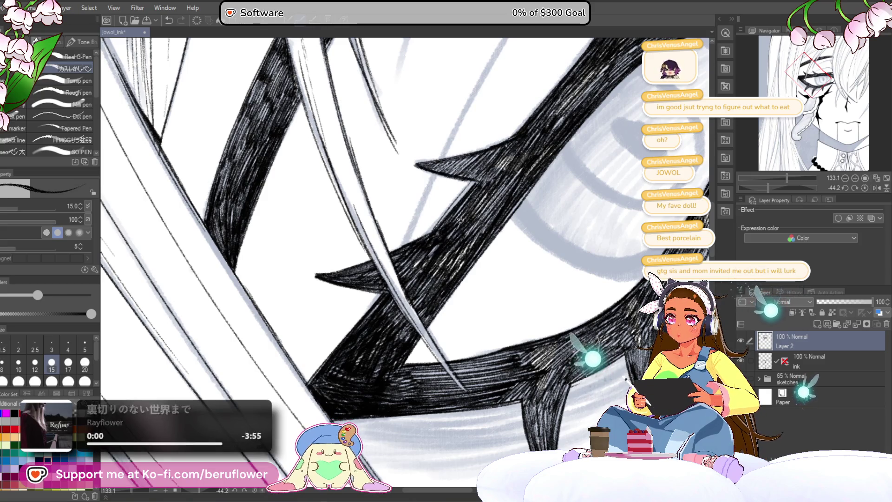
Fill in ink beneath the spike notch on the lash band
drag(488, 168, 451, 210)
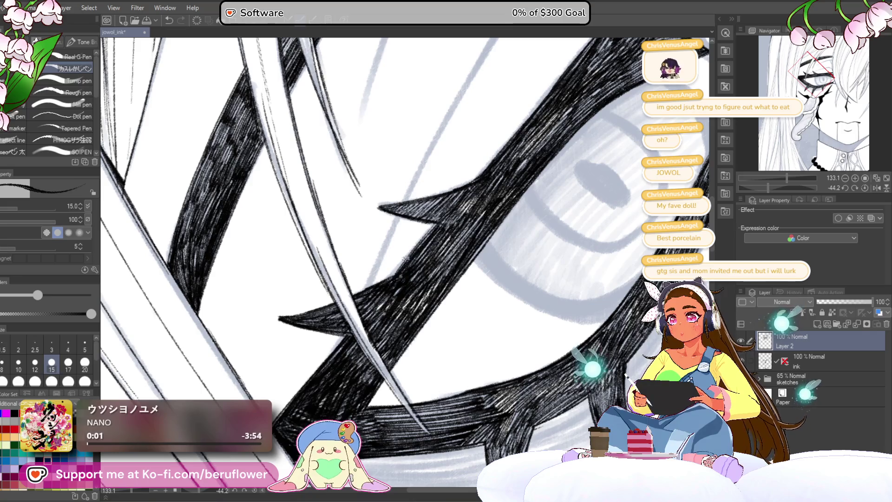
scroll(414, 255, down, 2)
scroll(414, 255, up, 3)
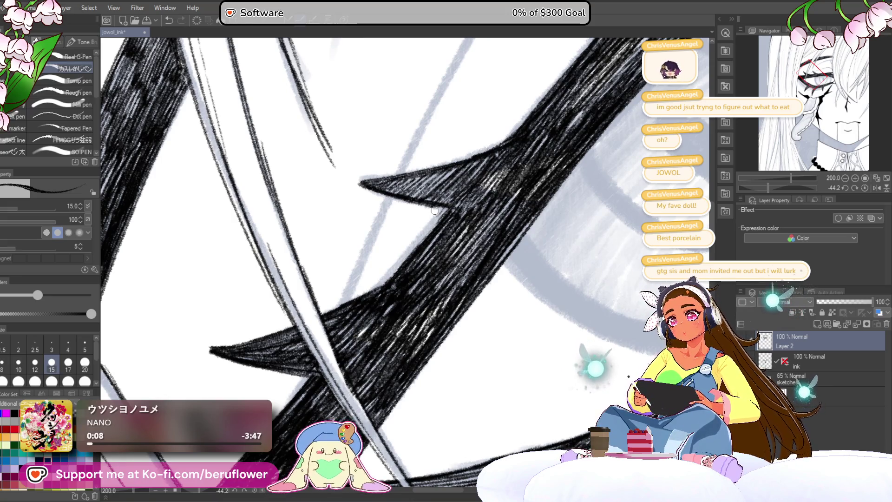
drag(450, 208, 429, 241)
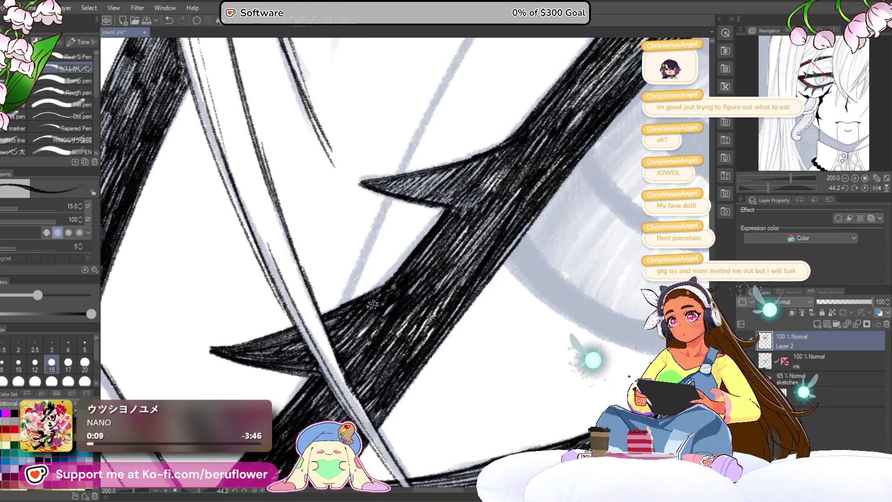
scroll(416, 247, down, 3)
scroll(418, 237, up, 1)
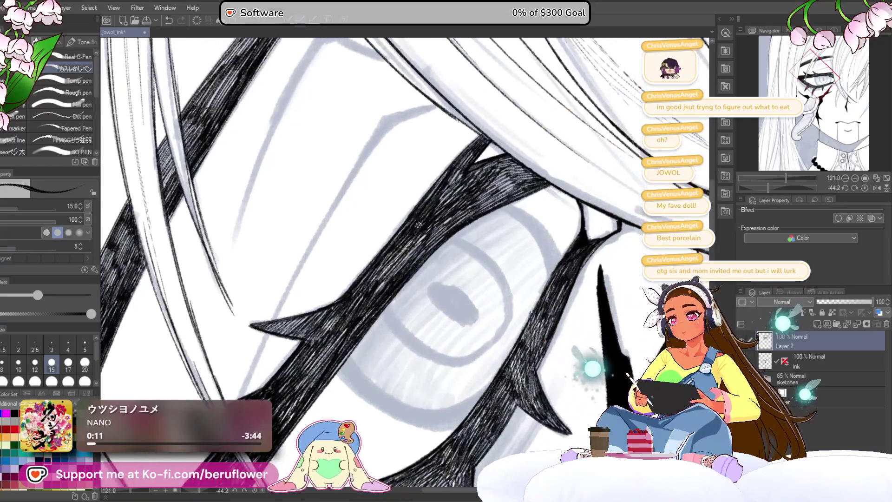
drag(347, 362, 368, 292)
drag(430, 238, 409, 279)
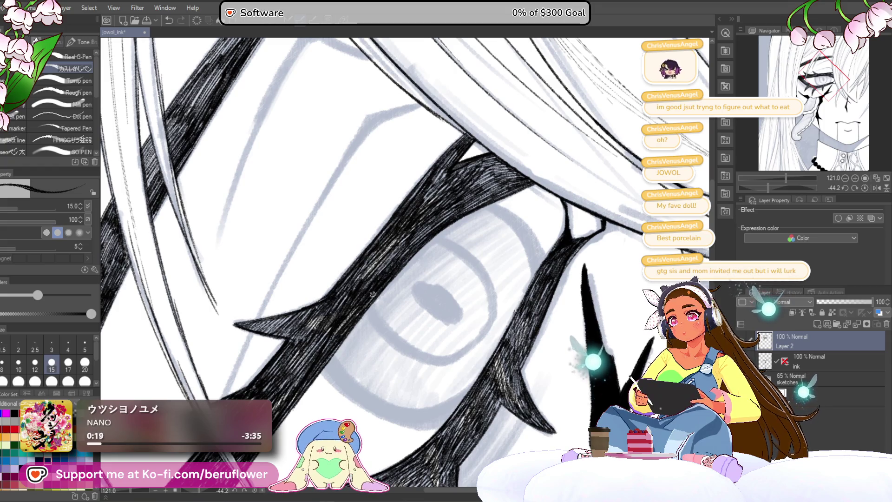
scroll(347, 308, down, 5)
scroll(345, 321, up, 2)
scroll(344, 340, up, 2)
scroll(343, 341, up, 2)
scroll(370, 300, up, 2)
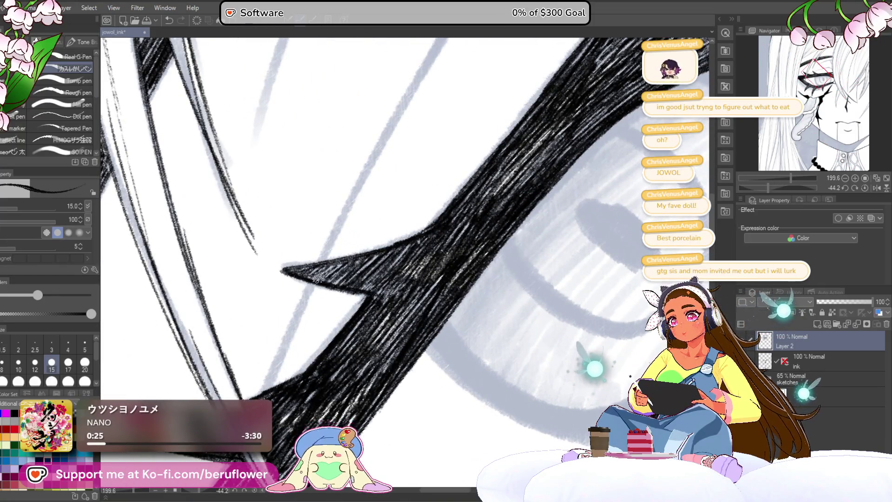
scroll(320, 281, down, 3)
scroll(418, 251, up, 1)
scroll(454, 238, up, 1)
scroll(494, 221, up, 1)
scroll(494, 221, up, 2)
scroll(454, 165, up, 1)
scroll(510, 188, up, 1)
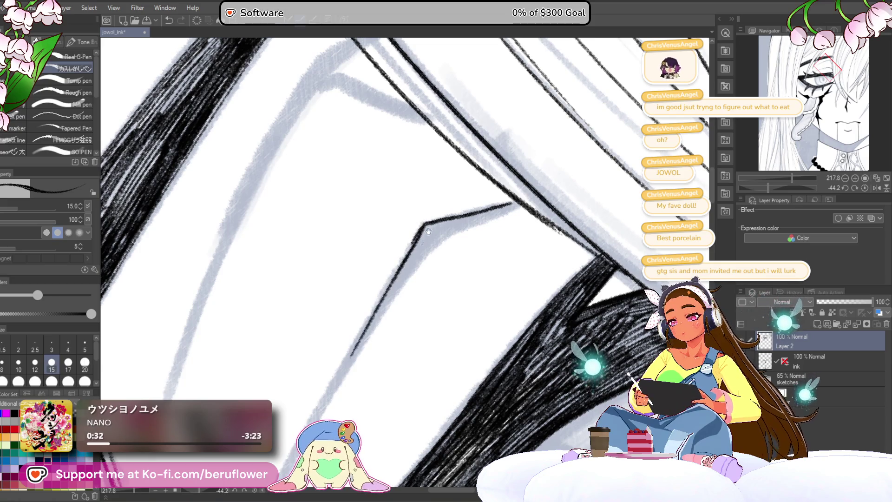
Ink a bold tapered black stroke along the angular outline above the eye
drag(429, 232, 461, 202)
mouse_move(551, 174)
mouse_down()
mouse_move(495, 194)
mouse_move(419, 259)
mouse_up()
drag(452, 221, 382, 318)
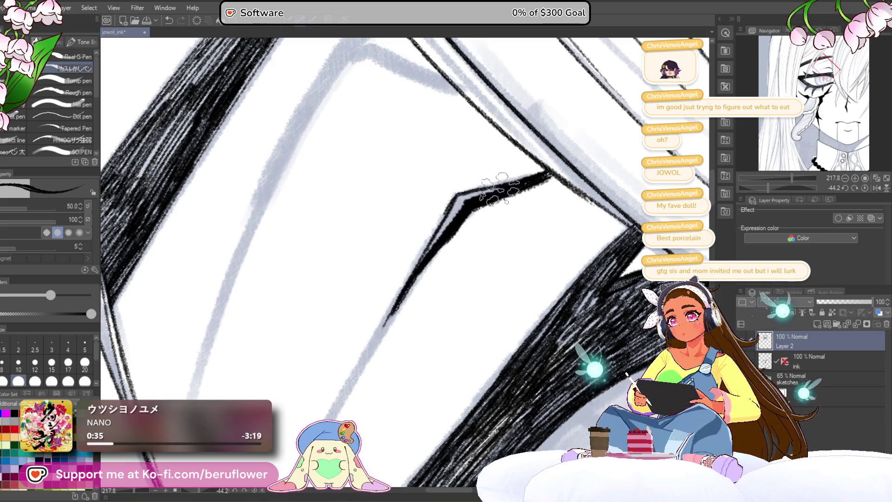
scroll(358, 351, down, 2)
scroll(358, 350, up, 1)
scroll(377, 314, up, 1)
scroll(397, 278, up, 1)
scroll(434, 211, up, 1)
scroll(434, 211, down, 1)
scroll(409, 235, up, 1)
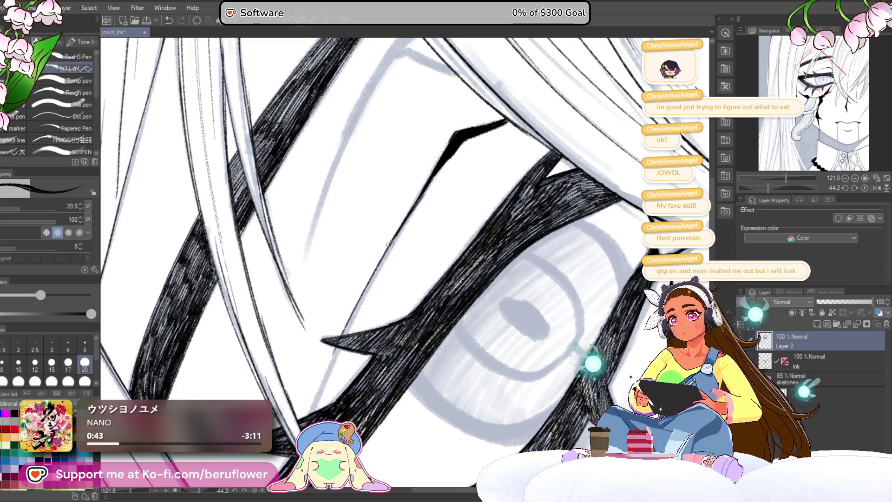
drag(324, 373, 357, 273)
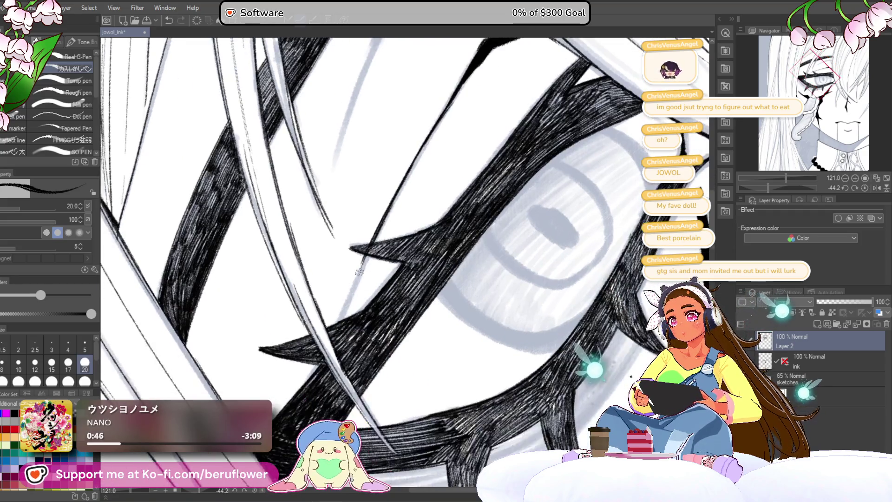
scroll(358, 266, down, 2)
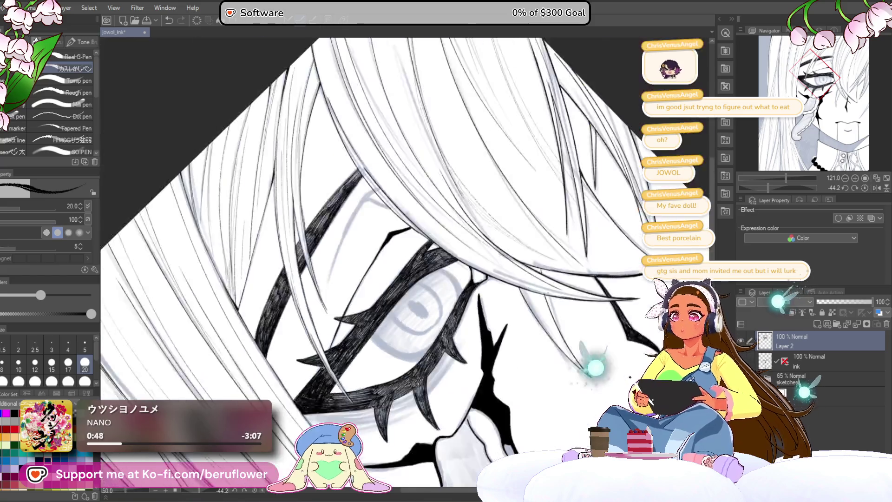
scroll(357, 266, up, 2)
scroll(358, 266, up, 1)
click(863, 189)
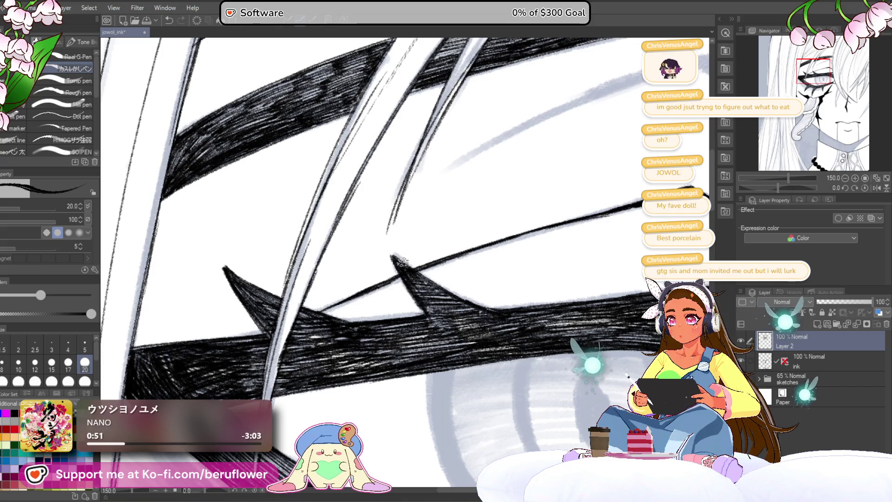
drag(437, 292, 509, 309)
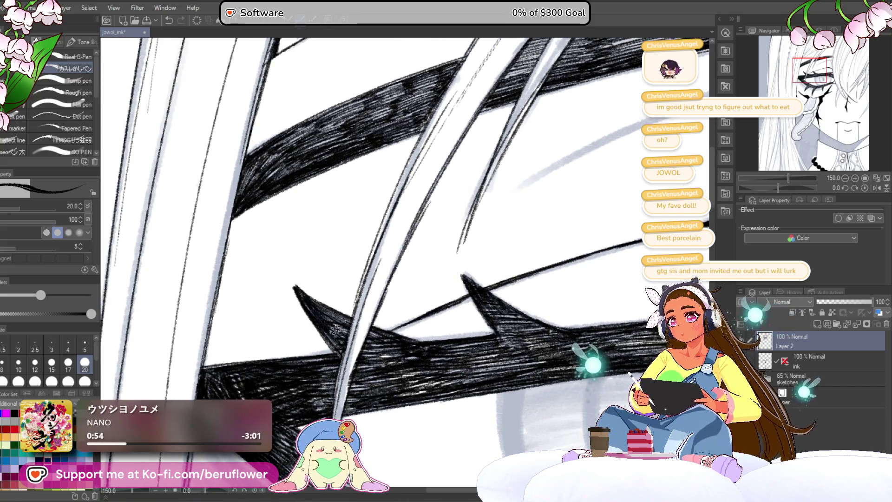
scroll(346, 320, down, 5)
scroll(346, 320, up, 3)
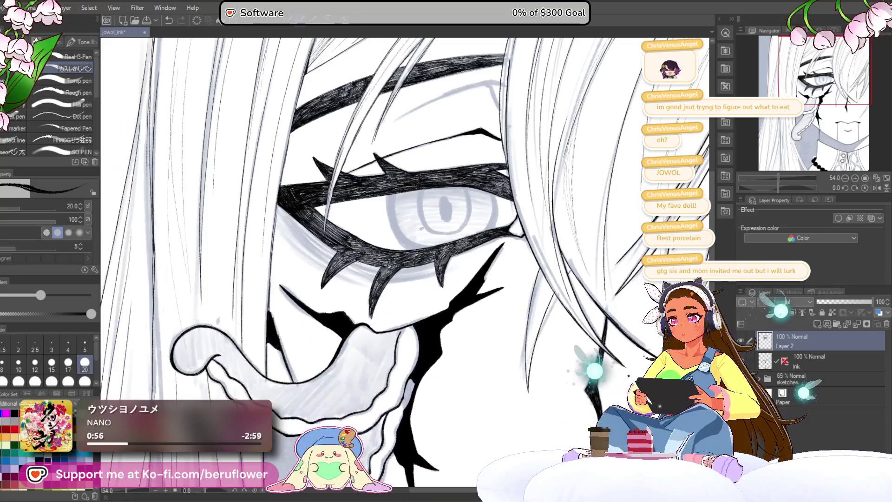
scroll(346, 320, up, 2)
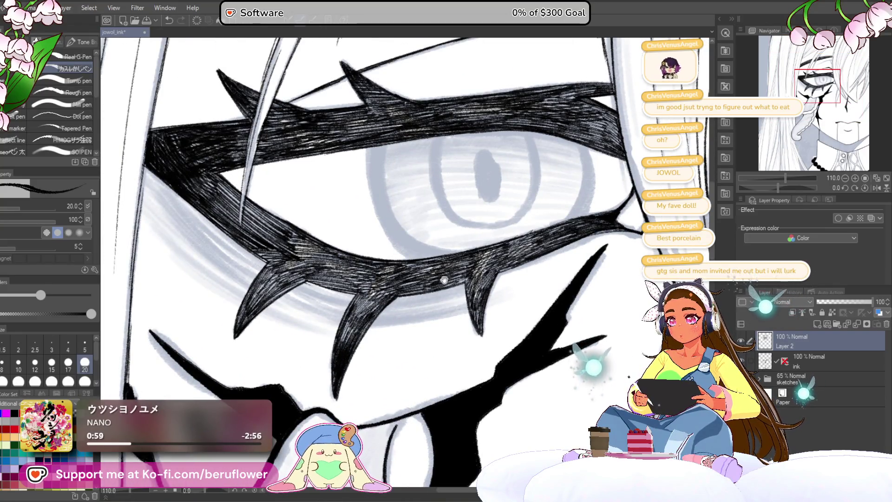
drag(432, 279, 358, 275)
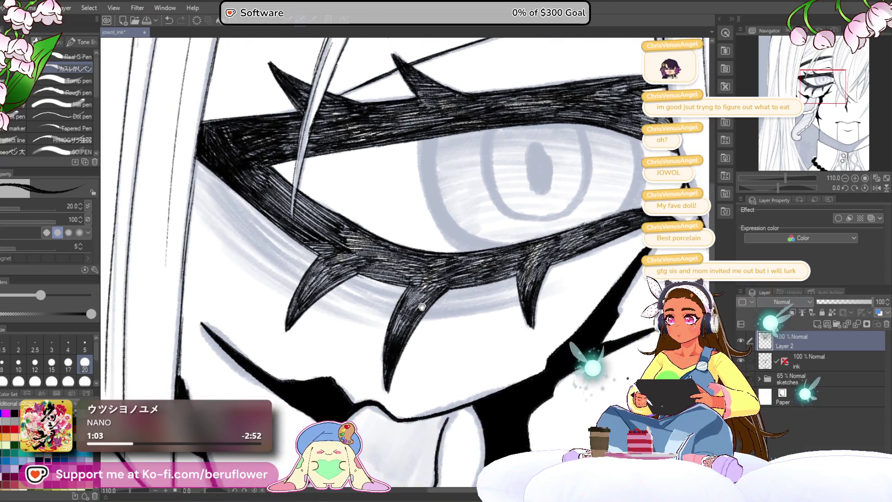
drag(418, 260, 345, 344)
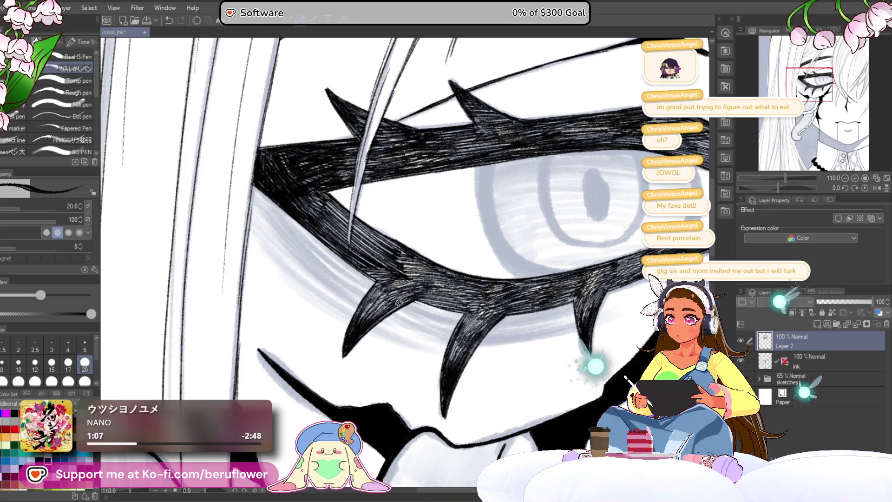
drag(373, 323, 378, 345)
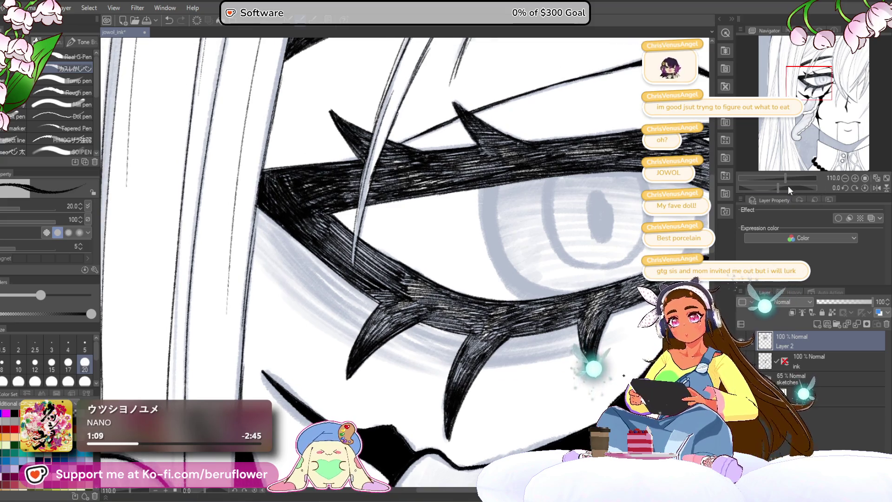
drag(789, 186, 797, 186)
drag(376, 280, 408, 269)
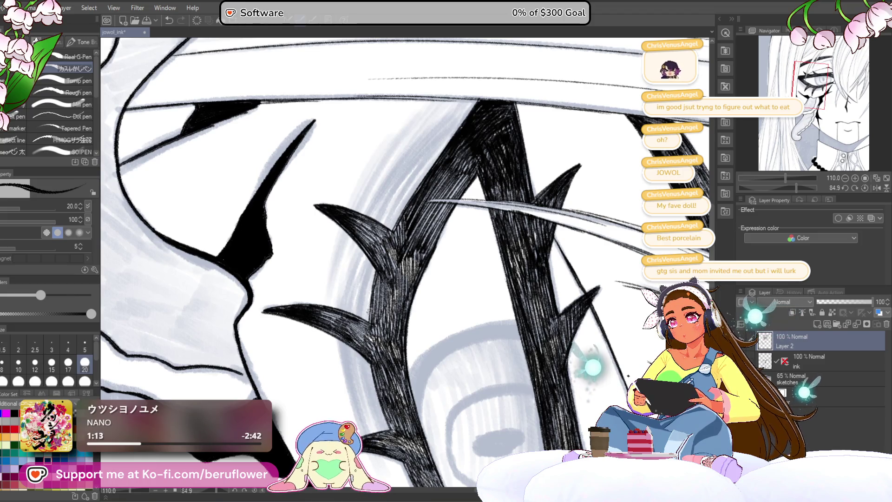
drag(380, 254, 402, 257)
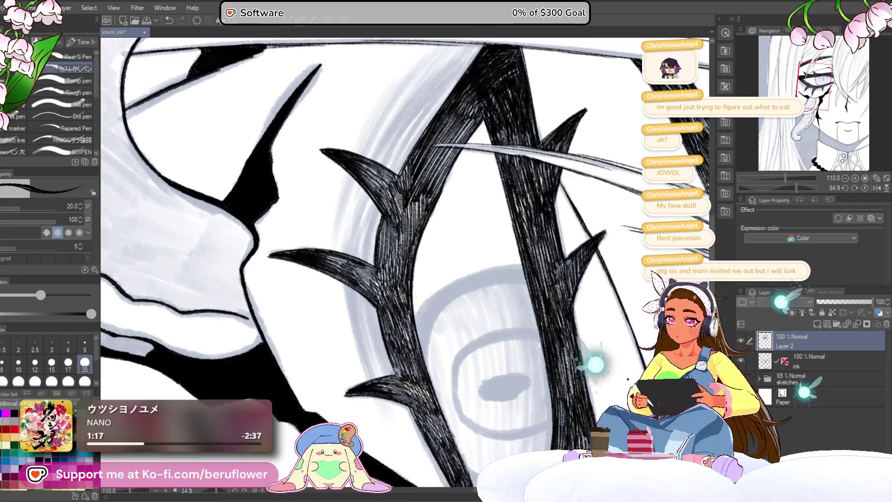
drag(407, 379, 423, 426)
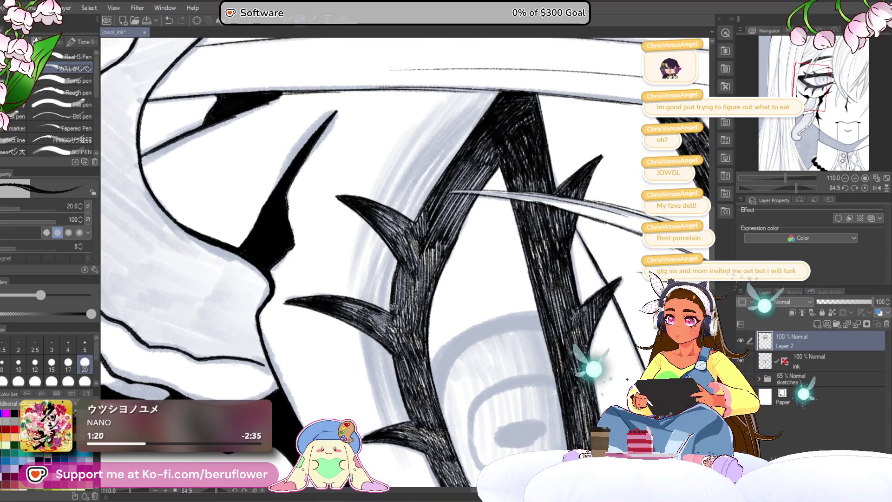
drag(398, 363, 395, 336)
click(876, 187)
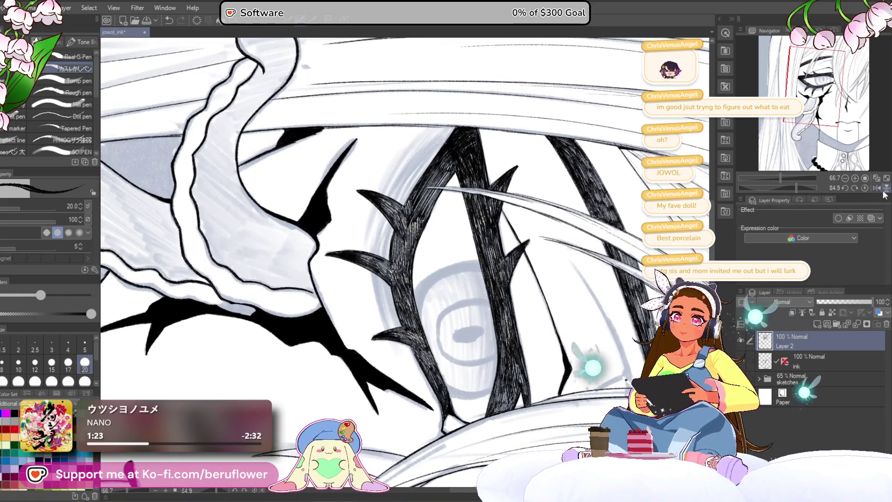
click(865, 188)
scroll(450, 294, down, 2)
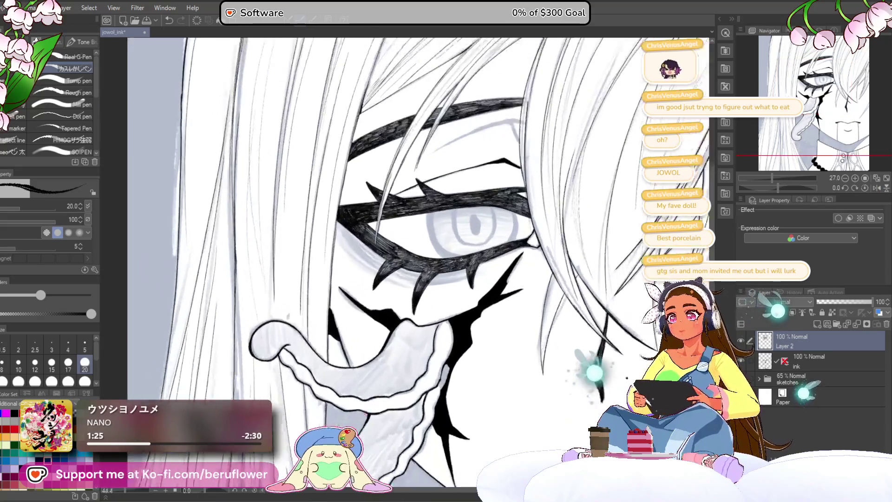
Trace the long lower eye outline along the sketch line with a bolder G-pen stroke and taper its end
drag(436, 322, 409, 415)
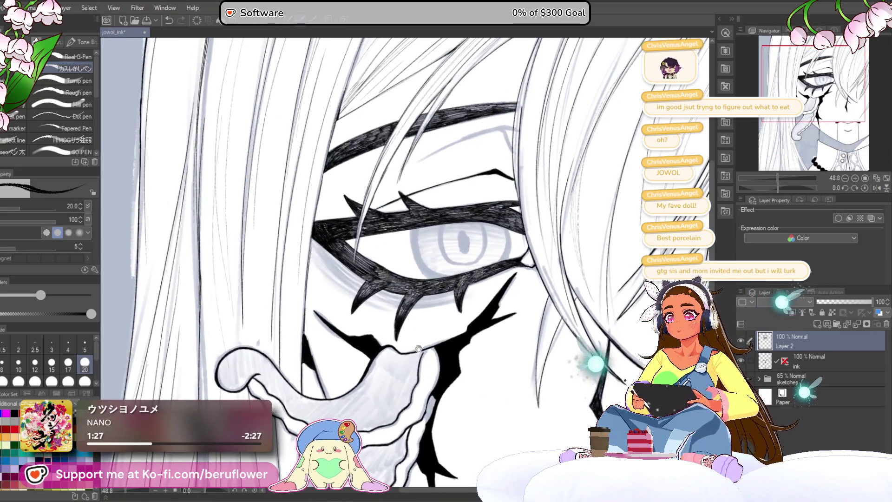
drag(779, 186, 767, 183)
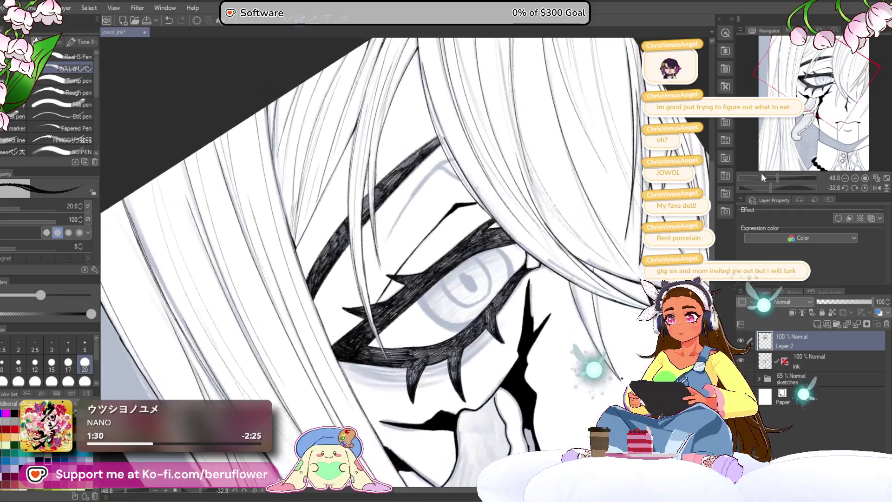
scroll(421, 252, up, 1)
scroll(424, 260, up, 2)
scroll(427, 267, up, 1)
scroll(430, 272, up, 1)
scroll(430, 272, up, 1)
scroll(446, 252, up, 1)
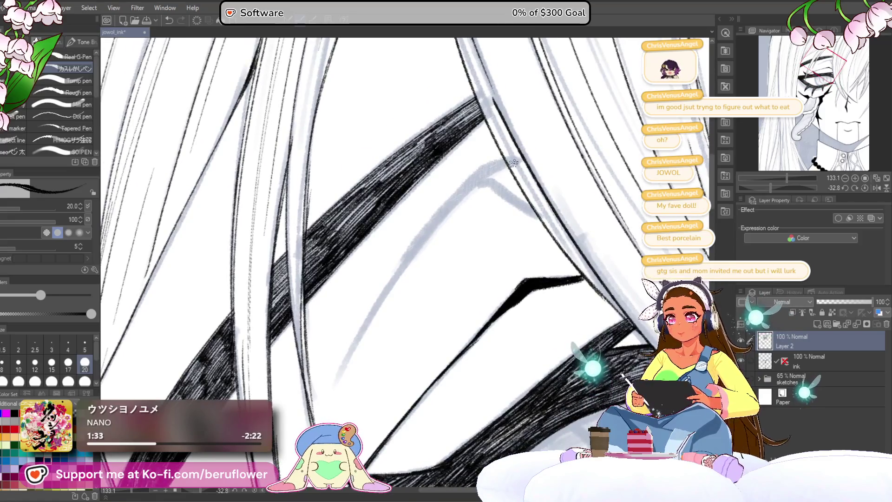
key(bracketright)
key(bracketright)
key(bracketright)
drag(495, 167, 460, 189)
drag(424, 237, 353, 345)
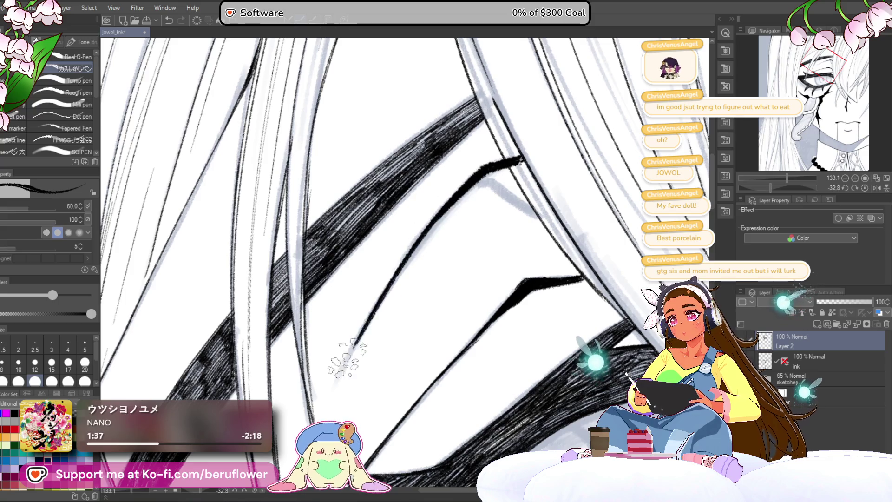
scroll(458, 229, down, 1)
key(bracketleft)
key(bracketleft)
key(bracketleft)
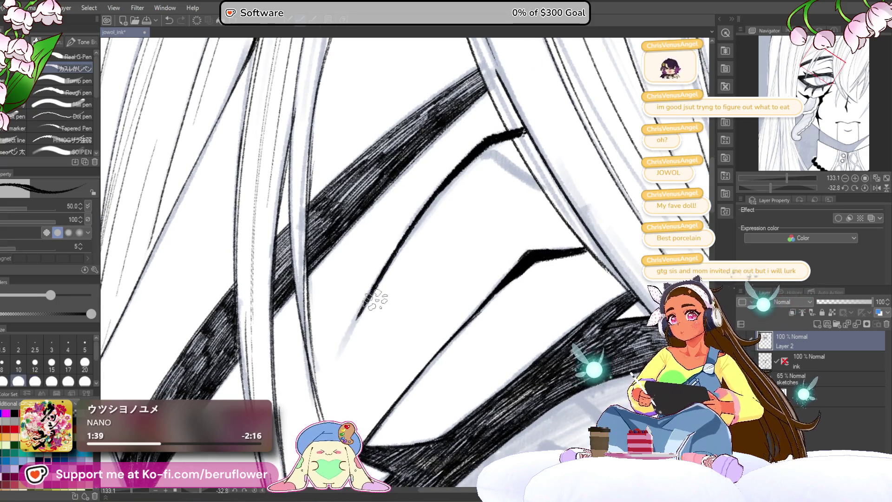
drag(352, 324, 328, 371)
scroll(328, 371, down, 1)
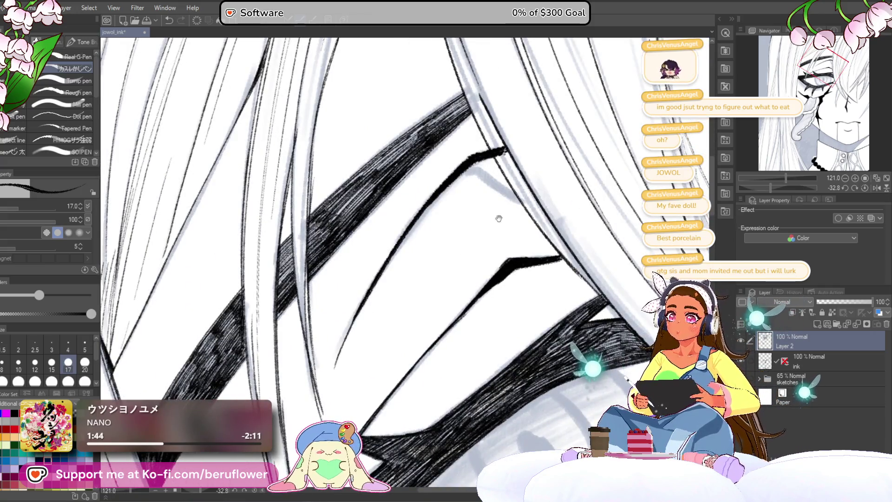
key(asciicircum)
key(asciicircum)
key(asciicircum)
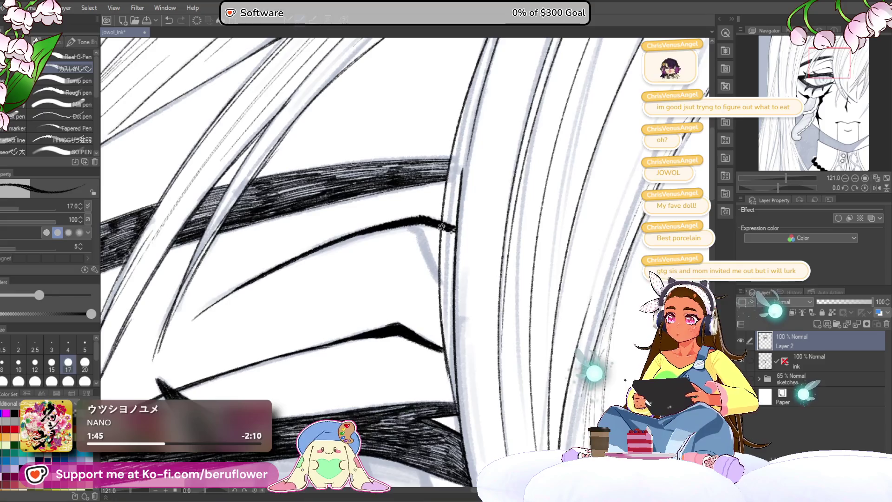
scroll(442, 226, up, 2)
scroll(419, 241, up, 2)
Darken the eyelid corner with ink strokes extending down-right
key(bracketright)
key(bracketright)
key(bracketright)
key(bracketright)
key(bracketright)
key(bracketleft)
drag(370, 210, 394, 265)
drag(381, 234, 396, 265)
mouse_move(373, 202)
mouse_down()
mouse_move(394, 230)
mouse_move(422, 310)
mouse_up()
drag(391, 258, 425, 318)
scroll(427, 315, down, 2)
scroll(431, 318, down, 2)
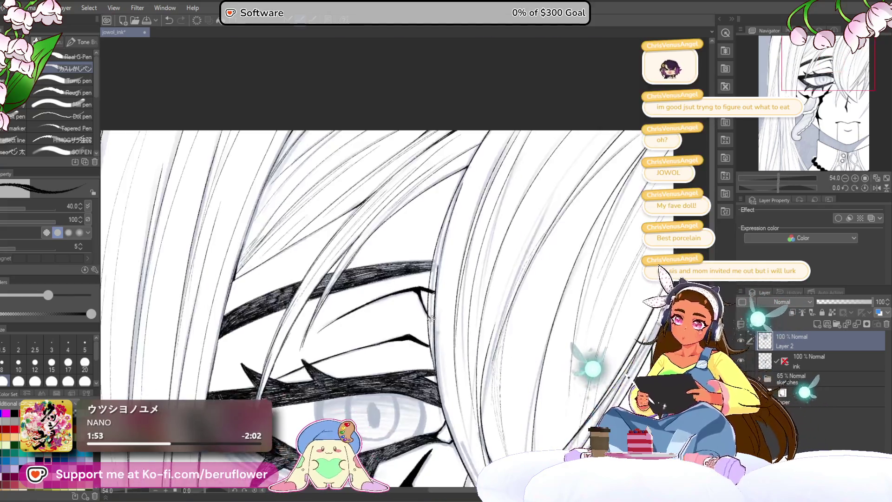
scroll(439, 291, up, 2)
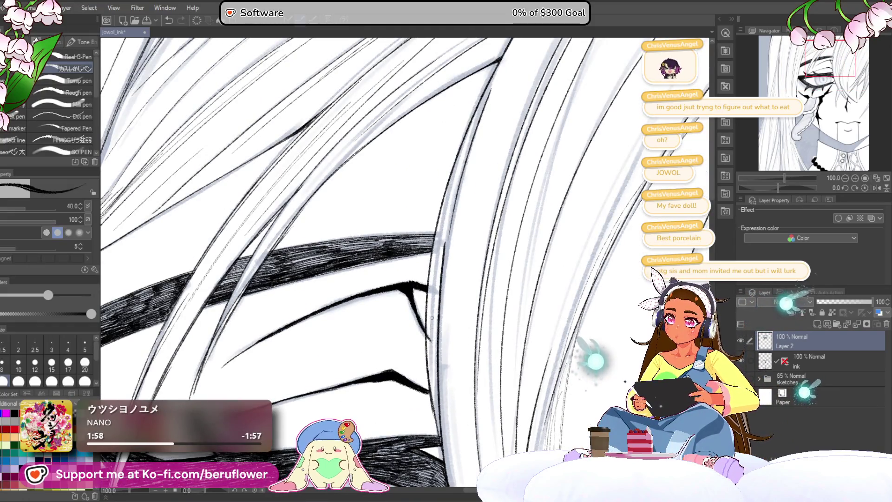
scroll(430, 321, down, 2)
scroll(429, 322, down, 2)
scroll(432, 307, down, 2)
scroll(450, 218, up, 3)
drag(450, 217, 785, 186)
scroll(411, 211, up, 2)
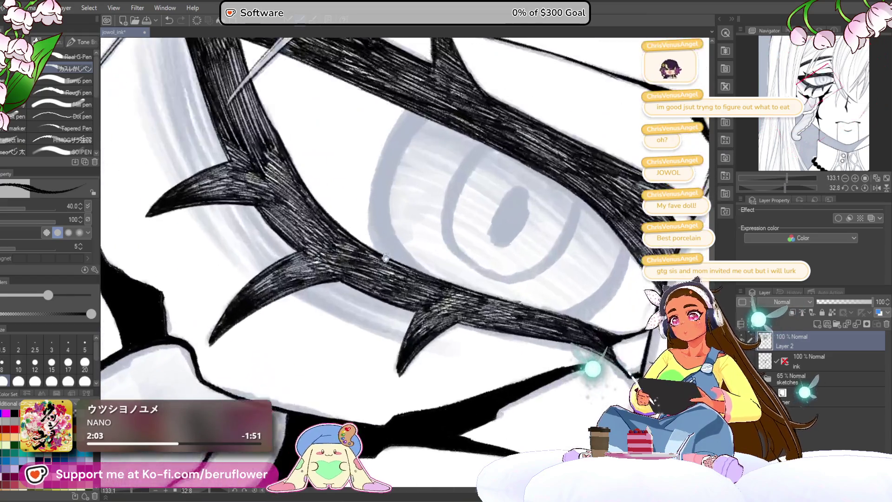
scroll(411, 212, up, 1)
Ink and thicken the eye's upper-left outline, redoing one stray stroke
drag(414, 204, 386, 237)
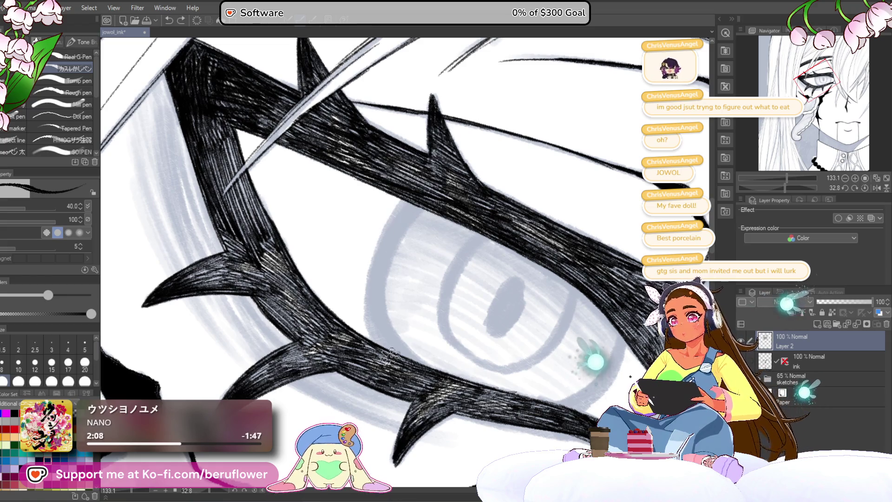
drag(389, 347, 426, 198)
key(ctrl+z)
mouse_move(385, 345)
mouse_down()
mouse_move(376, 262)
mouse_move(421, 203)
mouse_up()
drag(375, 280, 416, 198)
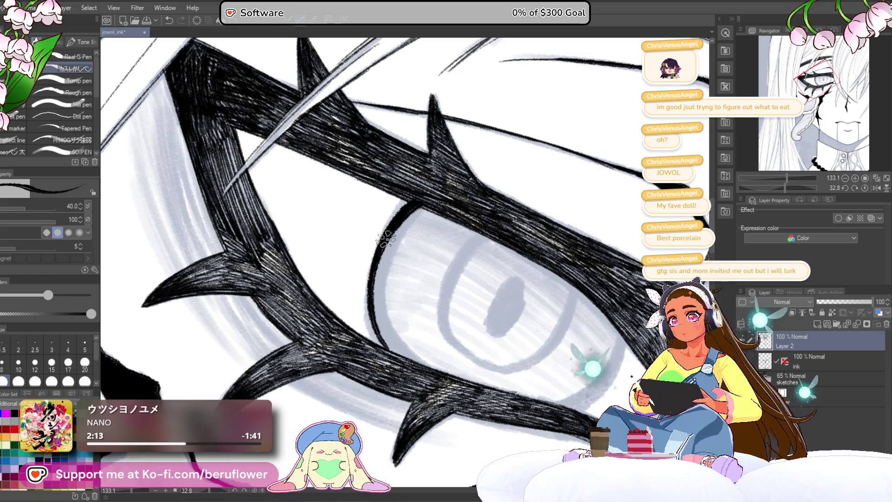
mouse_move(380, 321)
mouse_down()
mouse_move(374, 303)
mouse_move(397, 335)
mouse_up()
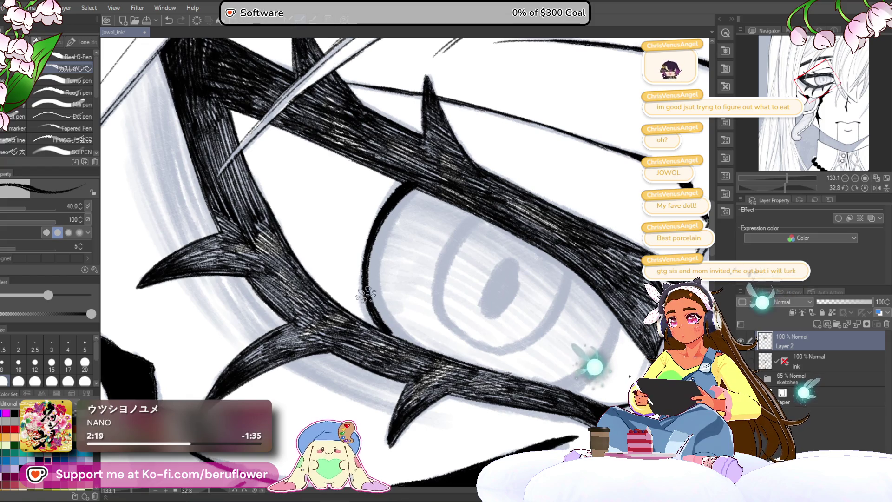
Rotate the canvas and reinforce a dark line down the eye's left edge
drag(780, 186, 740, 186)
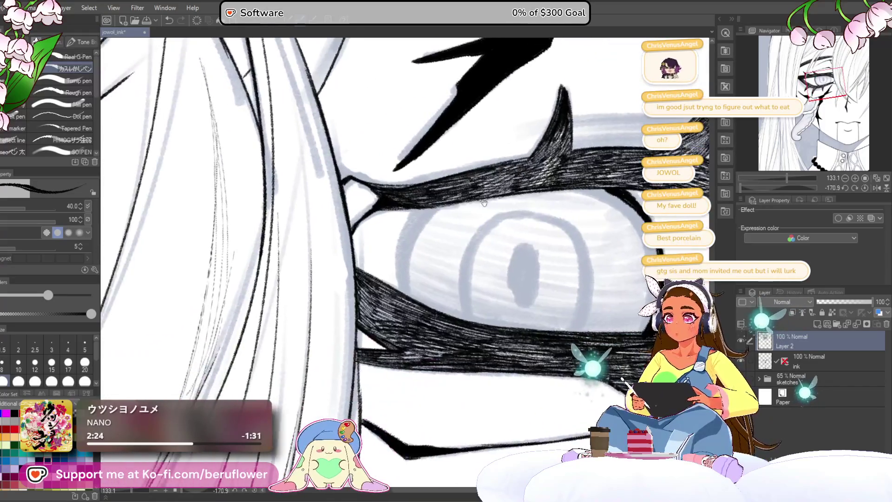
scroll(418, 220, up, 2)
drag(427, 204, 403, 336)
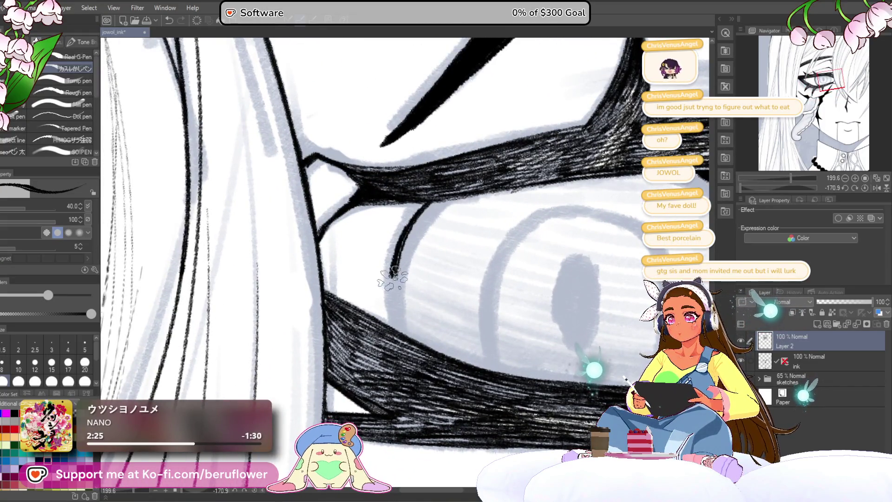
mouse_move(403, 251)
mouse_down()
mouse_move(397, 322)
mouse_move(428, 210)
mouse_up()
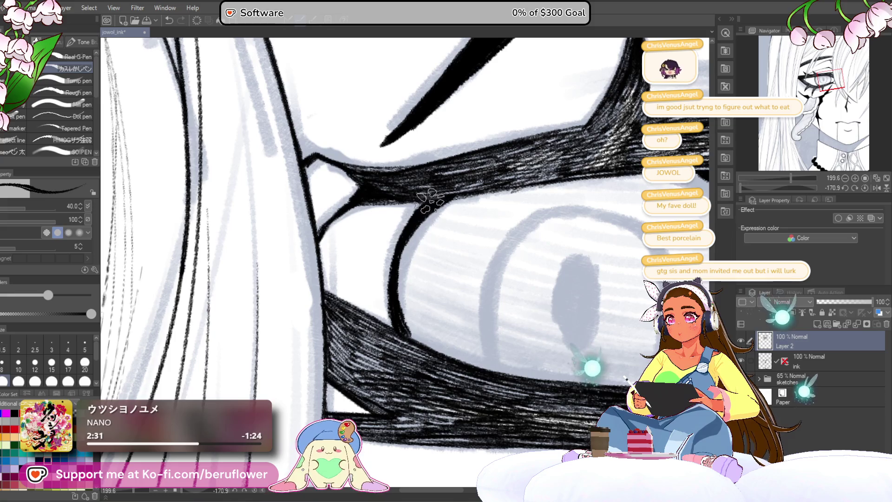
scroll(418, 210, down, 4)
drag(596, 221, 444, 258)
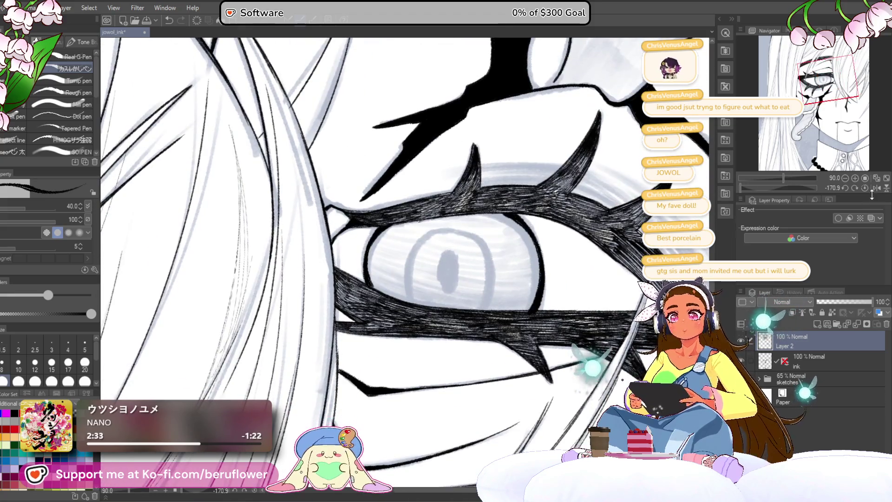
scroll(443, 257, up, 2)
scroll(451, 264, up, 2)
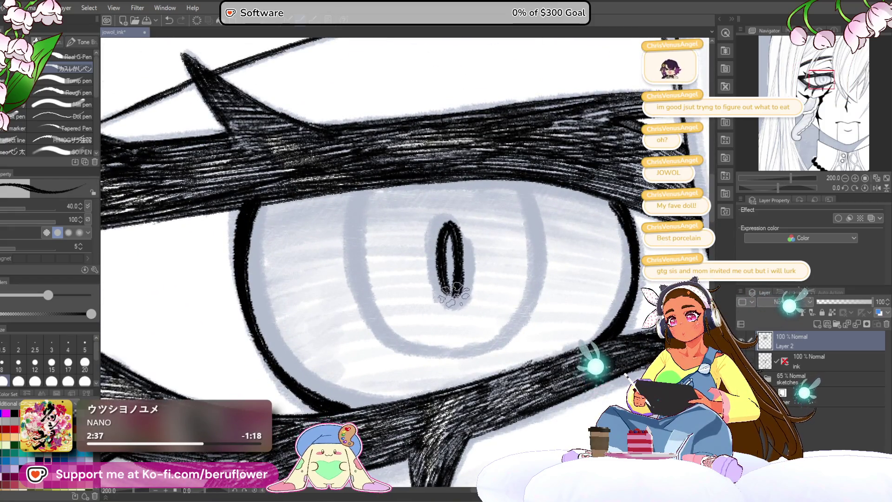
scroll(451, 279, down, 2)
scroll(448, 237, up, 1)
scroll(450, 267, up, 1)
Fill the grey slit pupil solid black
mouse_move(436, 203)
mouse_down()
mouse_move(454, 237)
mouse_move(452, 261)
mouse_up()
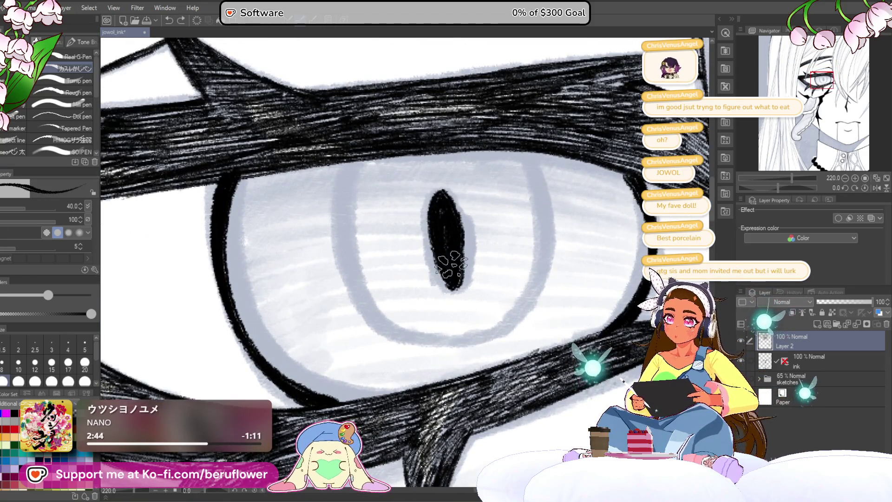
scroll(446, 269, down, 5)
scroll(447, 269, down, 1)
scroll(541, 316, up, 1)
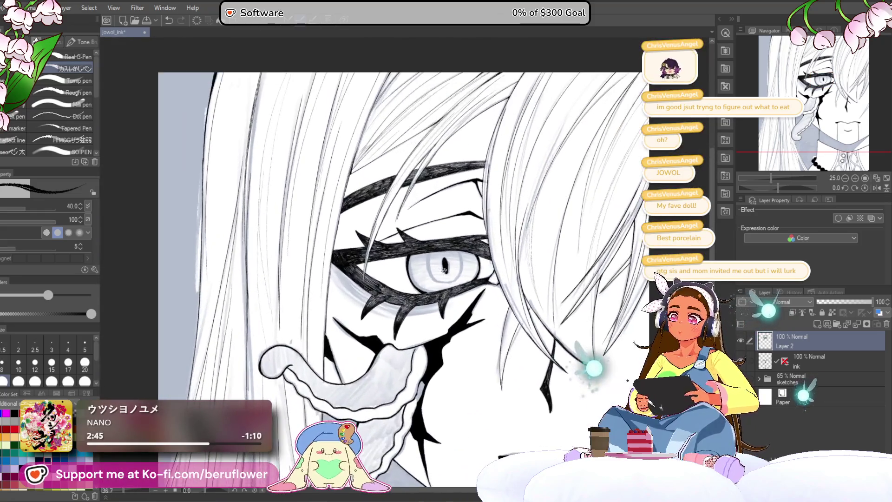
drag(541, 315, 539, 299)
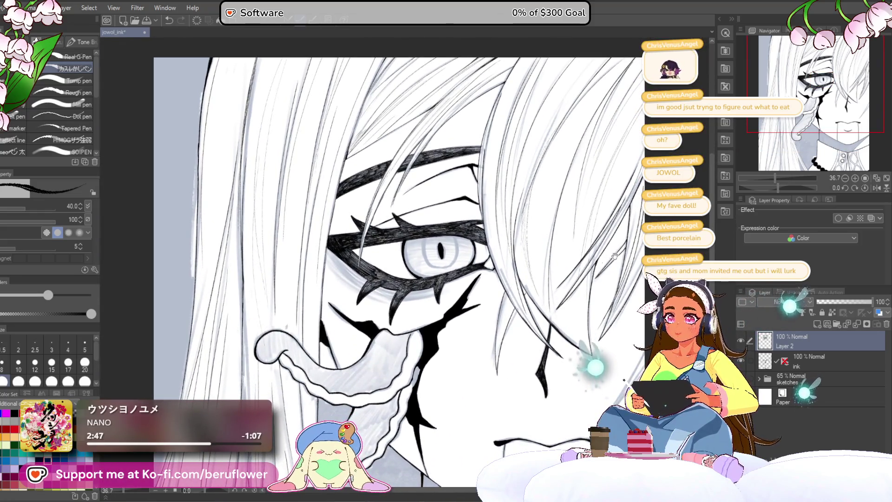
drag(774, 193, 791, 192)
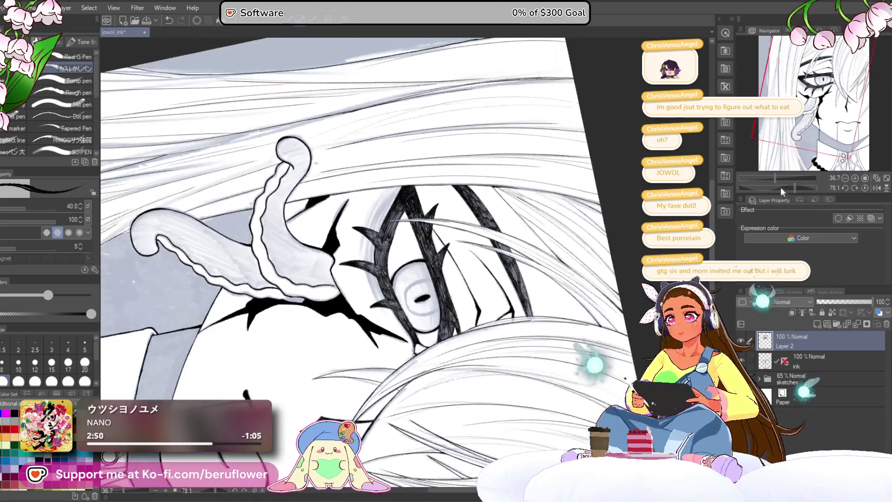
scroll(397, 298, up, 2)
scroll(397, 297, up, 2)
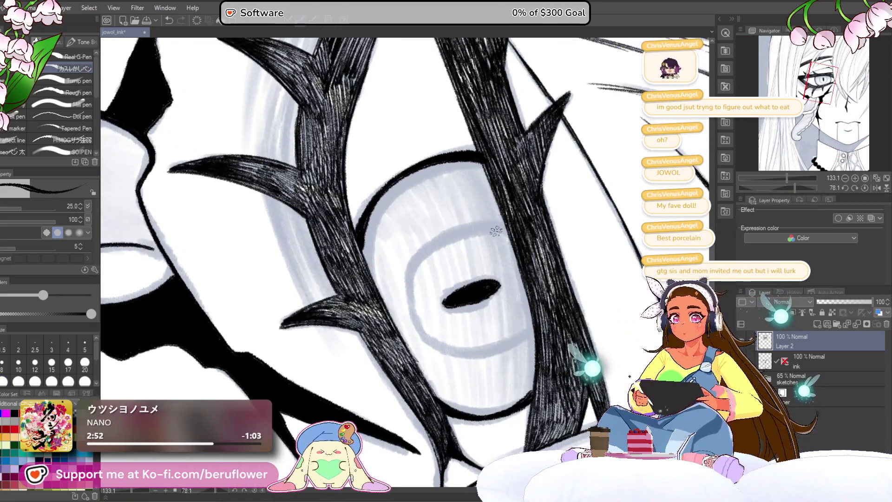
With a smaller brush, ink a rising curve below the eye and extend its upper stroke rightward
key(bracketleft)
key(bracketleft)
key(bracketleft)
scroll(433, 275, up, 2)
drag(399, 260, 404, 333)
mouse_move(419, 365)
mouse_down()
mouse_move(393, 290)
mouse_move(411, 238)
mouse_move(523, 197)
mouse_up()
drag(460, 213, 551, 197)
drag(495, 203, 544, 196)
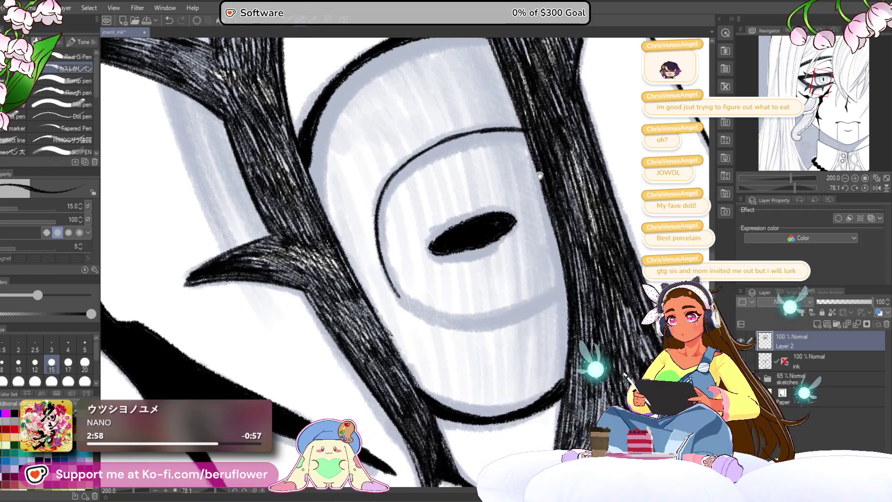
scroll(388, 278, down, 2)
drag(388, 278, 397, 293)
Thicken the eye's left outline with heavy overlapping ink strokes, then level the canvas
drag(805, 190, 814, 187)
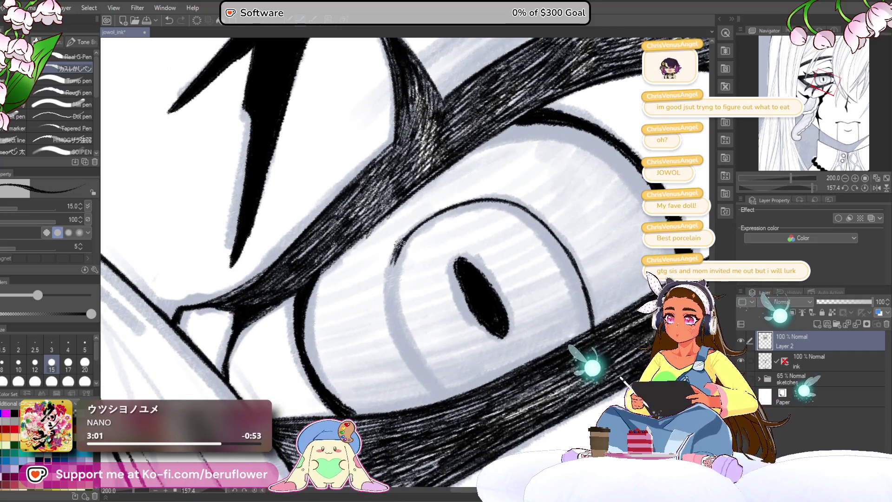
drag(390, 258, 402, 331)
drag(388, 279, 435, 384)
drag(394, 325, 449, 400)
drag(422, 370, 441, 390)
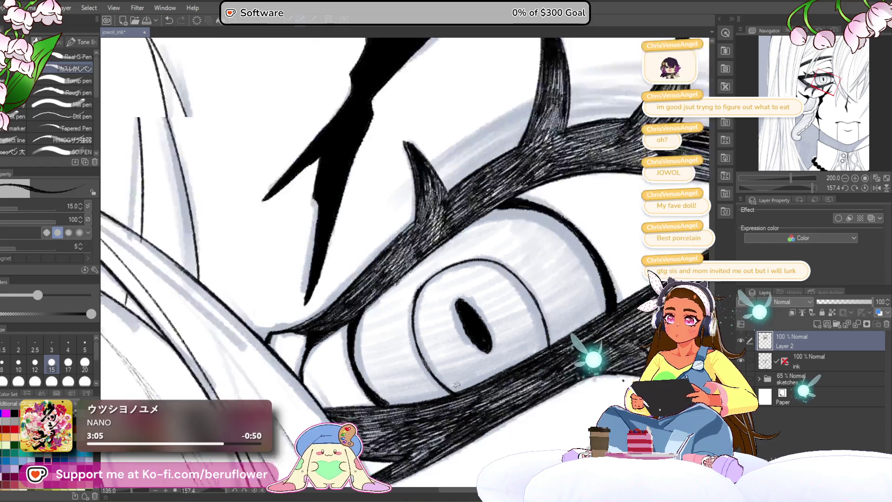
drag(791, 179, 786, 179)
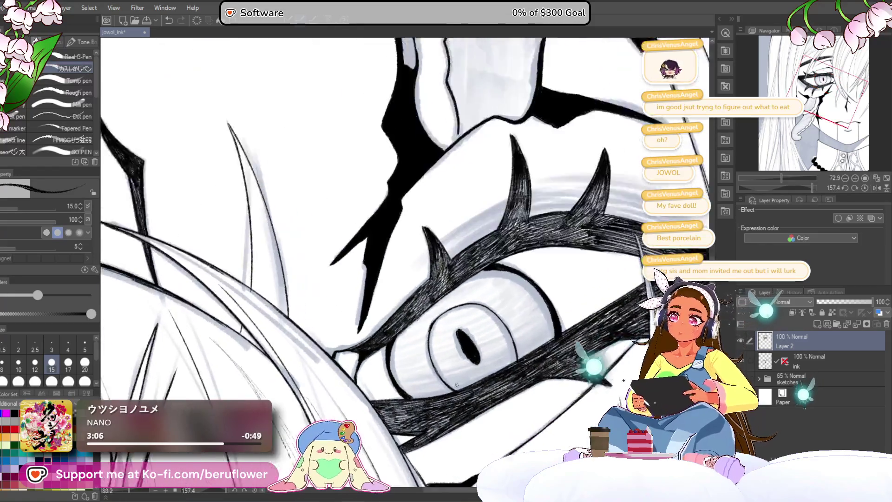
click(865, 187)
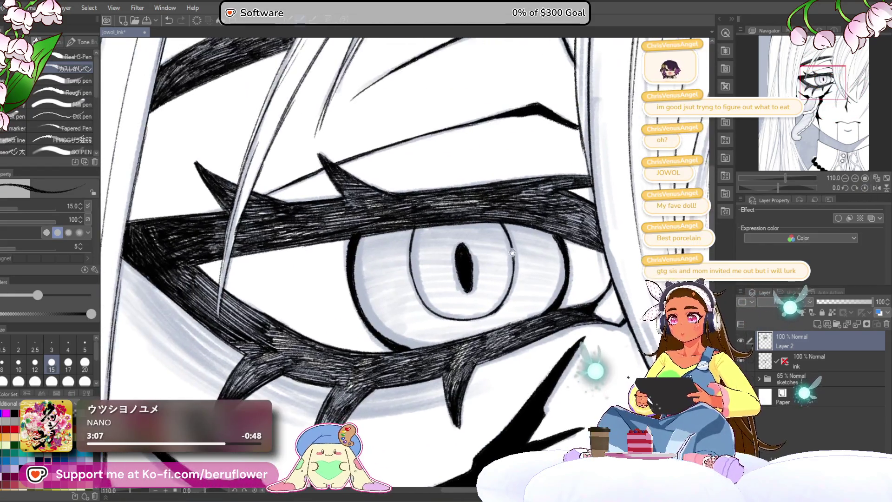
scroll(486, 206, up, 3)
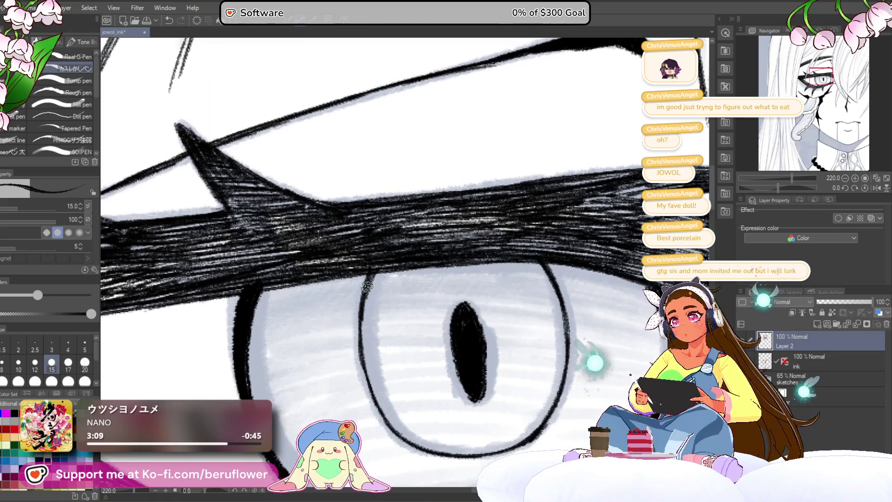
Darken the left outline once more and bring the eye's lower right edge into view
drag(363, 335, 485, 251)
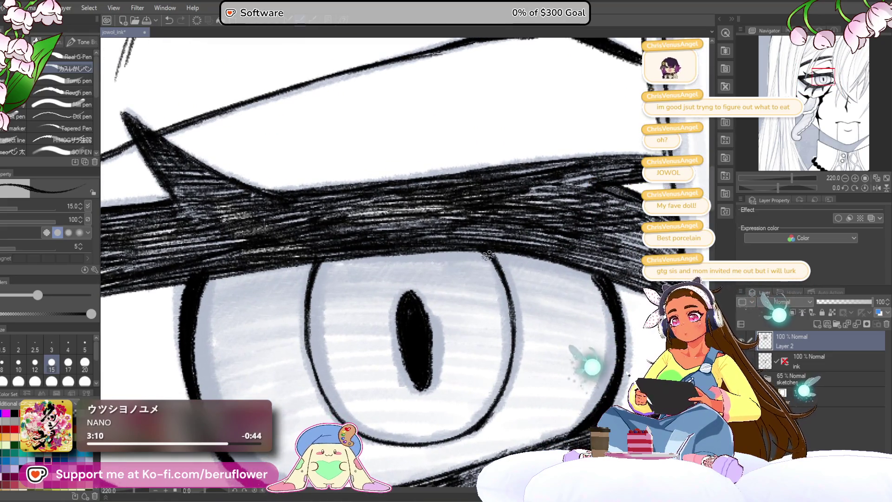
drag(505, 289, 517, 240)
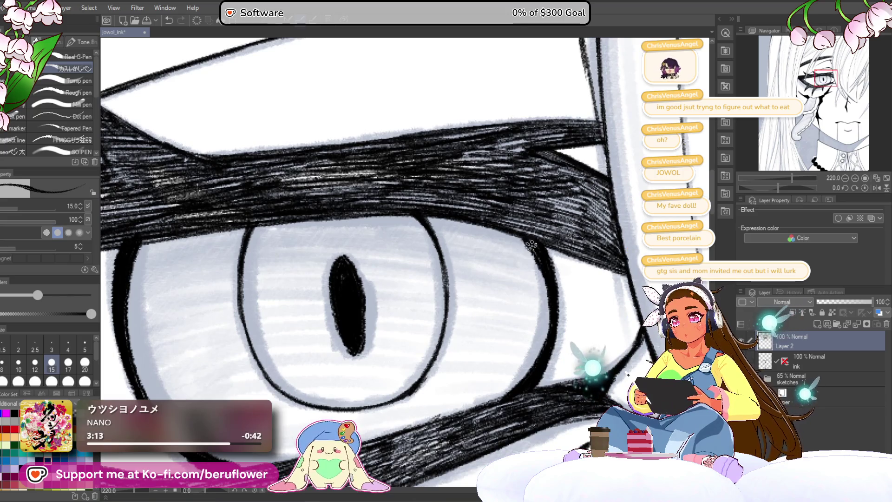
scroll(537, 259, down, 3)
scroll(545, 276, up, 1)
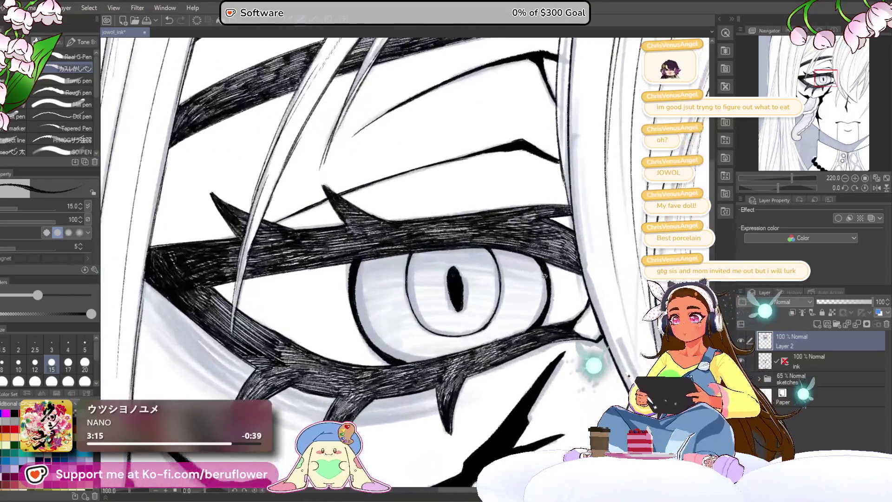
scroll(364, 281, up, 3)
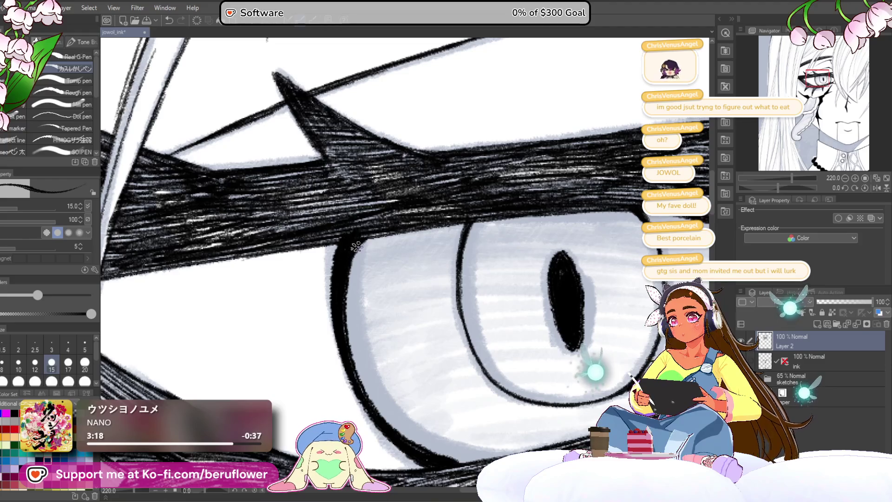
drag(332, 257, 335, 308)
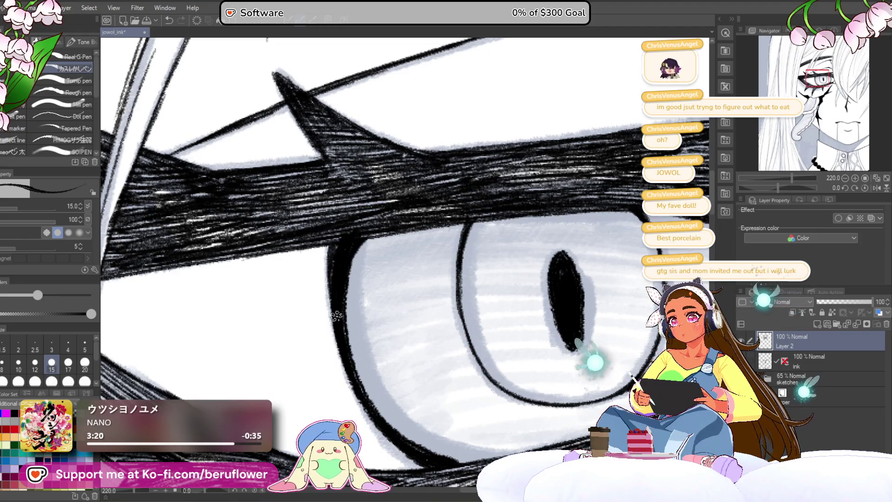
scroll(333, 245, down, 3)
scroll(348, 265, up, 2)
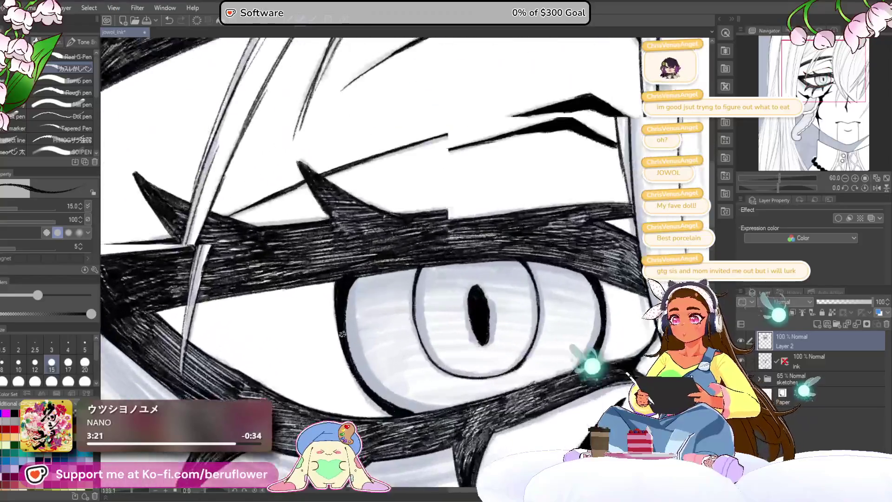
drag(632, 278, 479, 237)
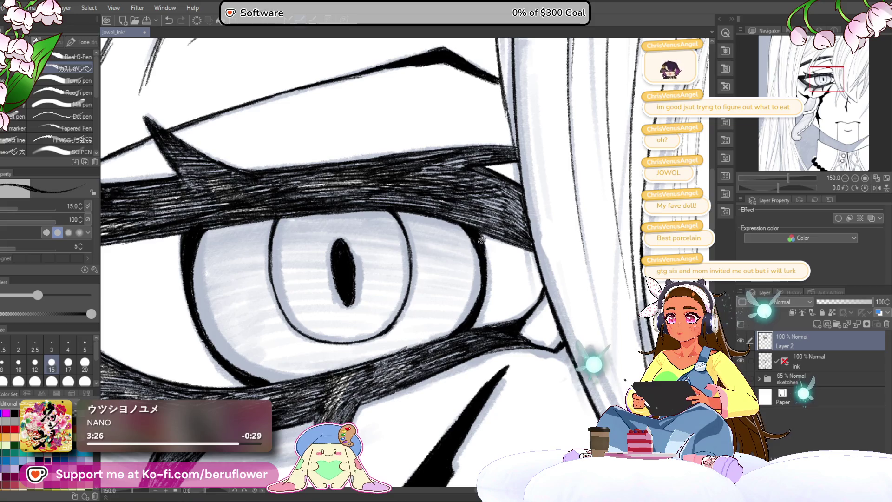
scroll(468, 279, down, 2)
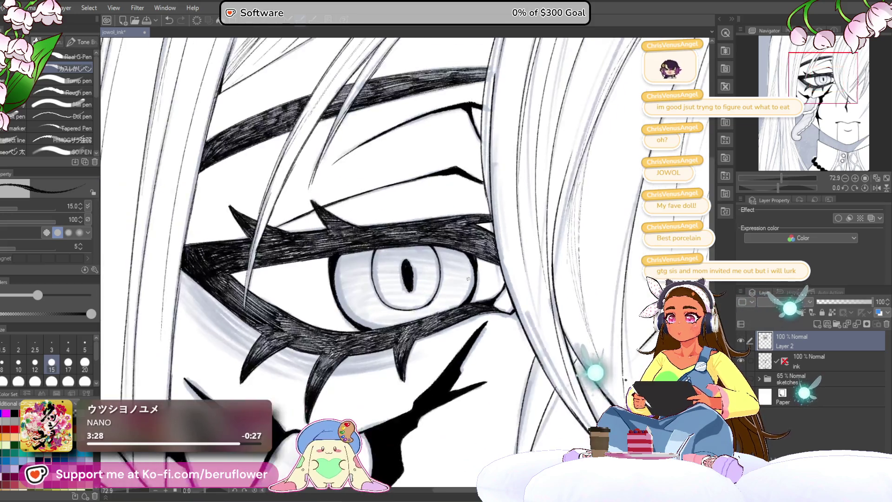
scroll(468, 279, up, 3)
scroll(468, 279, up, 1)
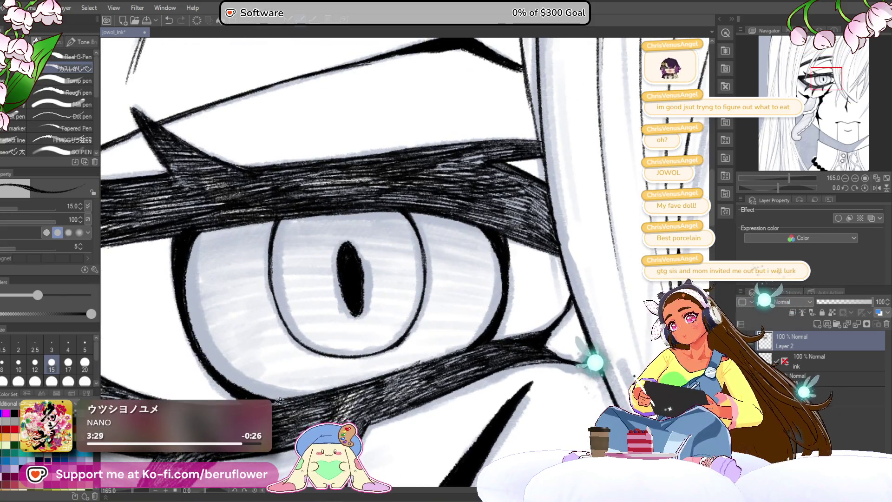
scroll(235, 360, down, 1)
drag(552, 293, 485, 256)
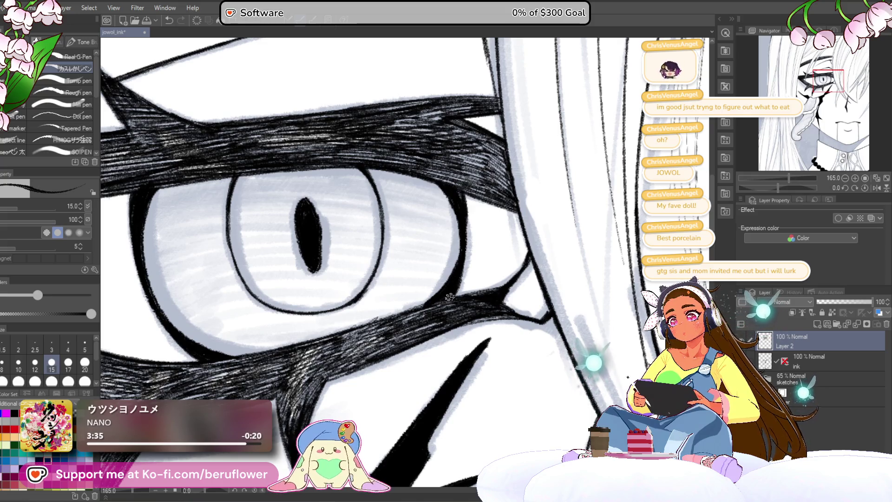
scroll(457, 276, down, 3)
scroll(433, 267, up, 1)
scroll(434, 266, up, 1)
scroll(434, 267, up, 1)
scroll(434, 267, up, 1)
scroll(434, 267, up, 1)
scroll(433, 267, up, 1)
scroll(432, 267, up, 1)
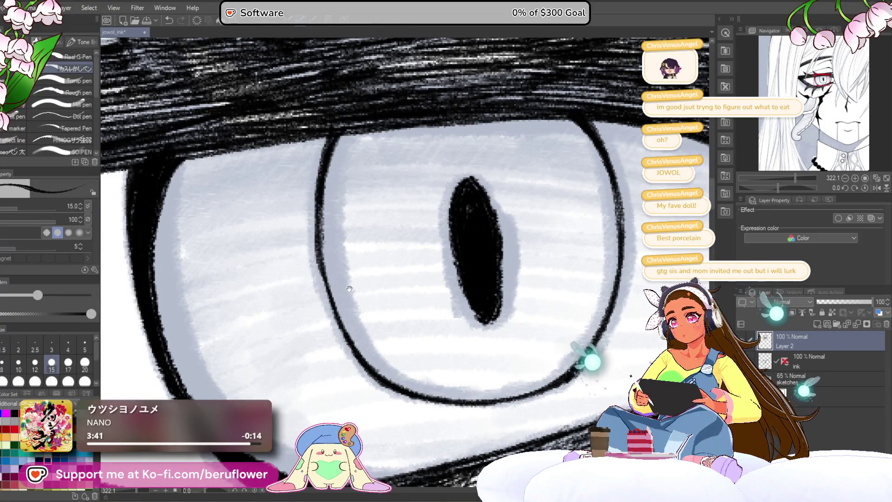
scroll(349, 291, up, 2)
scroll(358, 290, right, 2)
scroll(552, 187, right, 2)
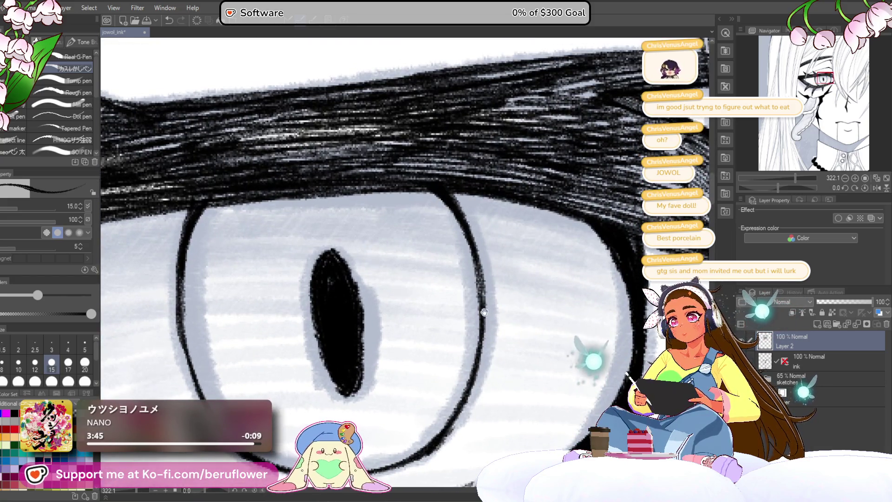
scroll(486, 311, down, 1)
scroll(428, 312, down, 1)
scroll(429, 311, up, 1)
scroll(379, 269, up, 1)
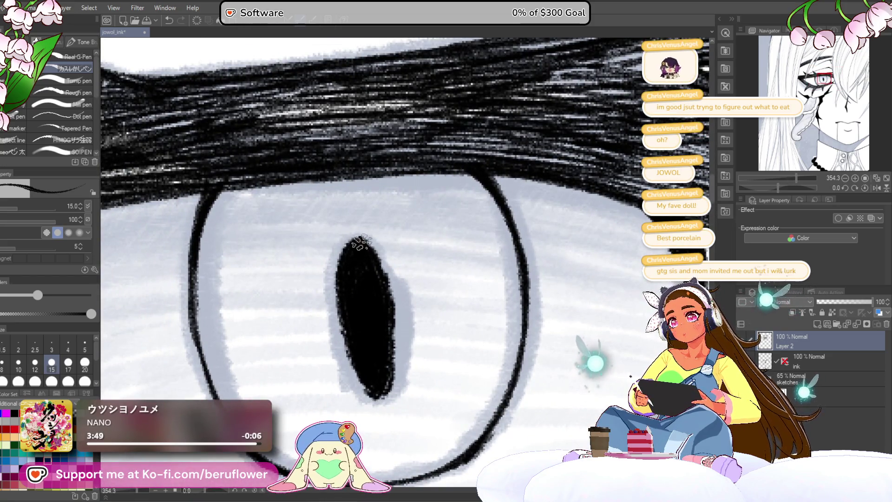
Paint over the pupil's right edge to darken and widen it, recentring on the eye
drag(360, 244, 396, 364)
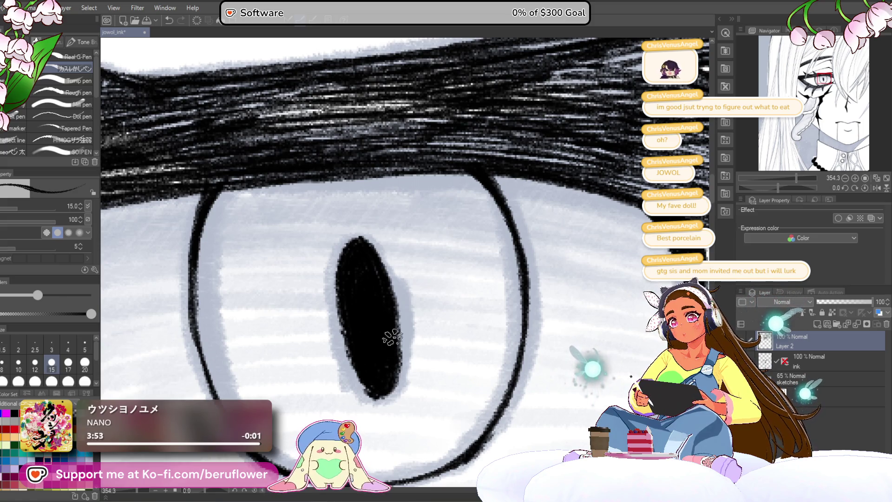
scroll(351, 295, left, 1)
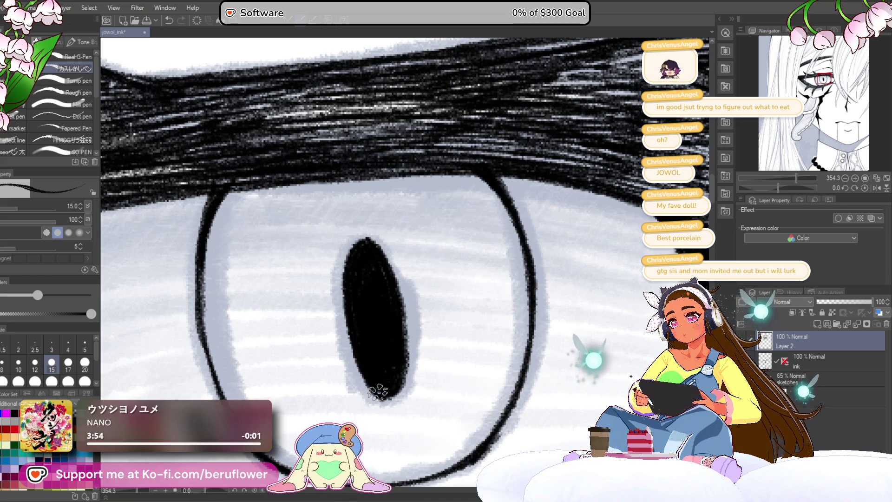
scroll(380, 391, down, 5)
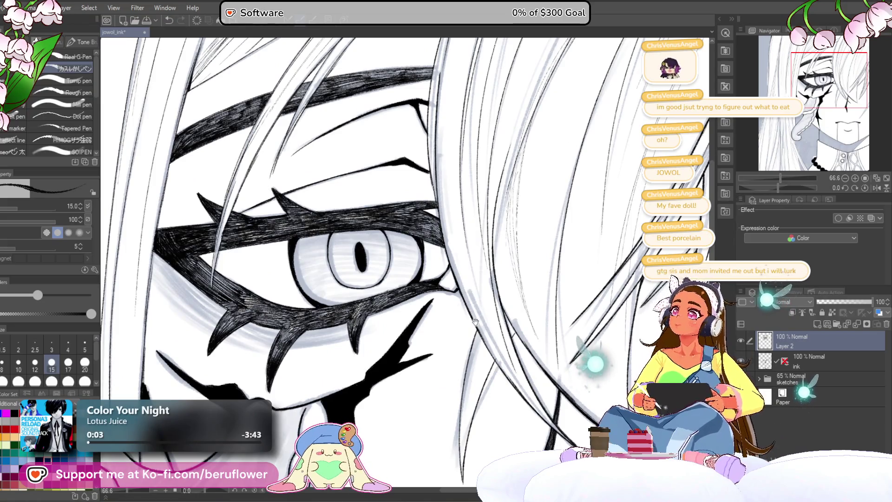
drag(475, 343, 470, 330)
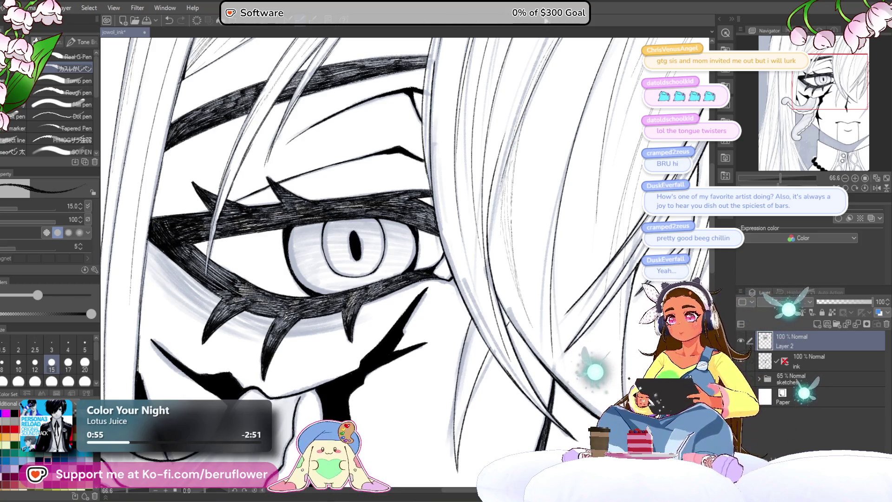
scroll(366, 230, down, 4)
scroll(406, 295, up, 1)
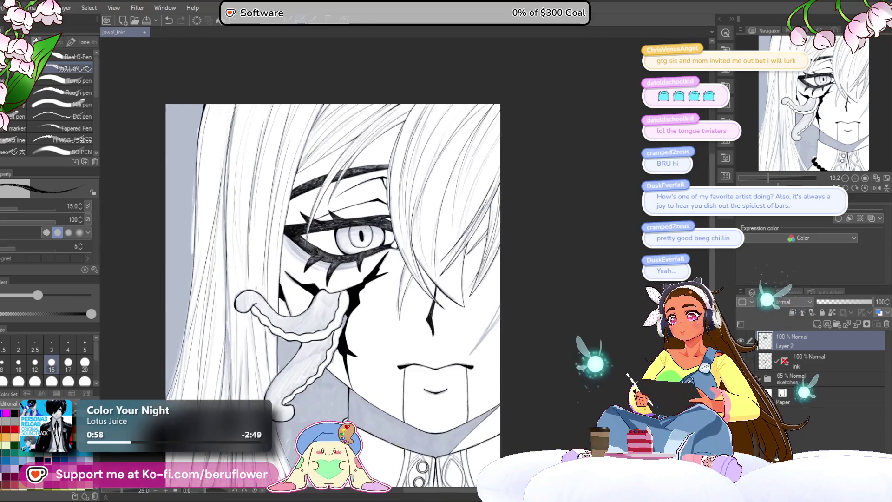
scroll(406, 295, up, 2)
scroll(407, 295, up, 1)
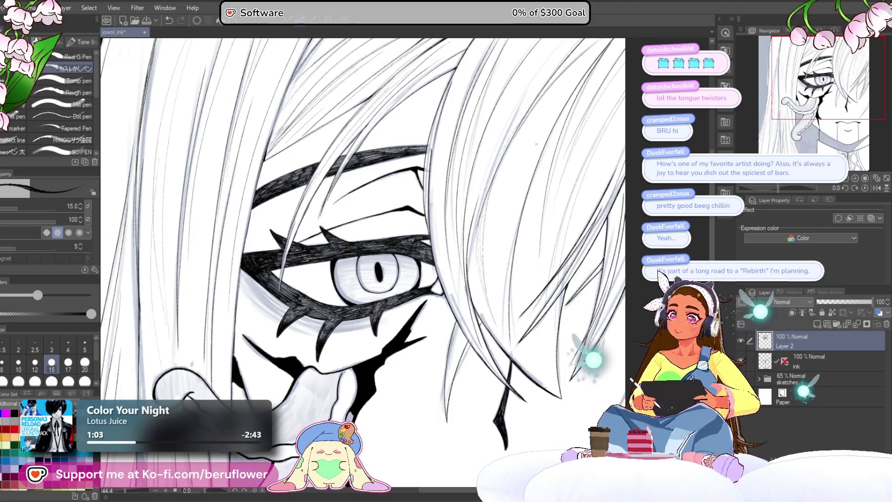
drag(398, 314, 415, 224)
drag(780, 186, 769, 187)
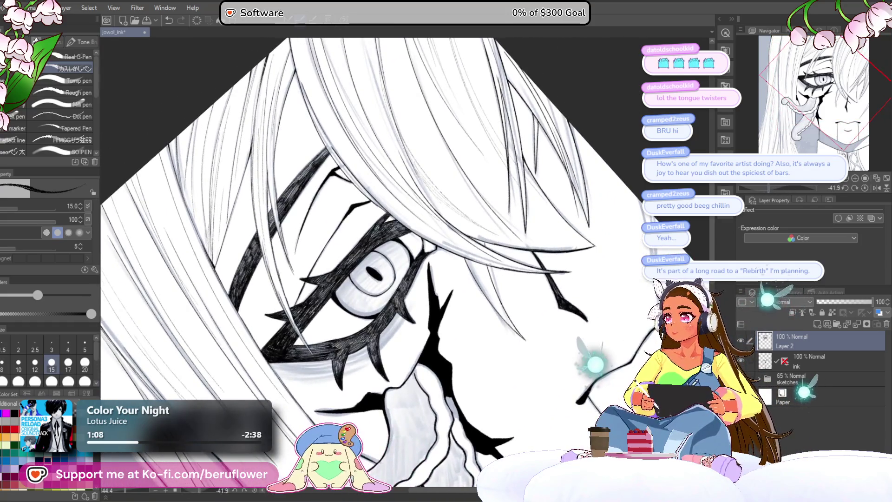
scroll(388, 308, up, 1)
scroll(376, 286, up, 1)
drag(374, 276, 406, 281)
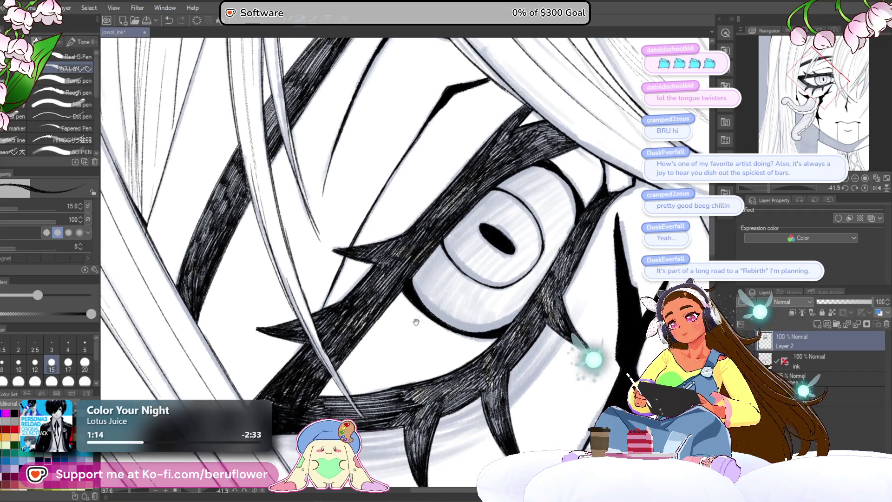
drag(330, 286, 329, 225)
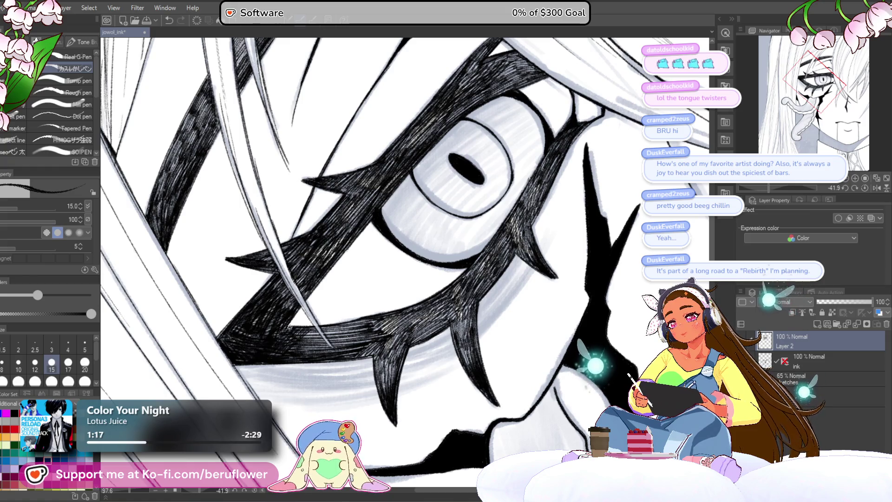
scroll(307, 341, down, 5)
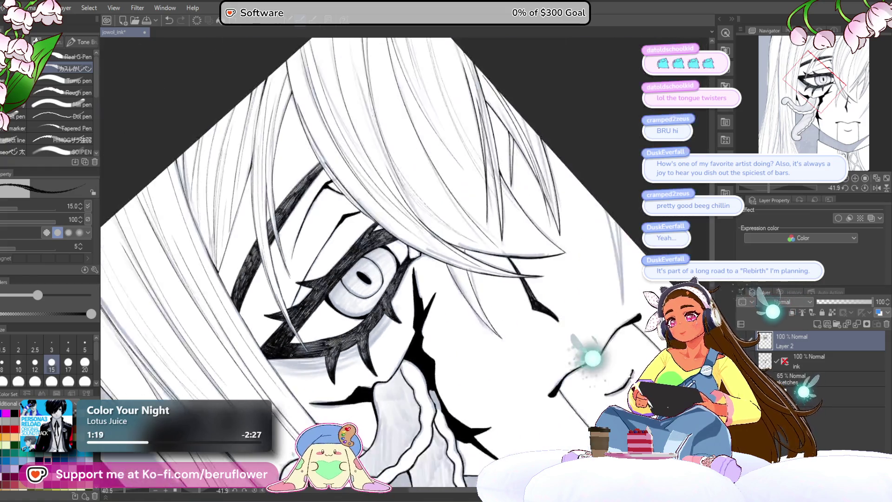
scroll(307, 340, up, 5)
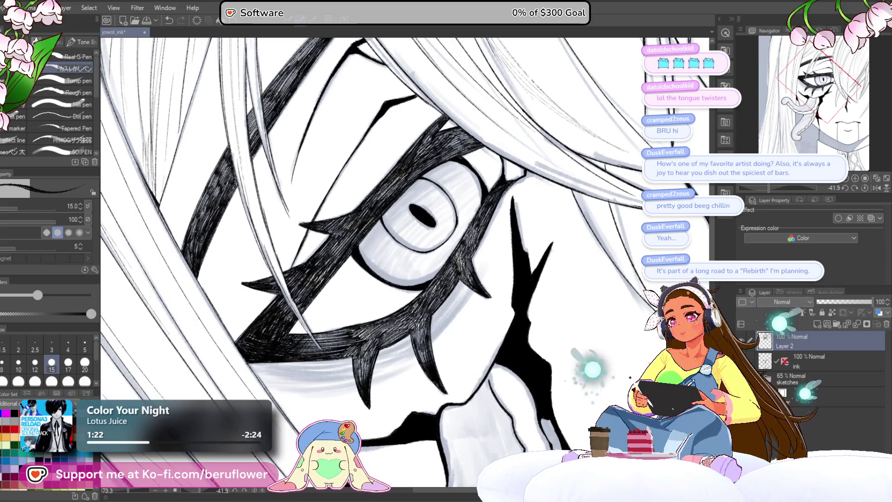
scroll(559, 140, down, 5)
scroll(559, 140, up, 5)
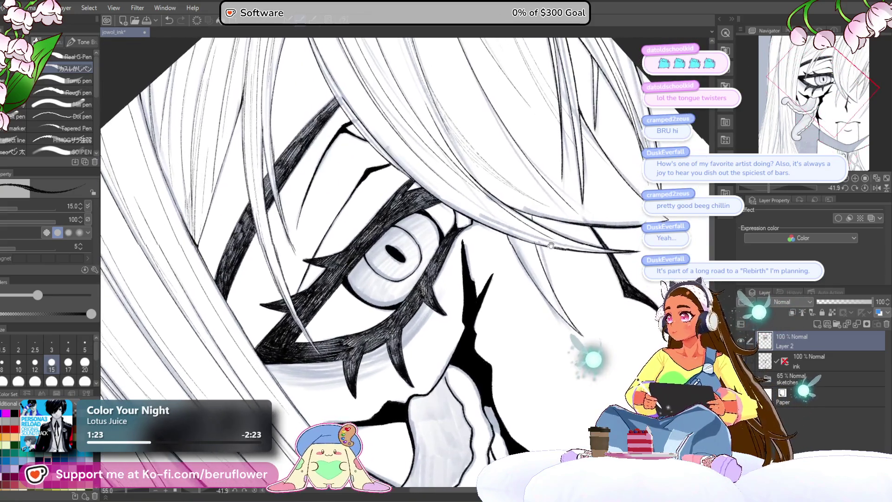
drag(559, 140, 557, 181)
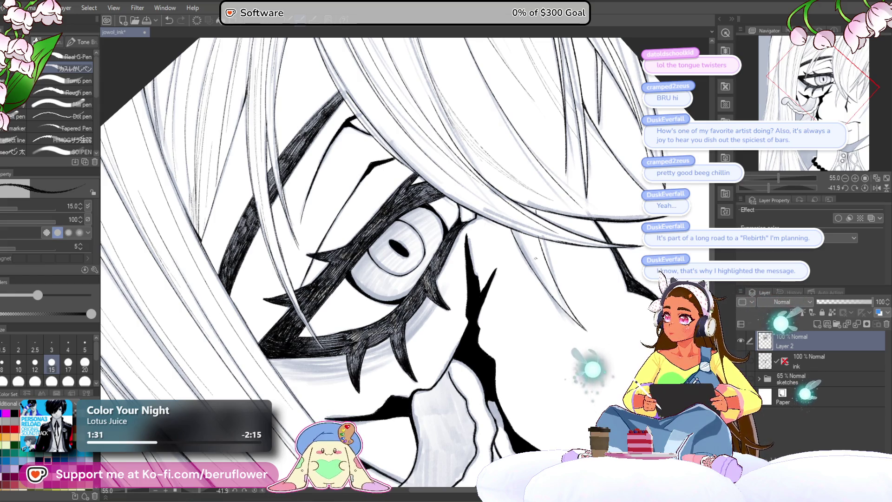
drag(536, 261, 514, 252)
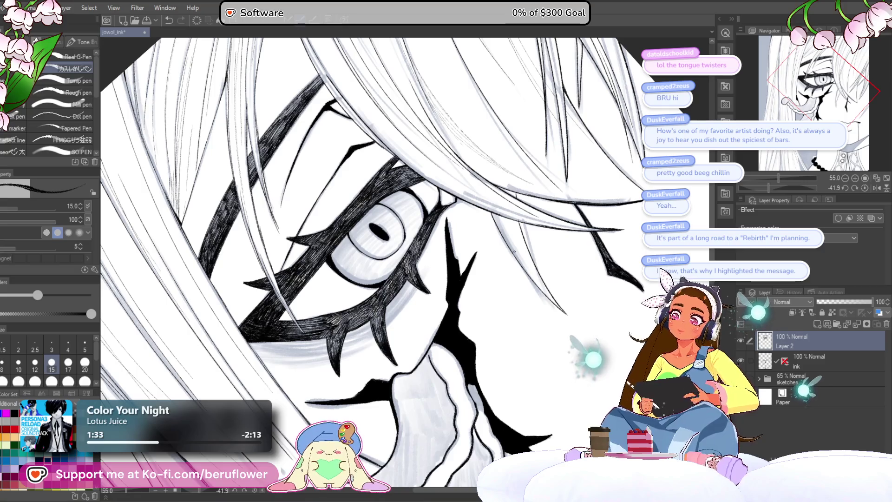
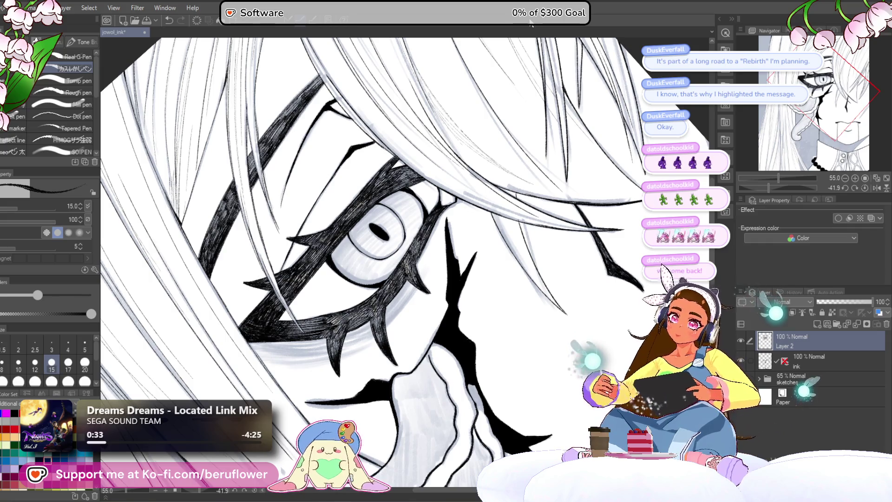
Straighten, tilt and zoom the canvas to frame the thorny eye marking under the hair
click(864, 188)
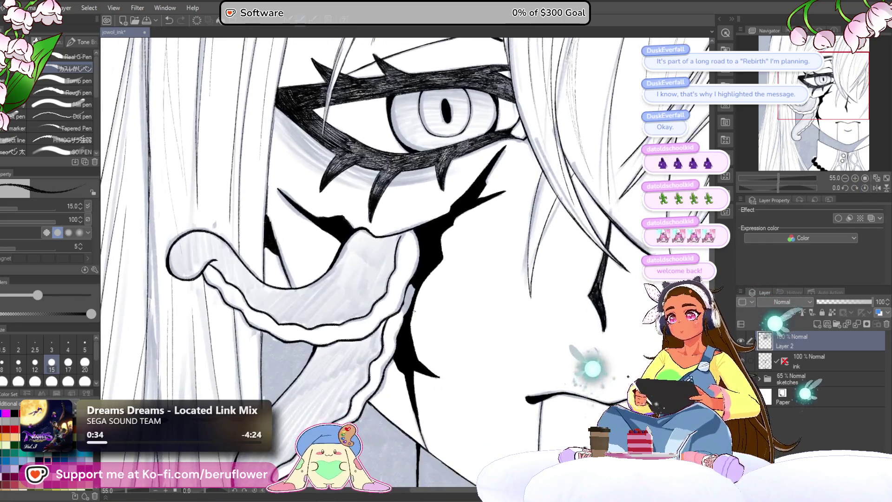
scroll(405, 265, down, 2)
scroll(414, 303, down, 2)
scroll(413, 303, up, 4)
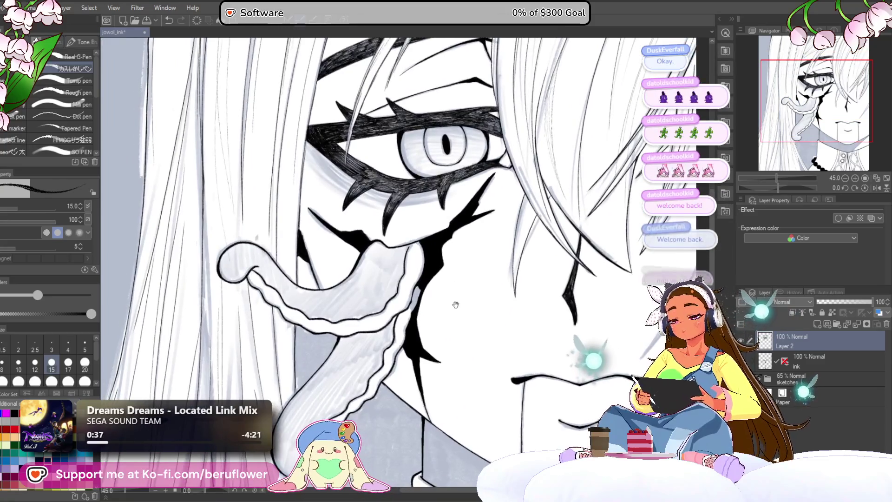
scroll(413, 305, up, 1)
scroll(413, 305, up, 1)
scroll(413, 305, down, 1)
scroll(413, 305, up, 1)
drag(414, 303, 462, 275)
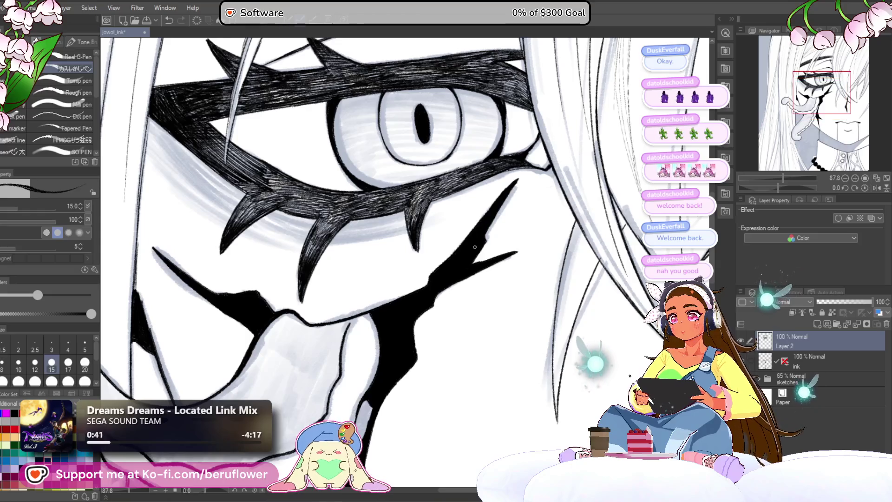
scroll(461, 276, down, 2)
scroll(461, 277, down, 1)
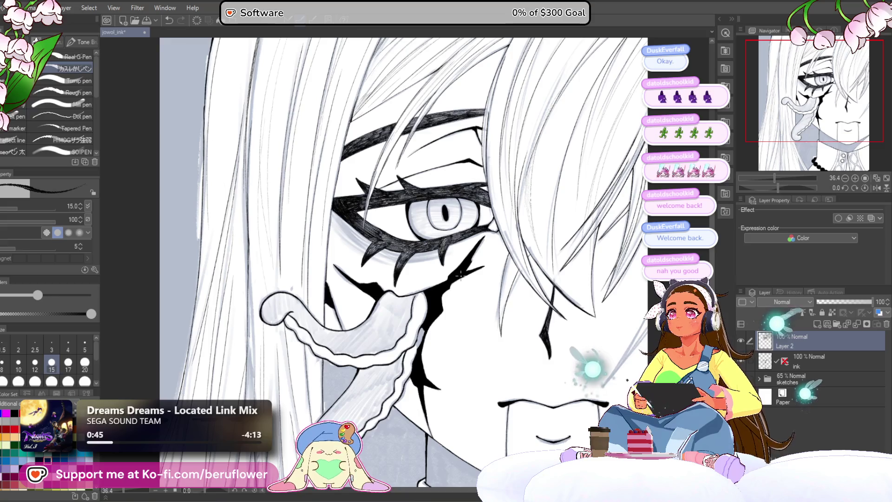
drag(461, 274, 430, 266)
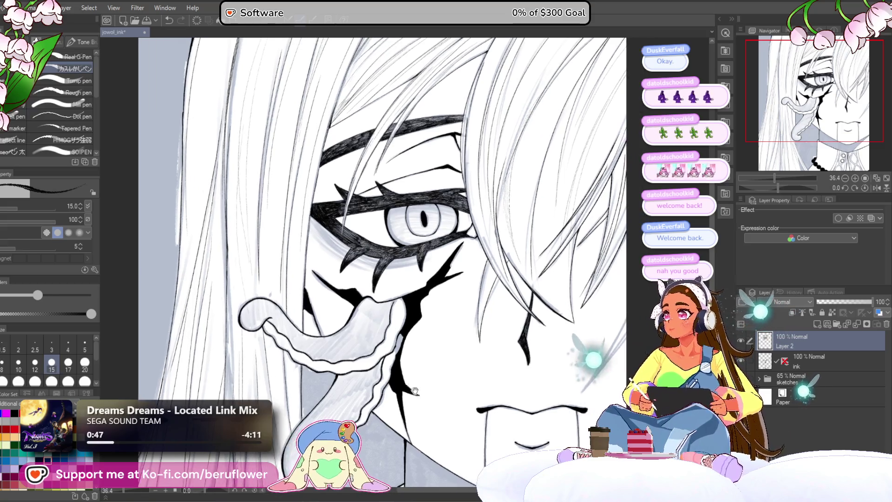
scroll(368, 311, down, 1)
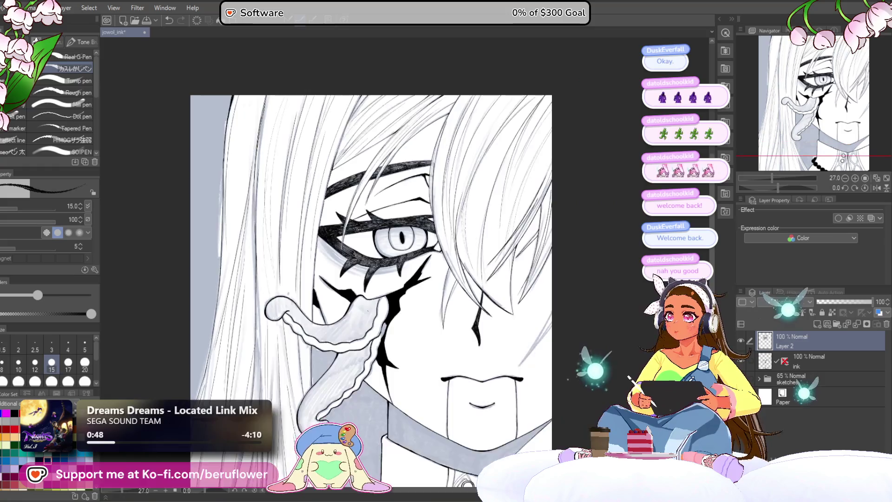
scroll(368, 311, up, 2)
click(782, 188)
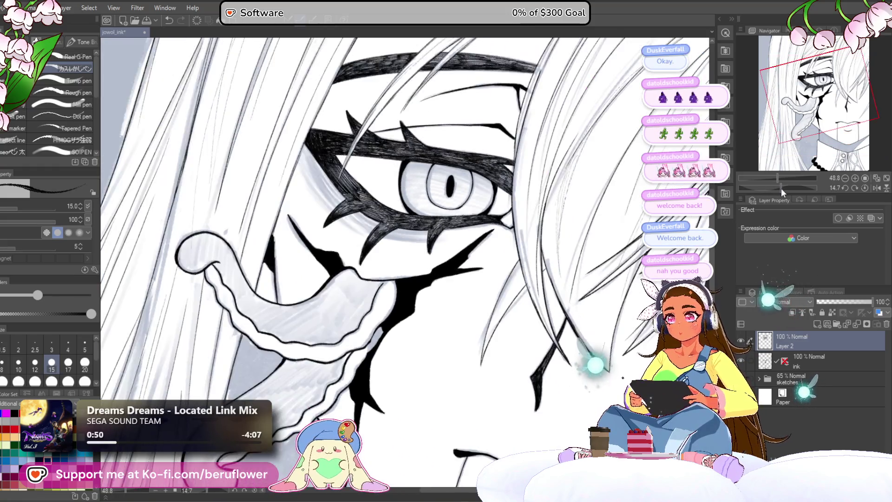
mouse_move(782, 188)
mouse_down()
mouse_move(819, 188)
mouse_move(803, 193)
mouse_up()
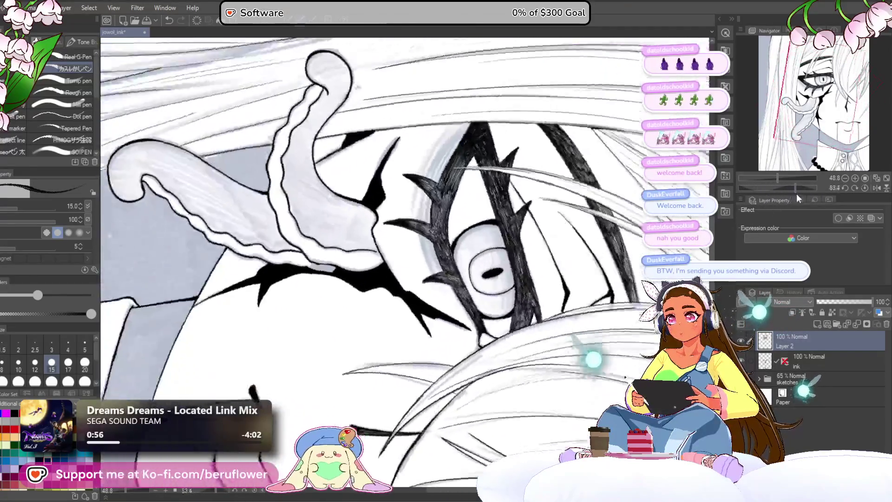
key(ctrl+plus)
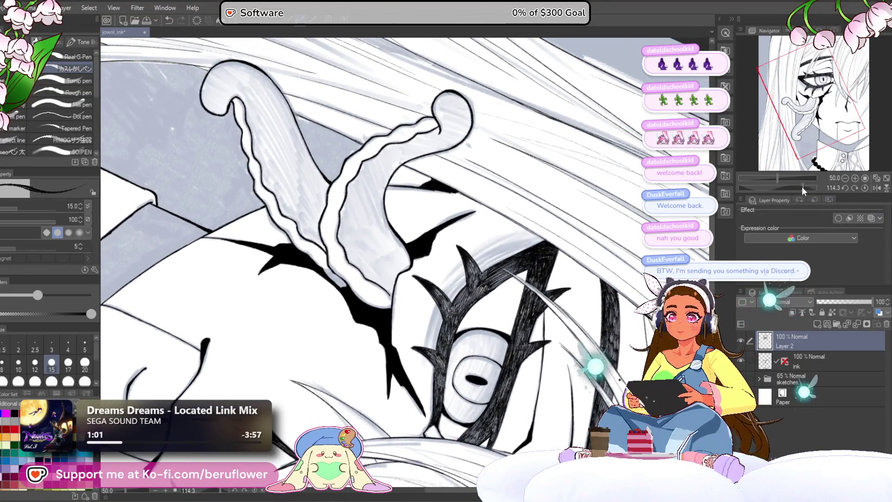
drag(802, 186, 795, 188)
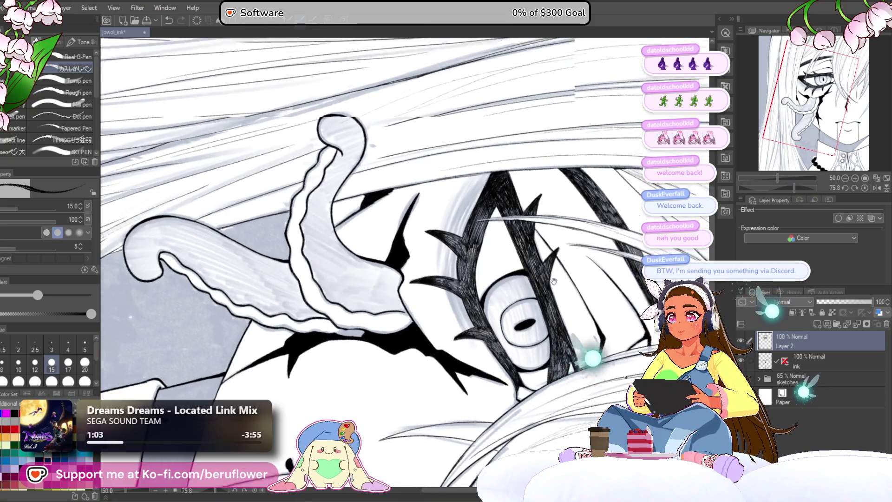
scroll(444, 286, up, 5)
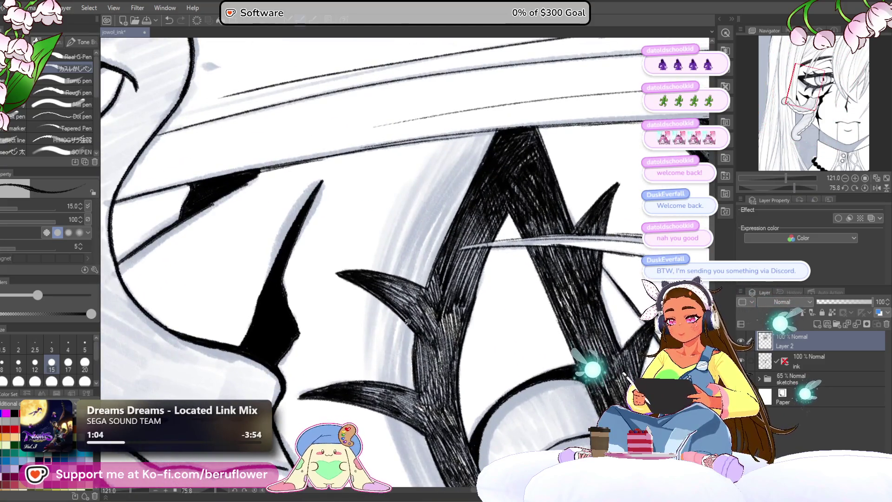
mouse_move(432, 298)
mouse_down()
mouse_move(406, 365)
mouse_move(372, 409)
mouse_up()
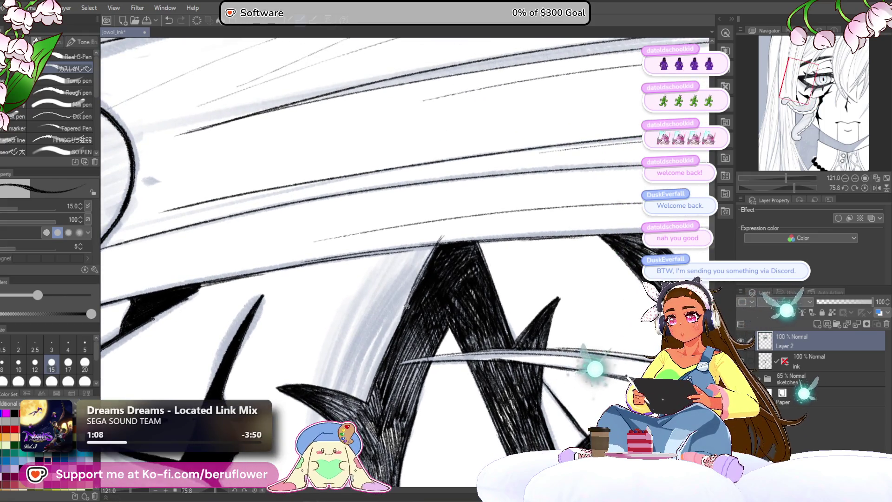
Hatch the thorny marking, undo the bad strokes, and redraw hatching across it near the hair band
mouse_move(439, 241)
mouse_down()
mouse_move(389, 327)
mouse_move(373, 377)
mouse_up()
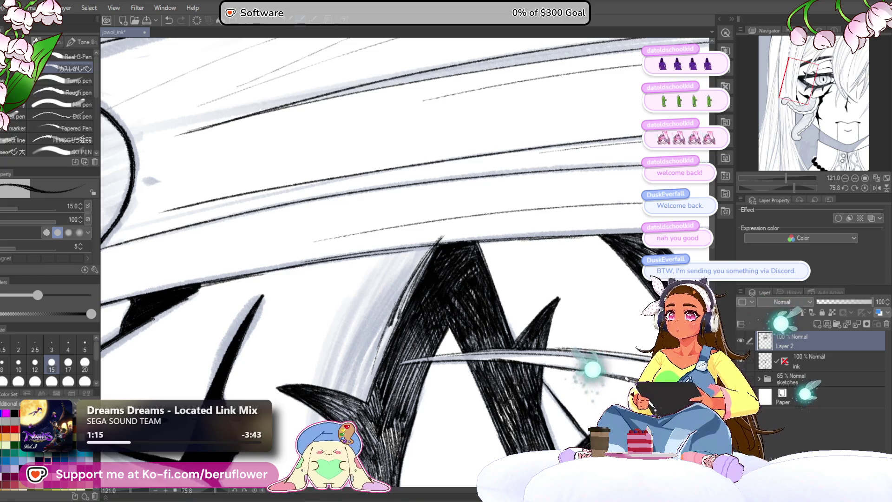
mouse_move(439, 239)
mouse_down()
mouse_move(391, 315)
mouse_move(349, 356)
mouse_up()
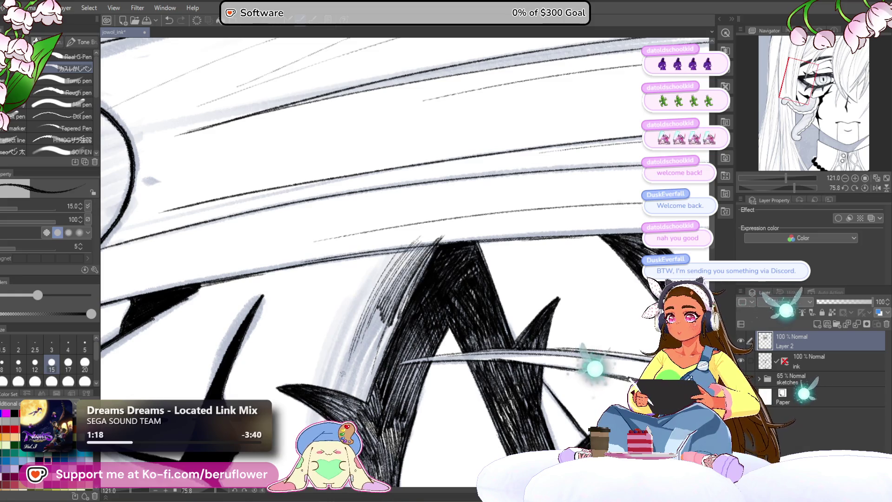
key(ctrl+z)
key(ctrl+z)
key(ctrl+z)
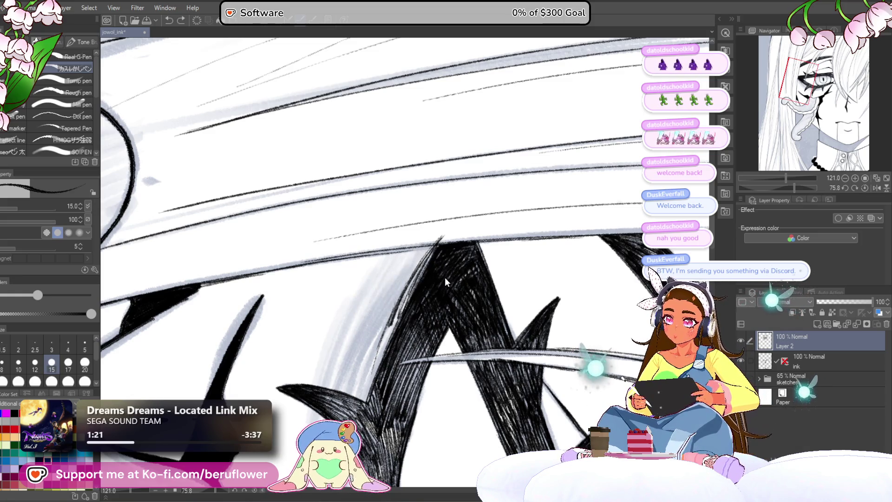
key(ctrl+z)
key(ctrl+z)
key(ctrl+z)
key(ctrl+z)
key(ctrl+z)
key(ctrl+z)
key(ctrl+z)
drag(453, 343, 450, 338)
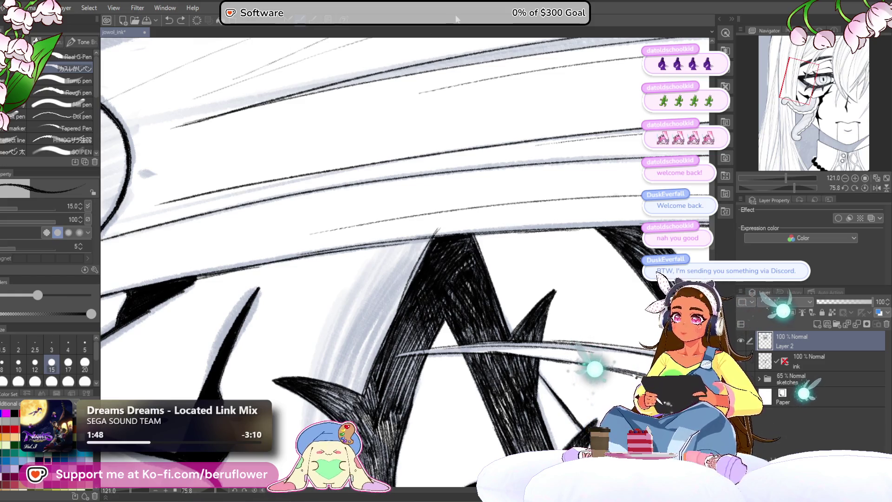
mouse_move(495, 175)
mouse_down()
mouse_move(369, 251)
mouse_move(384, 234)
mouse_up()
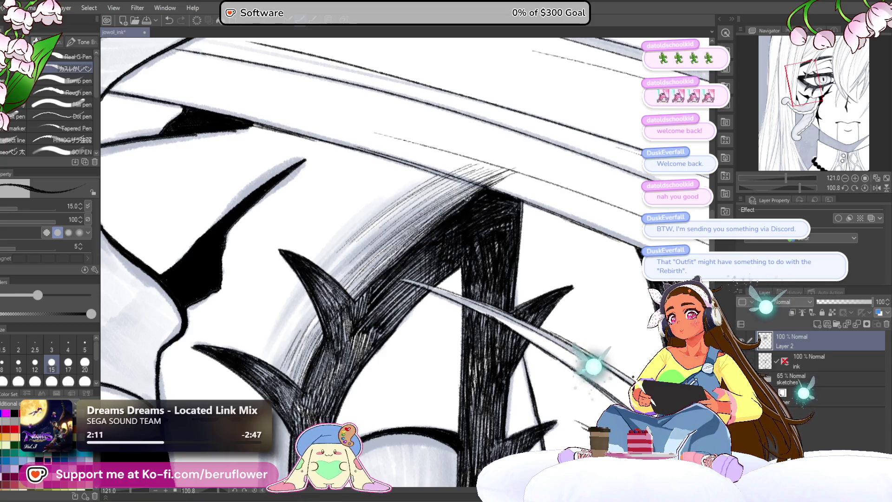
Hatch along the curve of the hair and add grey hatching left of the central tuft
drag(368, 328, 379, 325)
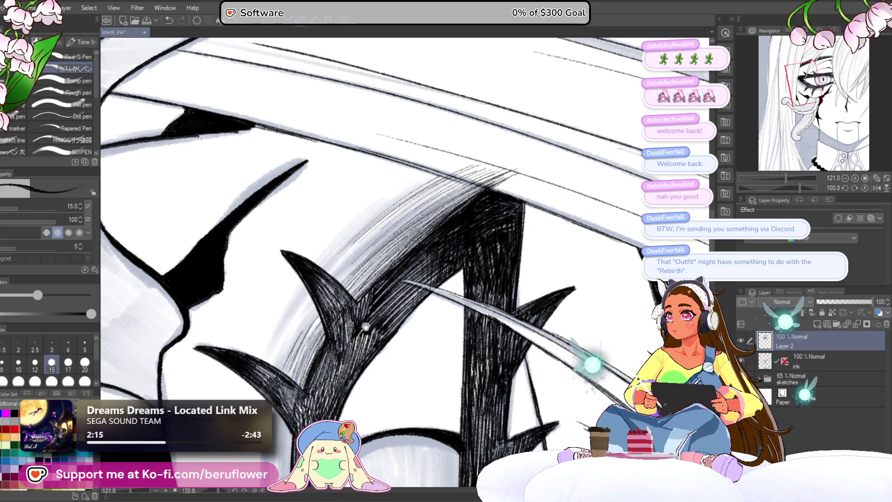
drag(363, 337, 377, 285)
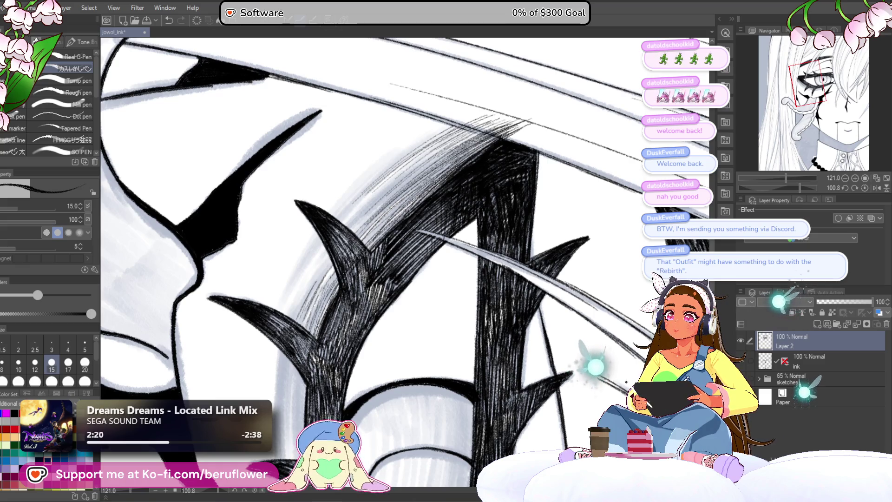
drag(488, 125, 385, 180)
drag(350, 298, 345, 275)
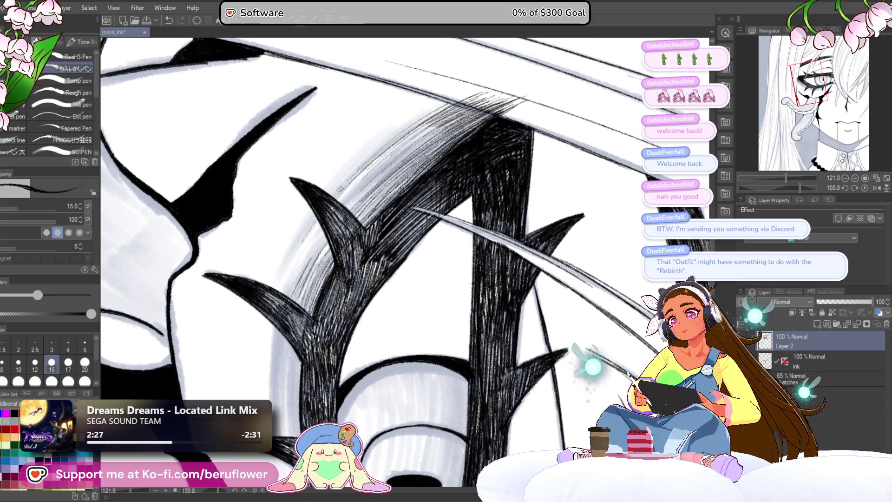
drag(322, 230, 284, 293)
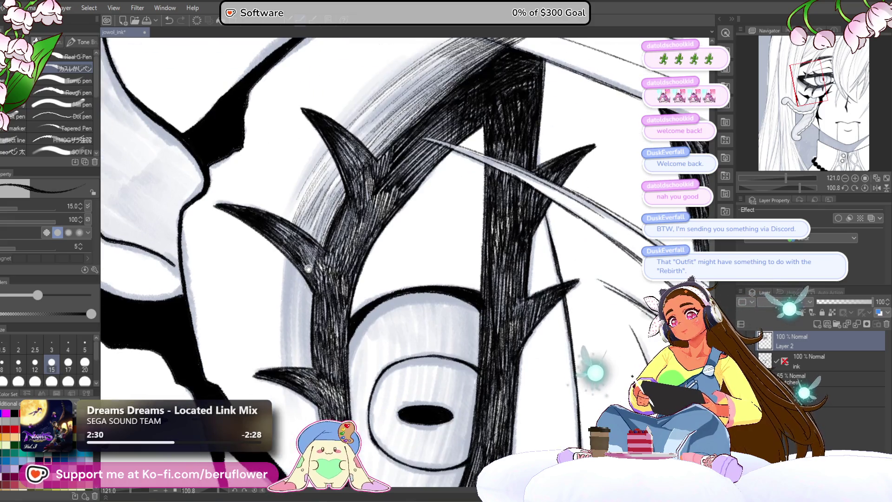
Add thin grey and dark hatching beside the central black tuft of the marking
drag(326, 230, 337, 159)
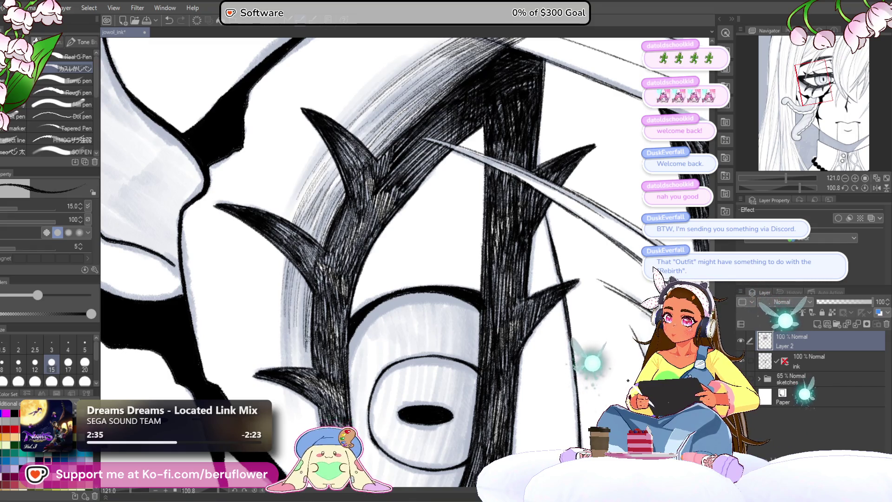
drag(310, 340, 304, 374)
drag(304, 293, 302, 365)
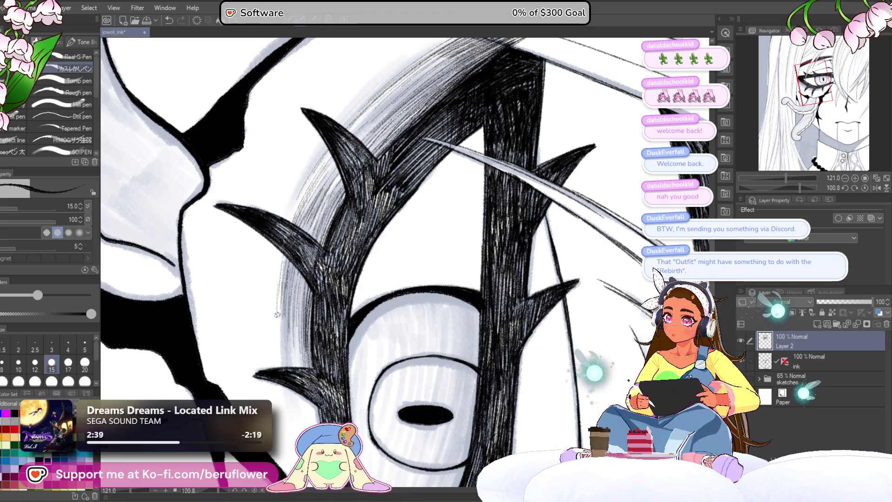
drag(315, 284, 279, 342)
drag(318, 258, 300, 301)
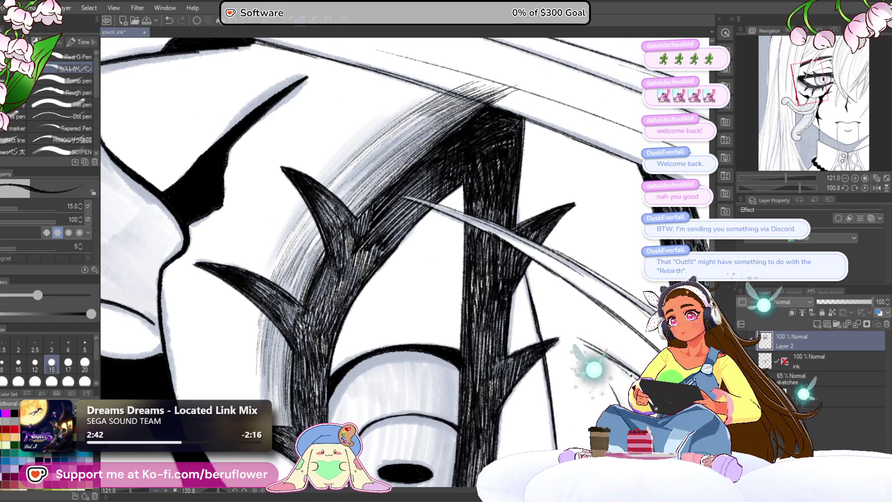
Thicken the hair hatching with more thin strokes
drag(369, 199, 361, 215)
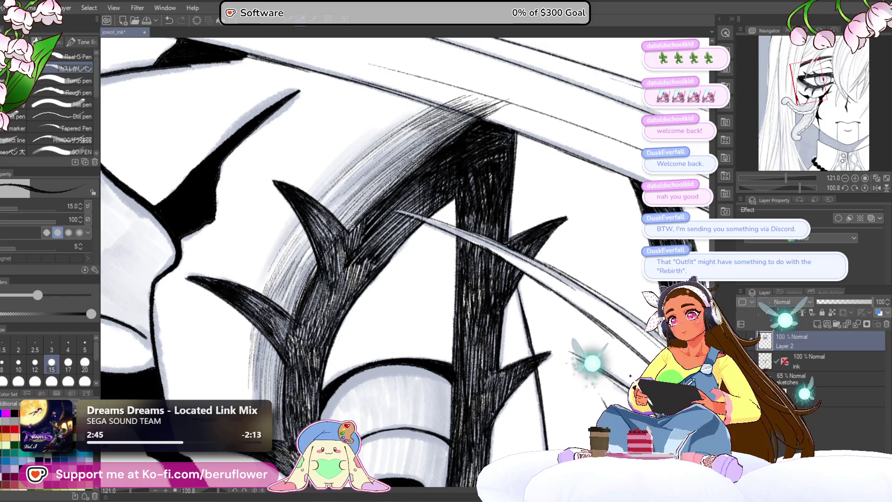
mouse_move(446, 129)
mouse_down()
mouse_move(349, 220)
mouse_move(370, 181)
mouse_up()
mouse_move(428, 115)
mouse_down()
mouse_move(345, 189)
mouse_move(346, 171)
mouse_up()
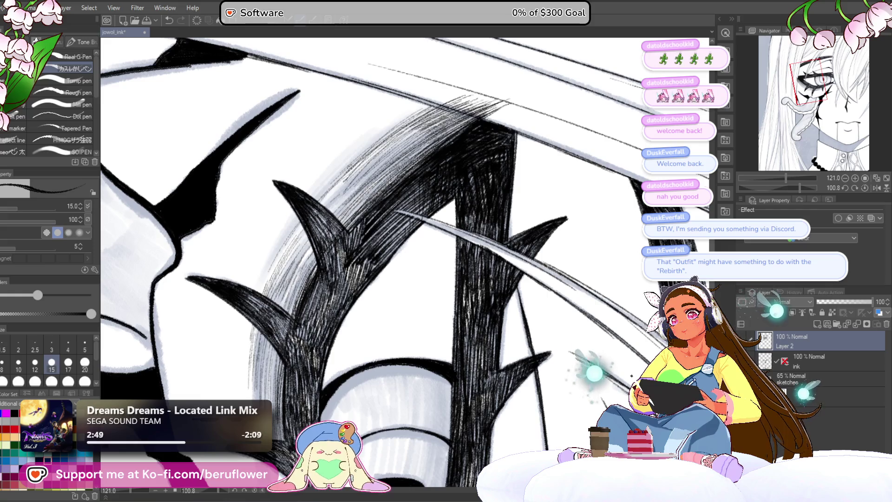
scroll(358, 149, down, 5)
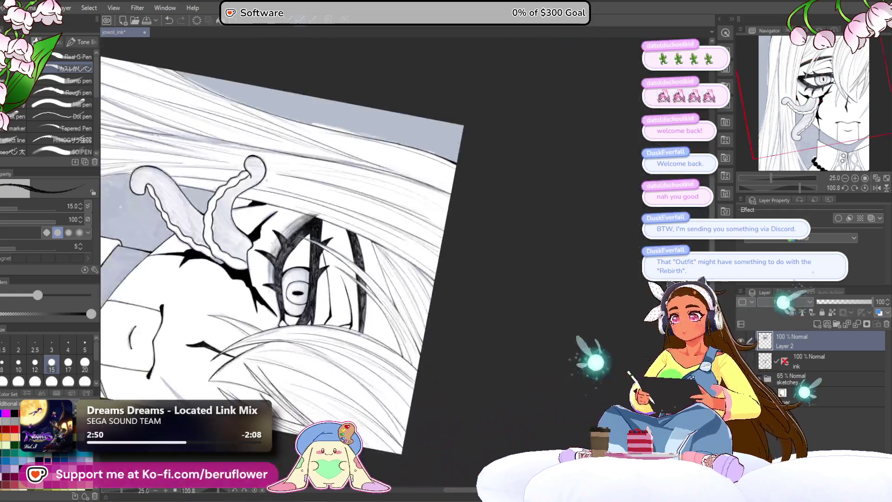
scroll(425, 295, up, 3)
Undo the stray hatching at the eye corner and rotate the canvas sideways for the hair over the eye
drag(426, 294, 502, 301)
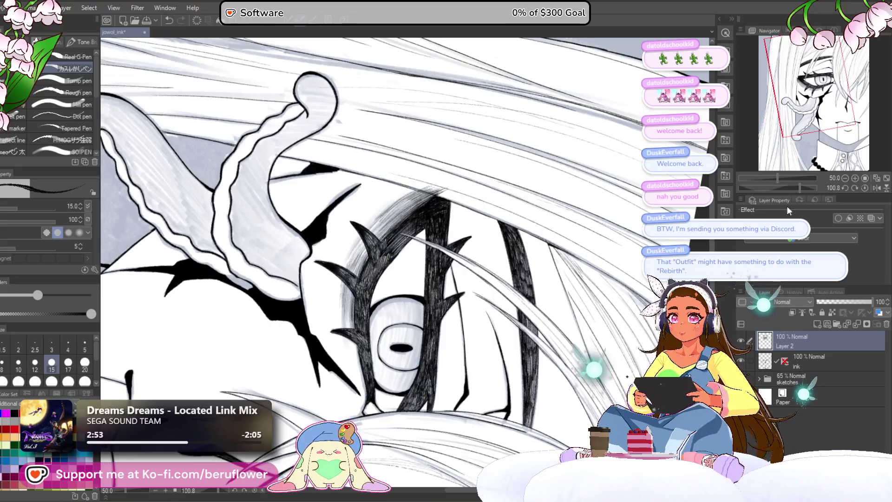
click(866, 188)
drag(542, 230, 568, 229)
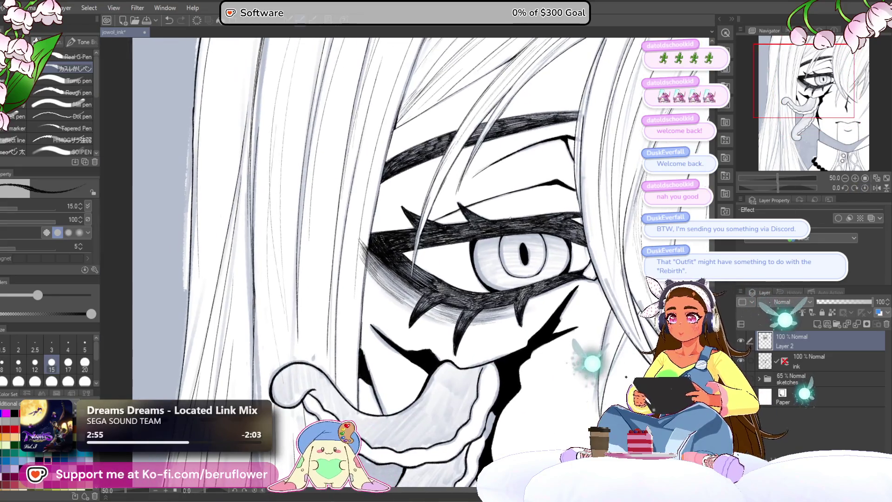
scroll(321, 279, up, 3)
scroll(321, 278, up, 2)
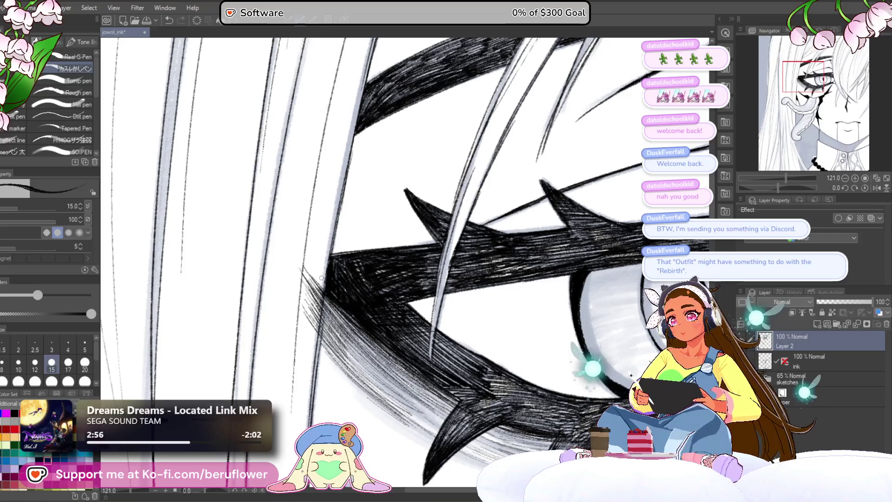
drag(310, 272, 303, 307)
key(ctrl+z)
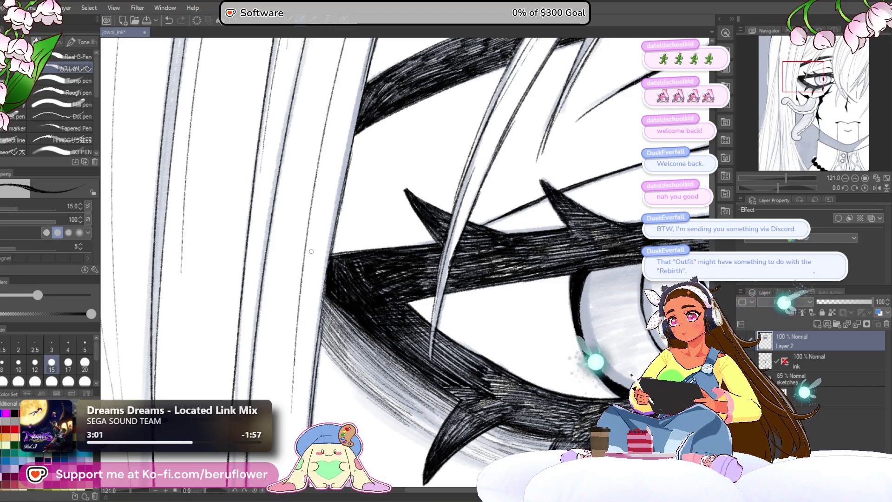
scroll(312, 245, down, 2)
scroll(312, 246, down, 3)
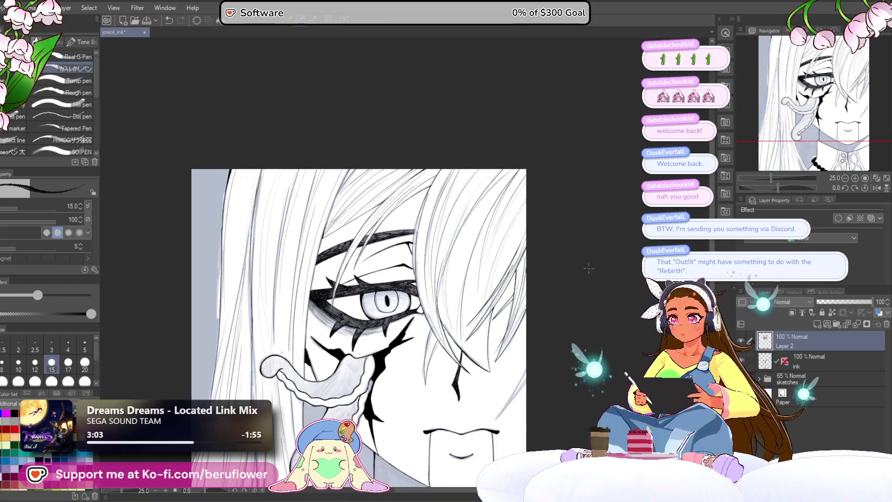
drag(792, 187, 799, 187)
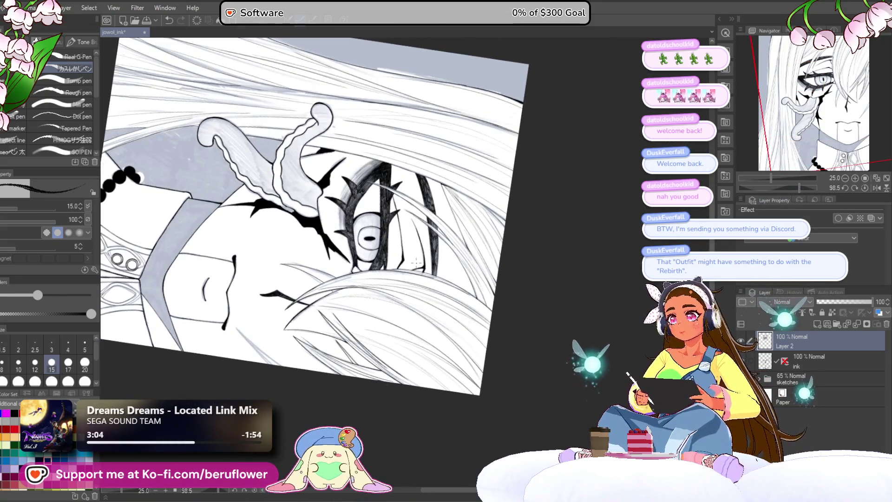
scroll(416, 263, up, 2)
scroll(416, 263, up, 2)
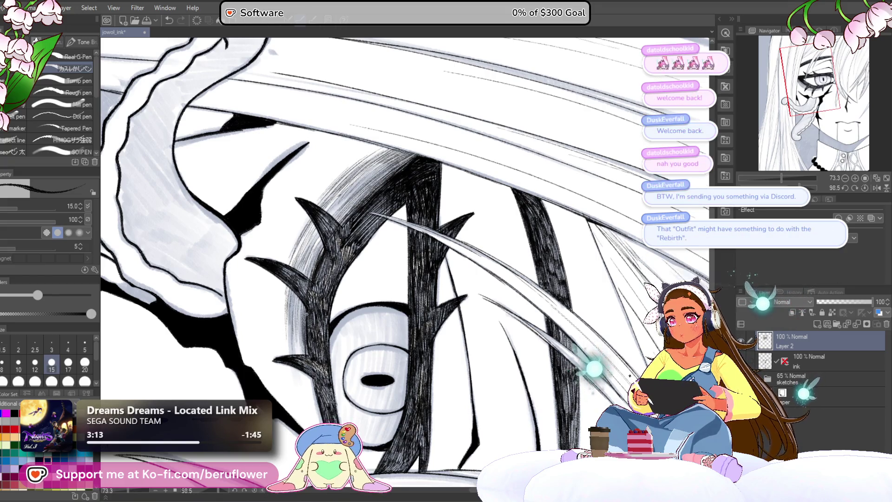
Darken the hair strand crossing the eye with dense hatching along its edge
drag(322, 379, 329, 322)
scroll(327, 322, up, 1)
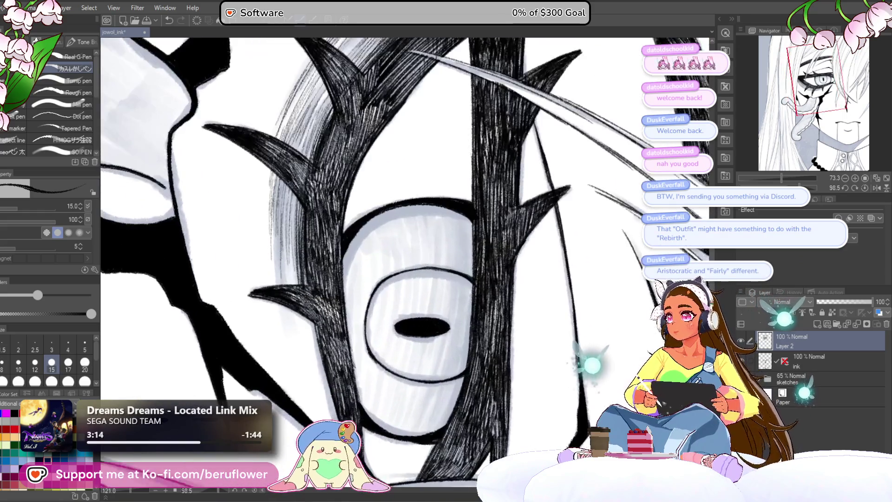
scroll(330, 311, up, 1)
mouse_move(334, 253)
mouse_down()
mouse_move(325, 302)
mouse_move(315, 289)
mouse_up()
drag(321, 244, 308, 293)
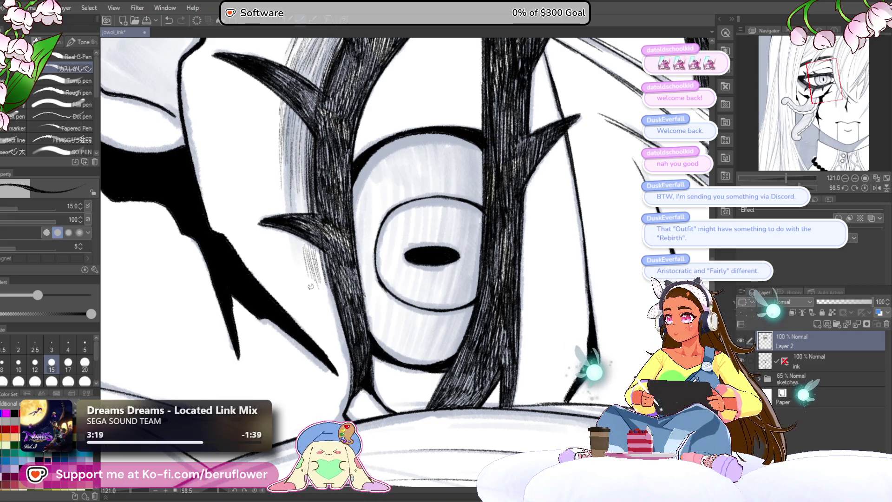
drag(309, 256, 316, 270)
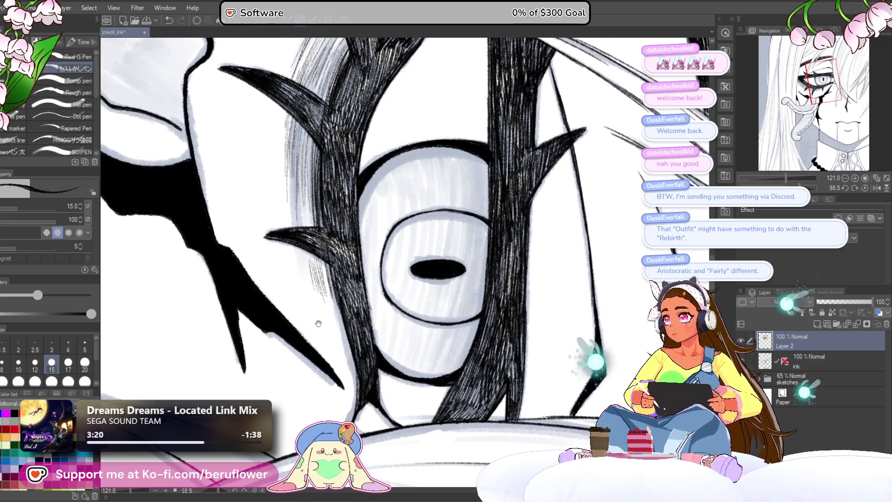
drag(312, 355, 310, 353)
drag(310, 163, 303, 228)
drag(308, 185, 304, 227)
drag(317, 180, 310, 223)
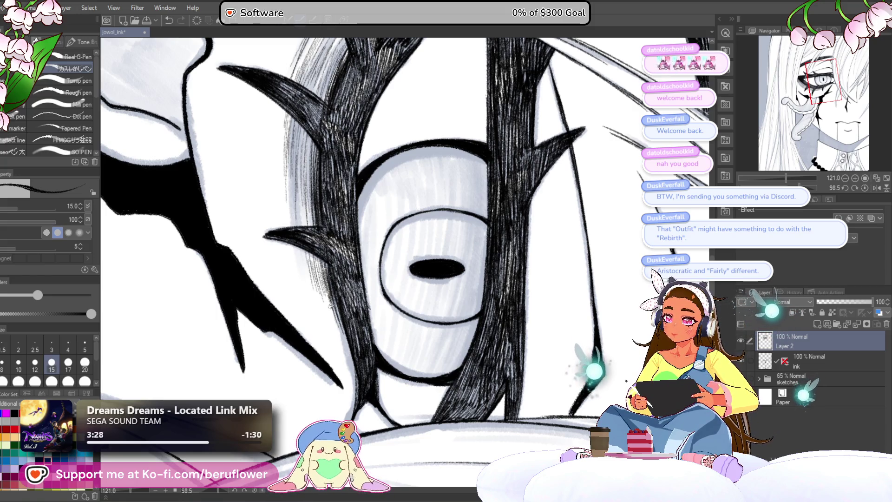
scroll(329, 231, up, 3)
drag(329, 244, 325, 305)
Continue the dense hatching up the upper part of the hair strand
drag(353, 235, 344, 292)
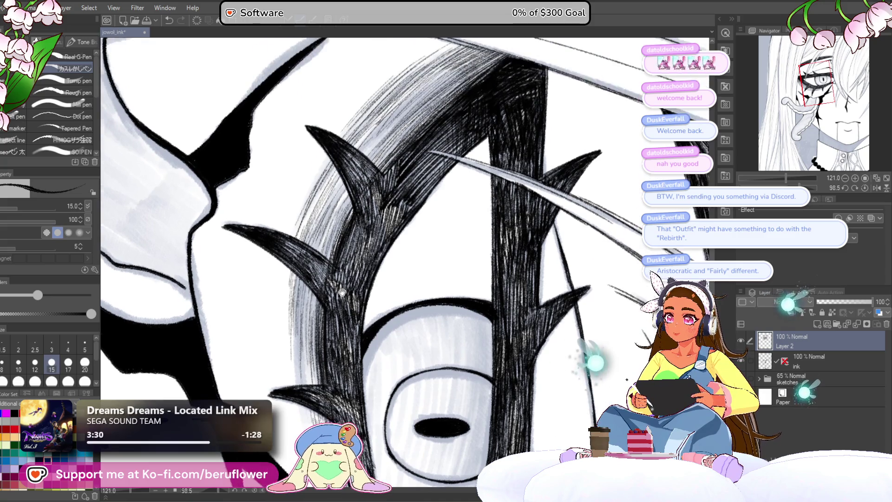
mouse_move(494, 69)
mouse_down()
mouse_move(454, 149)
mouse_move(353, 239)
mouse_up()
drag(397, 186, 340, 254)
drag(367, 209, 333, 252)
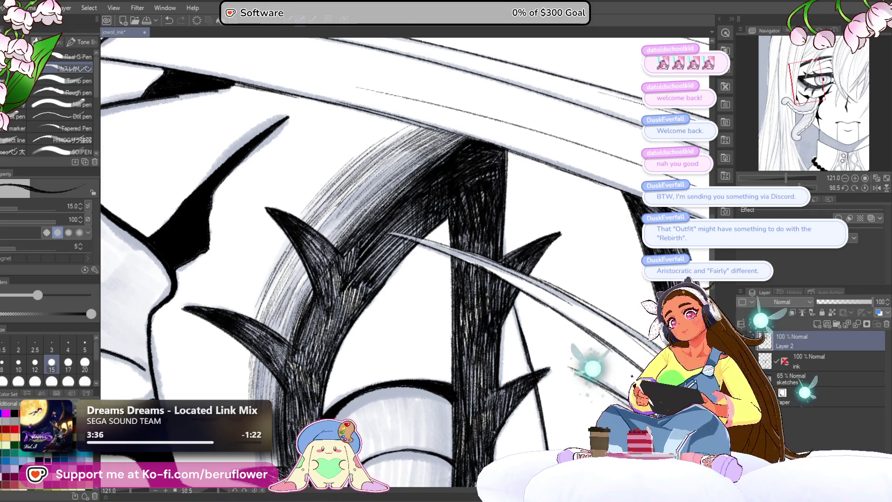
drag(405, 265, 412, 241)
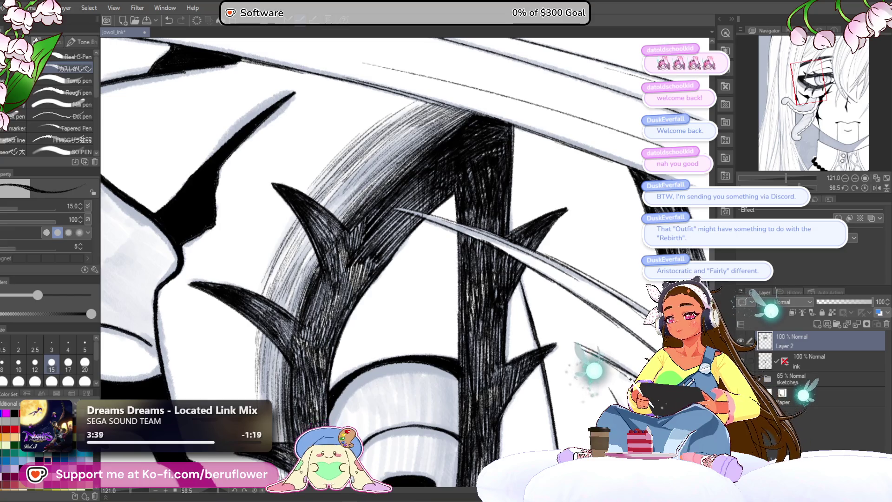
drag(380, 221, 374, 202)
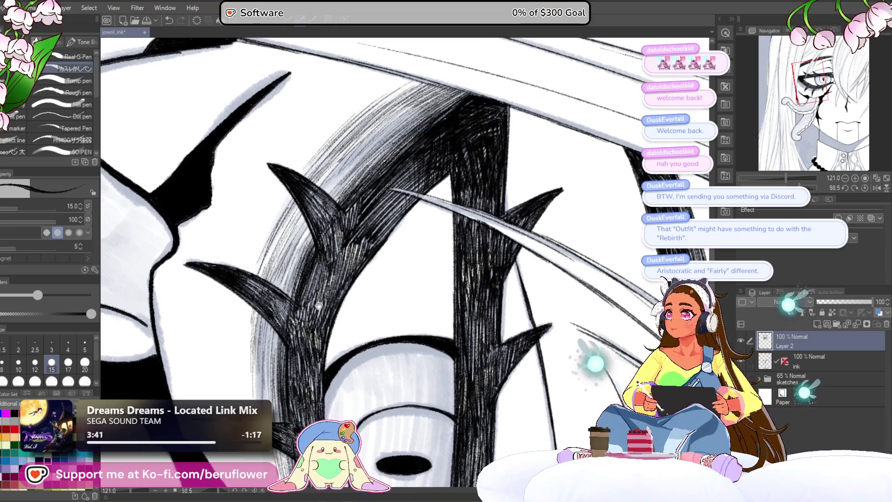
scroll(356, 205, down, 5)
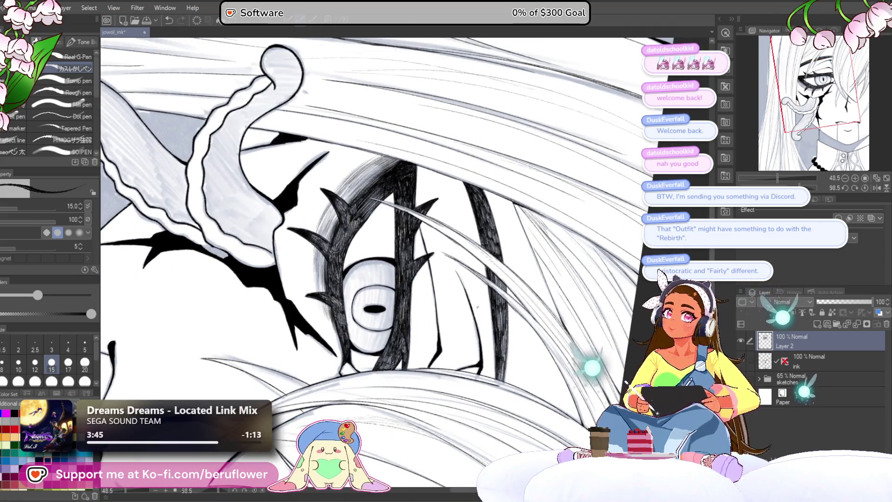
Reset the canvas rotation to upright and fit the whole page in view
drag(480, 304, 488, 252)
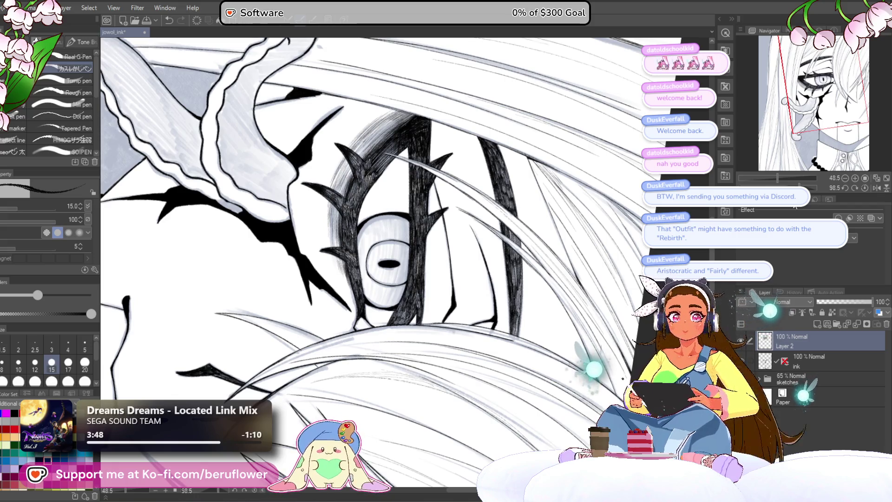
click(871, 189)
key(ctrl+0)
scroll(391, 265, up, 3)
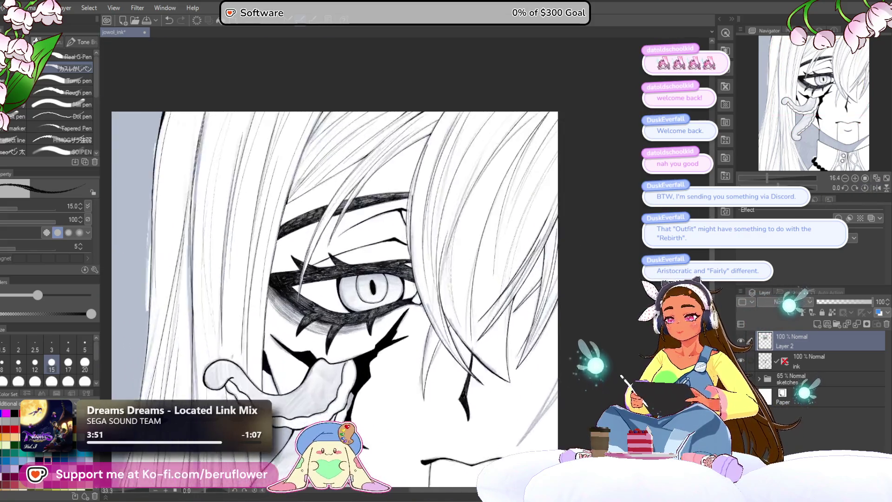
scroll(489, 237, up, 3)
Hatch the left corner of the eye and zoom out to check the whole face
drag(419, 266, 436, 252)
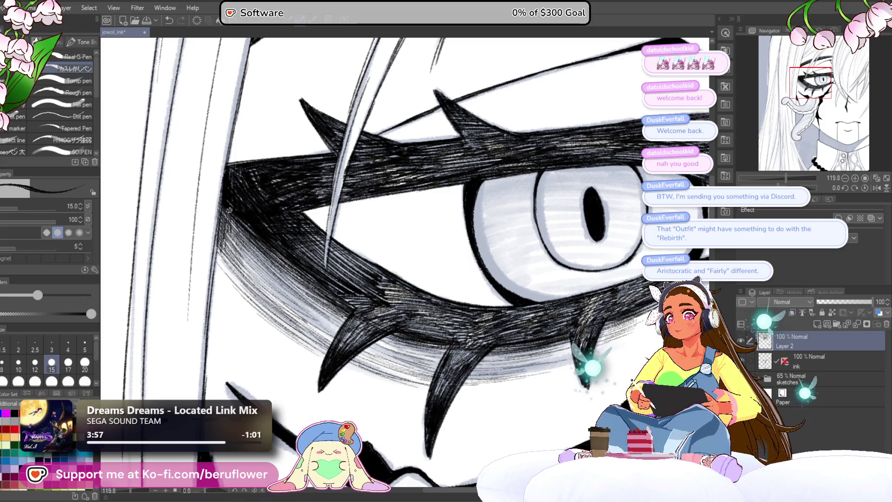
scroll(307, 256, down, 3)
scroll(308, 255, down, 1)
scroll(307, 255, up, 2)
scroll(307, 256, up, 2)
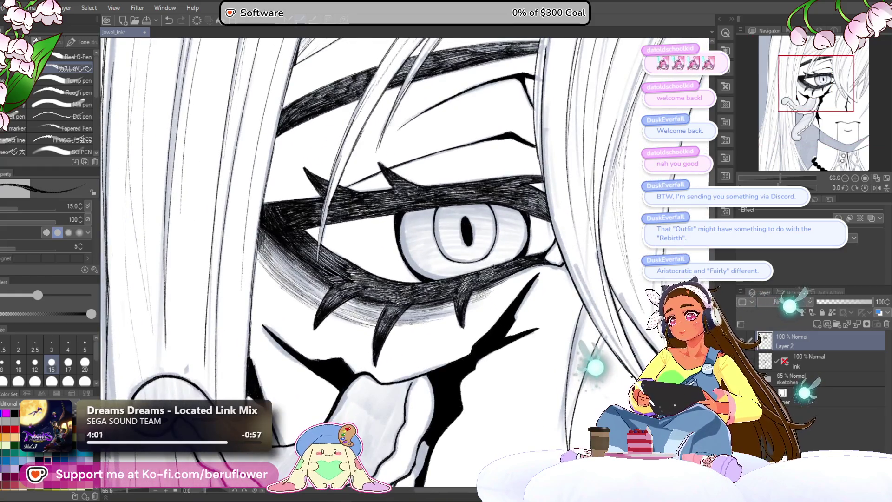
drag(291, 245, 264, 282)
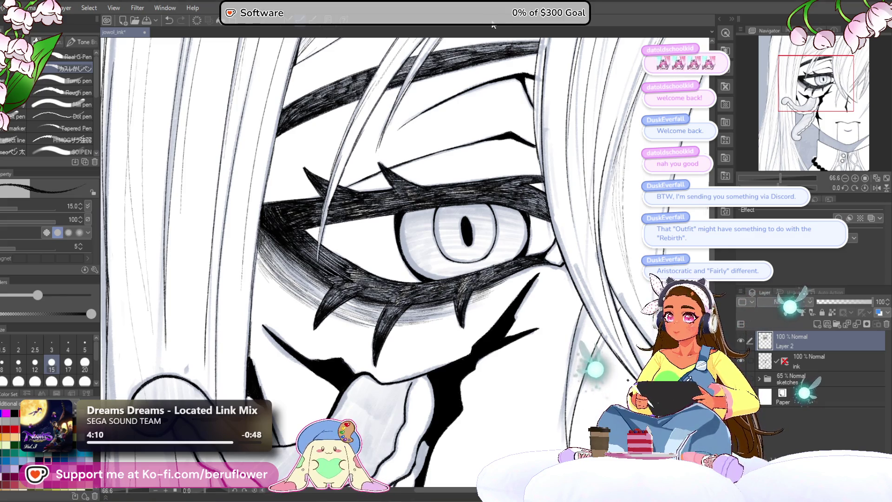
key(ctrl+minus)
key(ctrl+minus)
key(ctrl+minus)
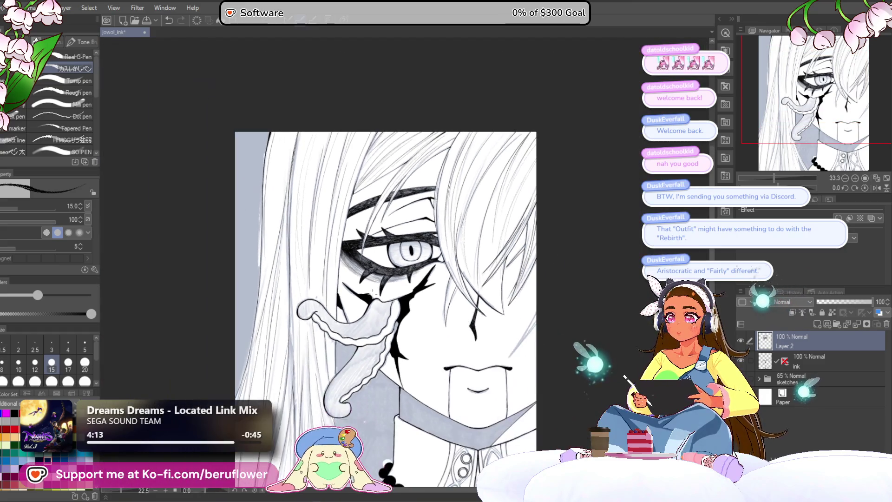
scroll(388, 307, up, 2)
scroll(387, 306, up, 2)
scroll(387, 308, down, 3)
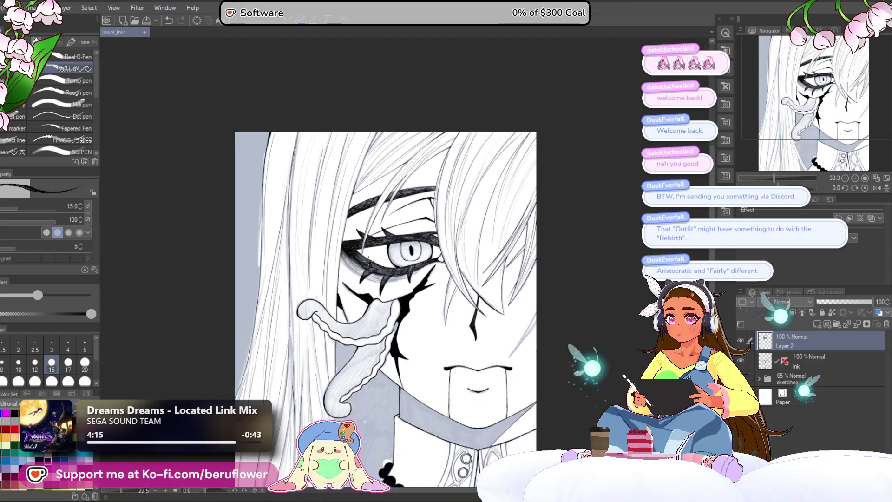
scroll(387, 308, up, 1)
mouse_move(382, 280)
mouse_down()
mouse_move(376, 129)
mouse_move(389, 225)
mouse_move(379, 287)
mouse_up()
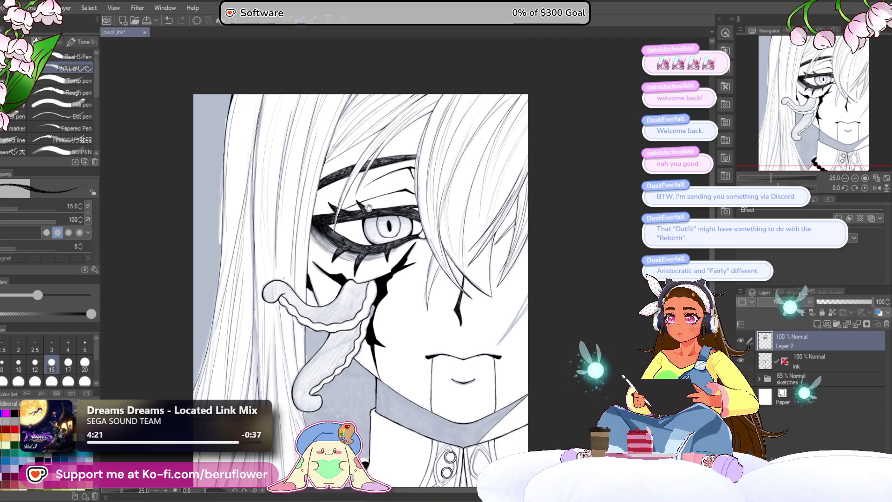
scroll(377, 201, up, 2)
scroll(377, 201, up, 1)
scroll(377, 200, up, 1)
scroll(377, 201, up, 2)
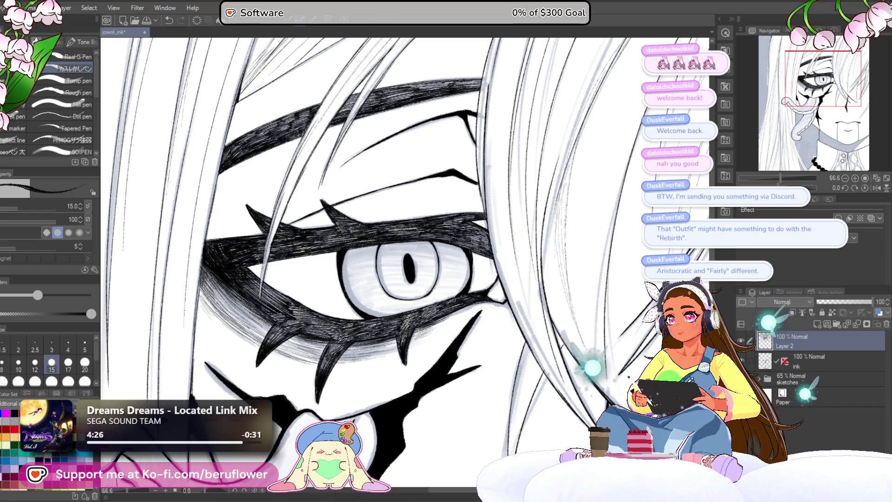
Try a white highlight on the dark brow, undo it, and lower Layer 2 to 42% opacity
drag(377, 201, 411, 208)
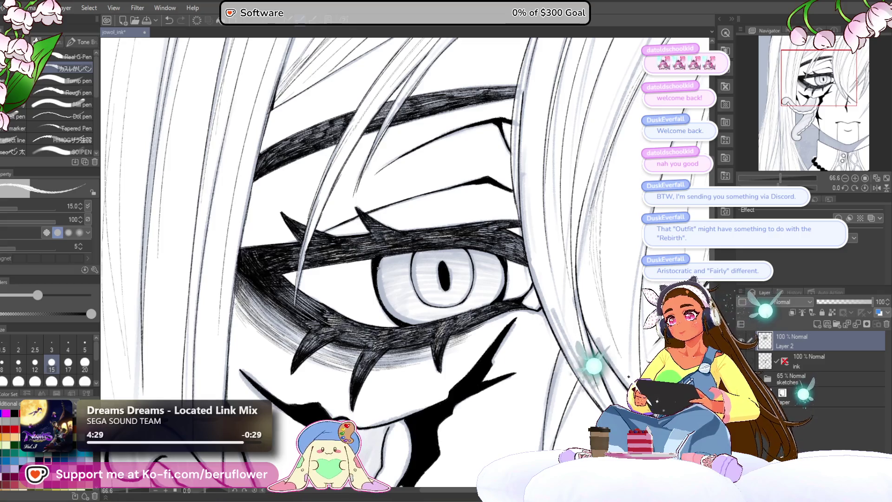
scroll(334, 262, up, 4)
drag(299, 212, 353, 248)
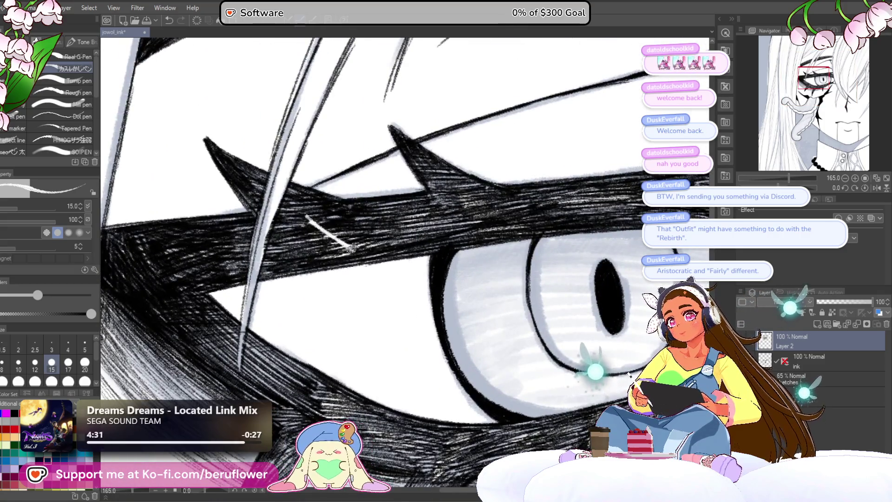
drag(293, 209, 363, 252)
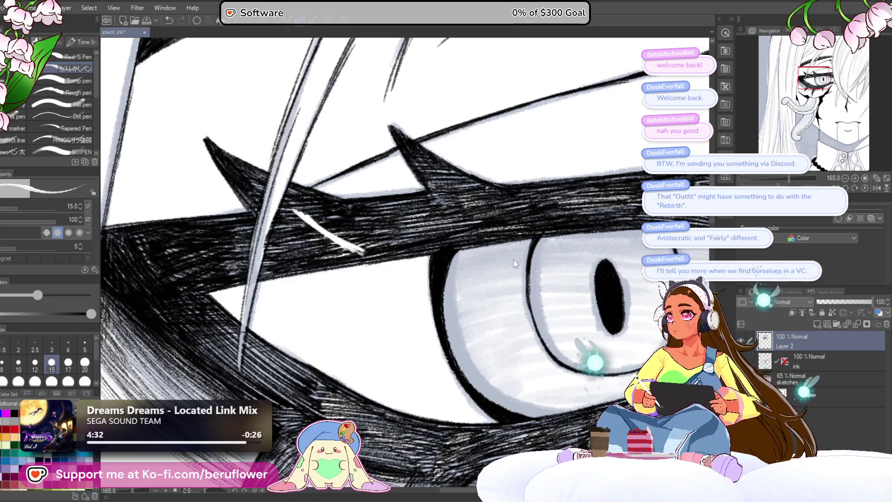
key(ctrl+z)
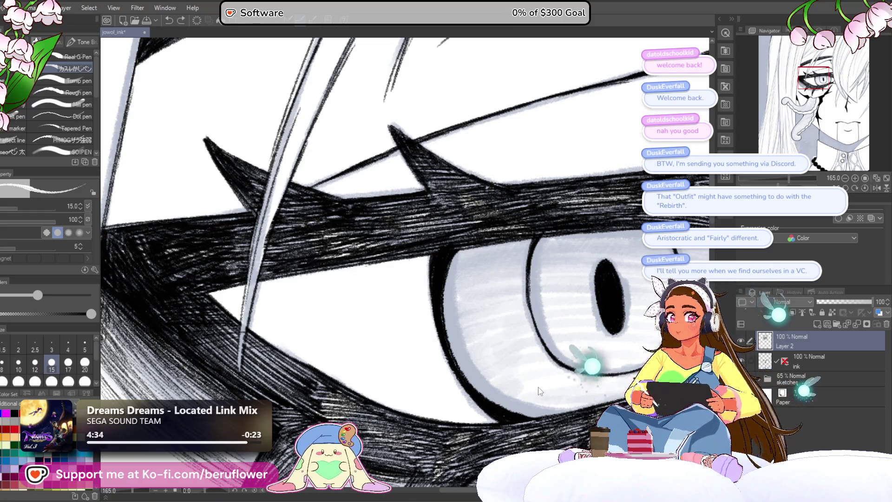
click(841, 302)
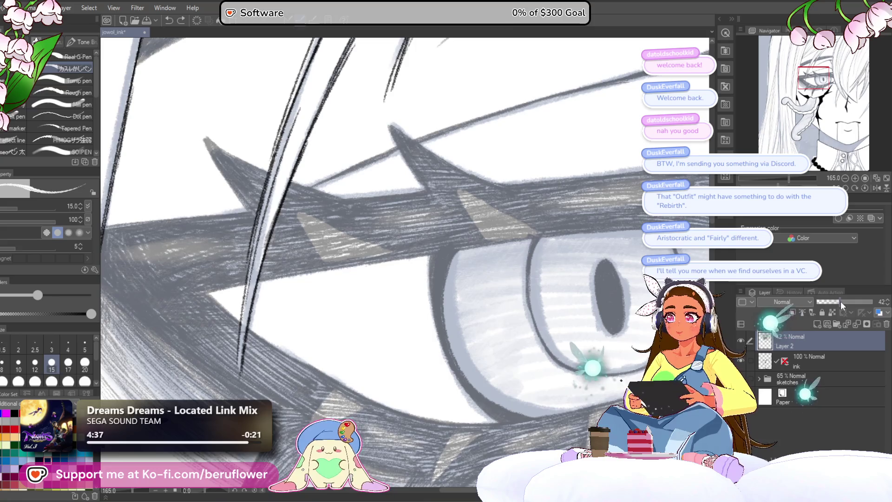
scroll(453, 277, up, 5)
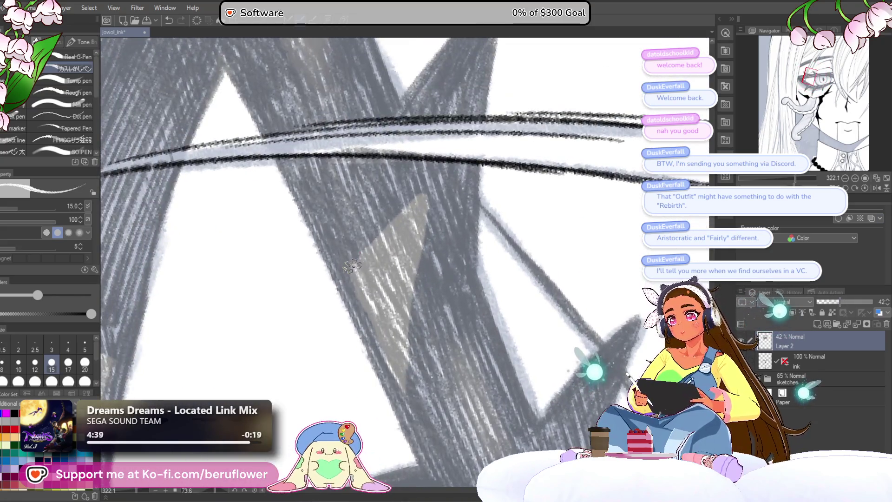
Trace the grey triangle highlight's edges in white inside the thorn spike
mouse_move(344, 266)
mouse_down()
mouse_move(423, 186)
mouse_move(444, 152)
mouse_move(416, 355)
mouse_up()
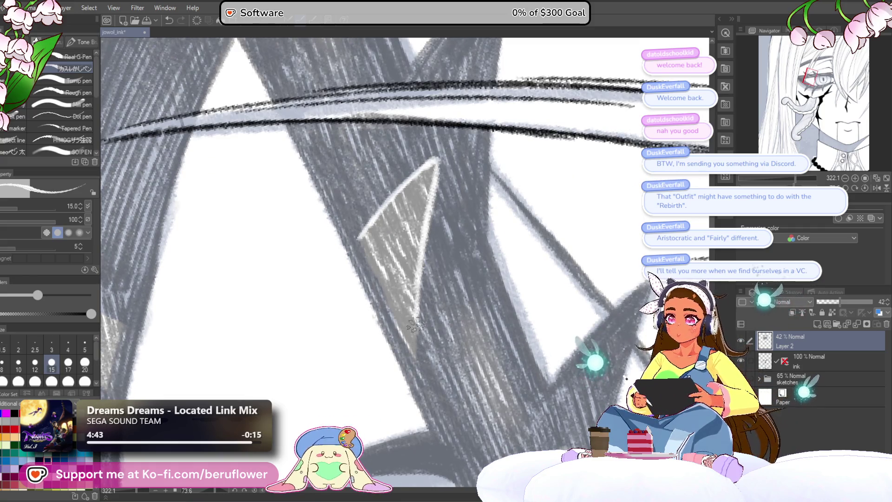
mouse_move(357, 239)
mouse_down()
mouse_move(414, 356)
mouse_move(402, 346)
mouse_move(410, 413)
mouse_up()
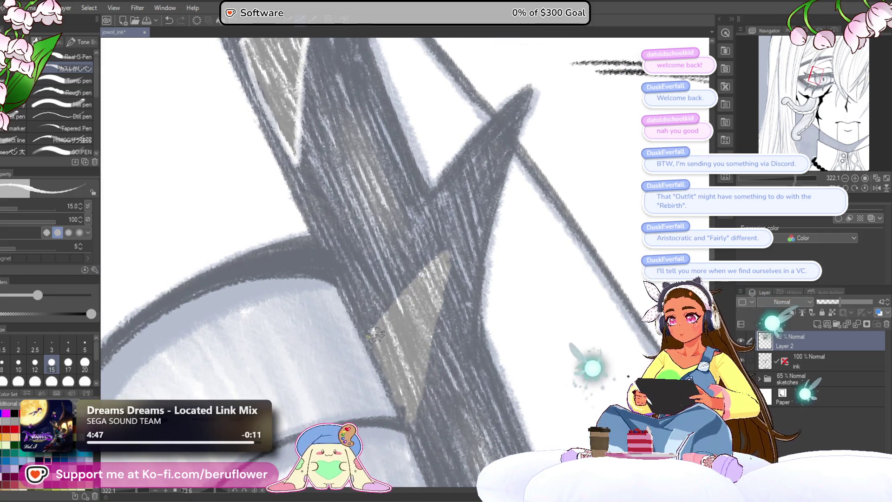
drag(373, 327, 440, 255)
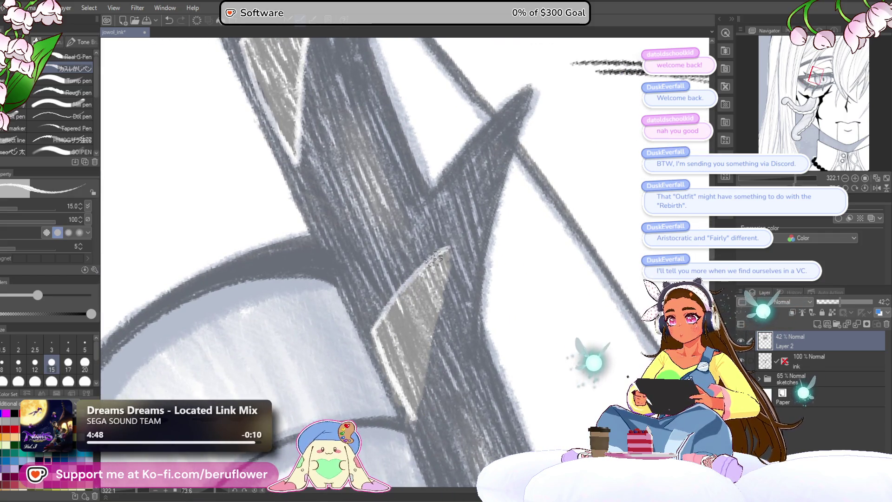
drag(378, 324, 393, 290)
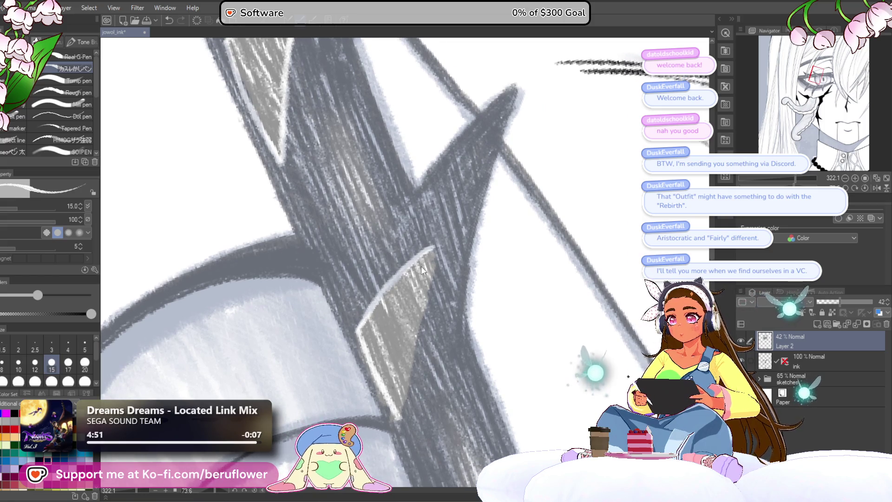
mouse_move(433, 248)
mouse_down()
mouse_move(419, 233)
mouse_move(387, 376)
mouse_up()
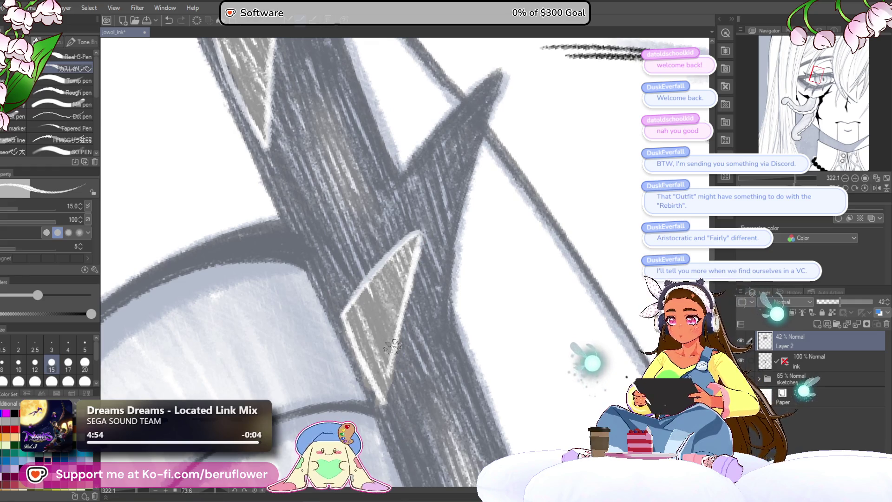
scroll(384, 370, down, 5)
scroll(384, 370, down, 5)
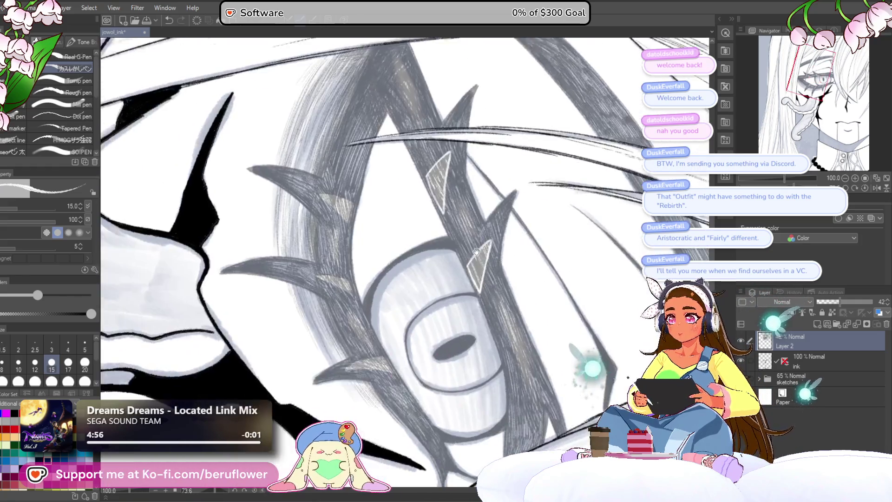
scroll(437, 260, up, 2)
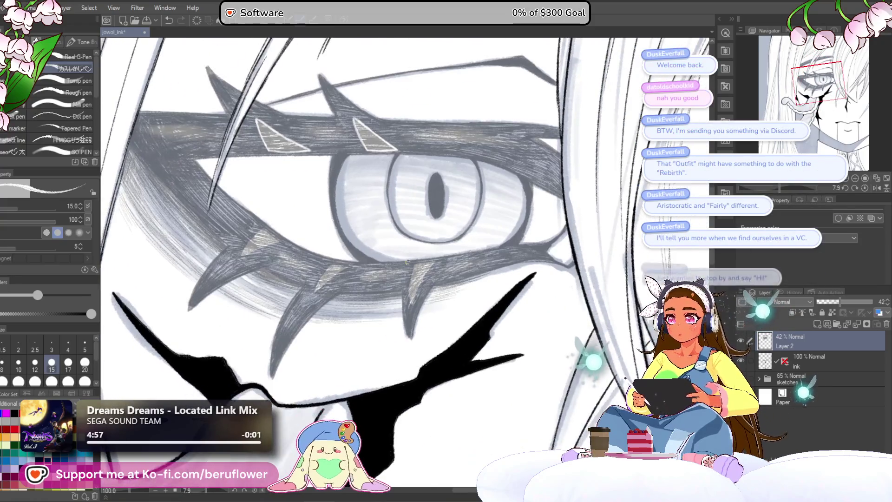
scroll(437, 260, up, 3)
scroll(437, 259, up, 2)
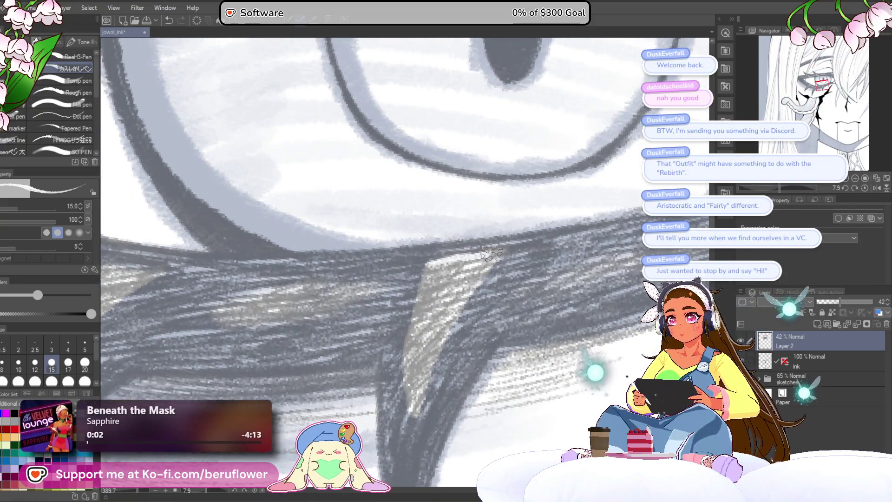
Lighten the hair-strand highlight from middle to tip and brighten its left edge
drag(436, 259, 402, 245)
drag(381, 283, 373, 359)
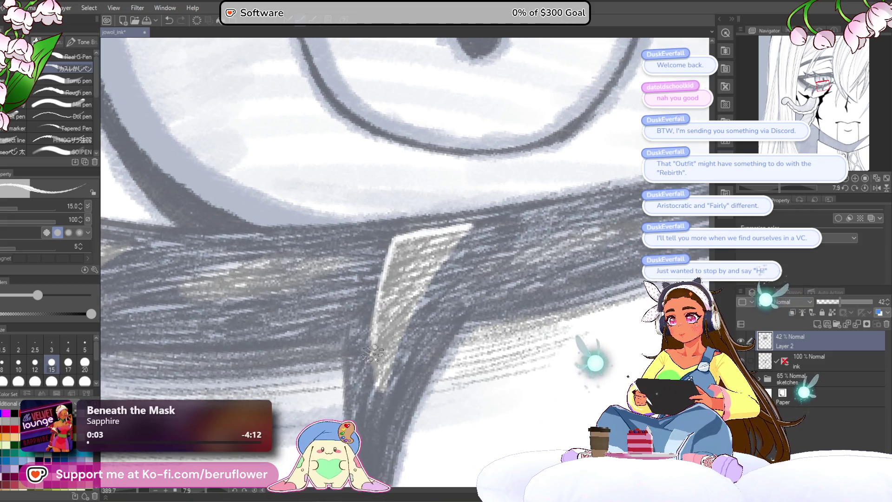
drag(447, 213, 360, 374)
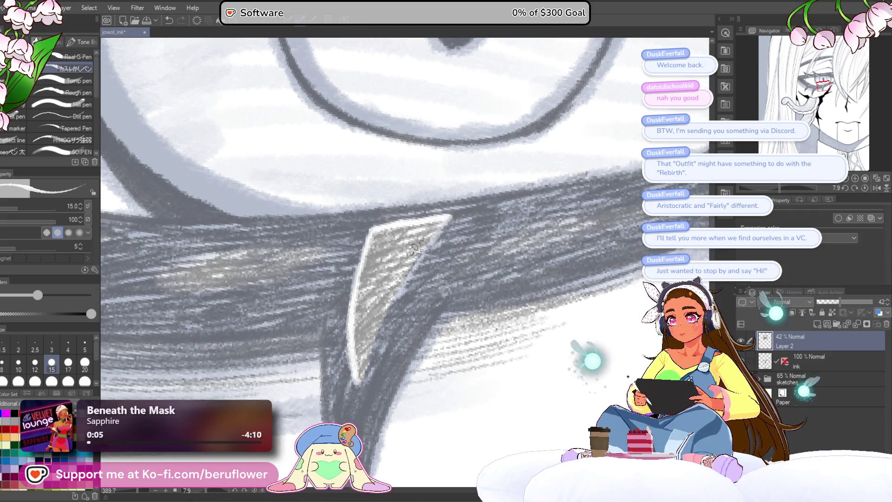
drag(404, 278, 360, 383)
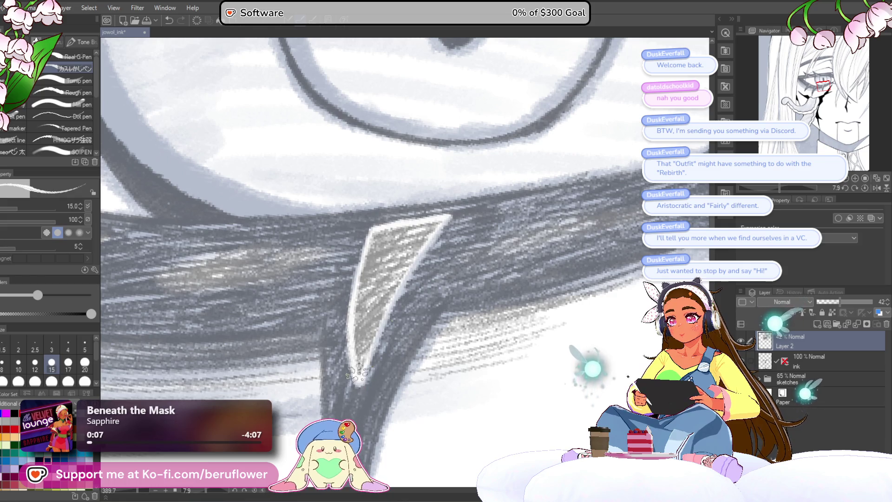
scroll(359, 376, down, 3)
scroll(419, 314, up, 1)
scroll(448, 285, up, 2)
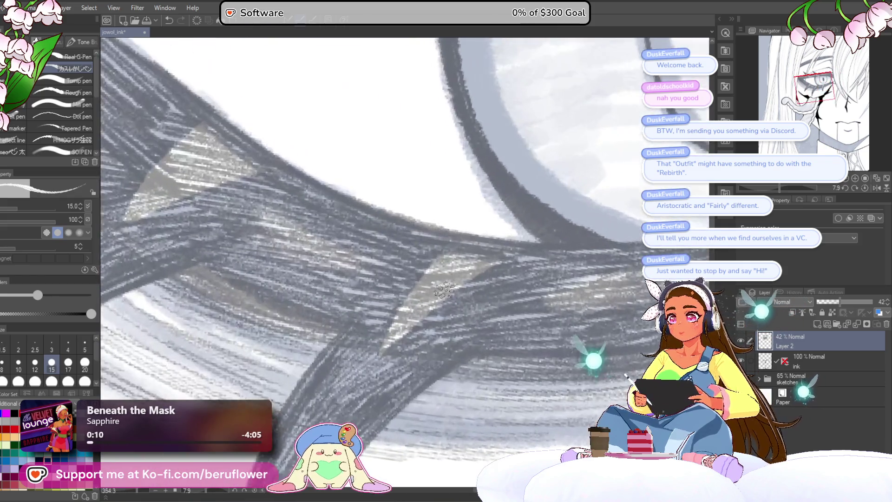
mouse_move(443, 244)
mouse_down()
mouse_move(383, 329)
mouse_move(506, 207)
mouse_move(471, 203)
mouse_move(520, 207)
mouse_up()
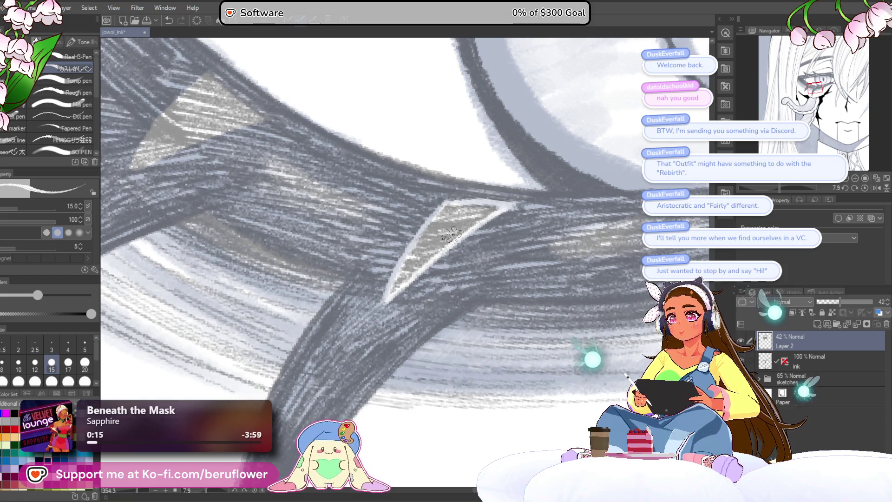
scroll(452, 235, down, 5)
scroll(440, 280, up, 1)
scroll(436, 293, up, 1)
scroll(432, 308, up, 2)
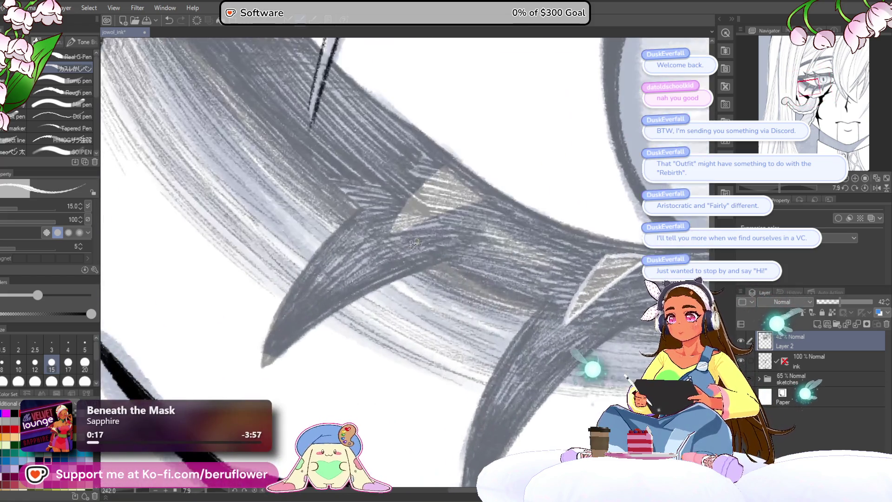
scroll(430, 308, up, 1)
mouse_move(432, 206)
mouse_down()
mouse_move(385, 268)
mouse_move(471, 239)
mouse_up()
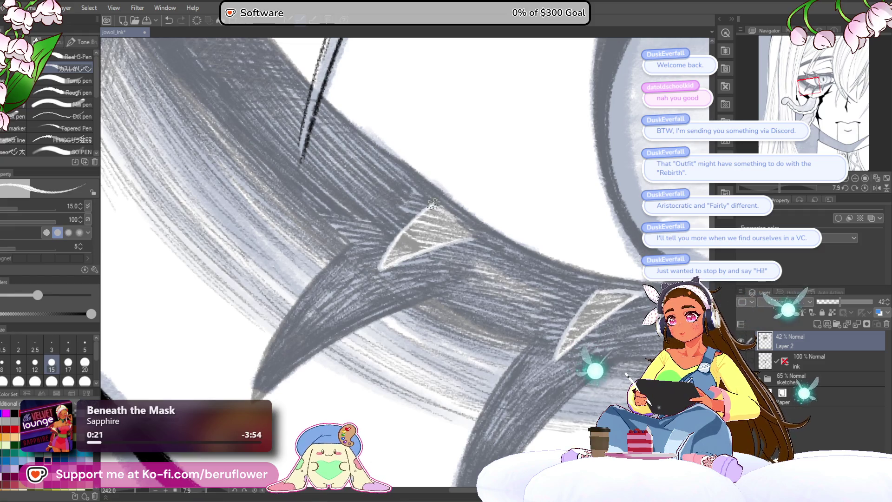
scroll(432, 203, down, 1)
scroll(472, 247, down, 2)
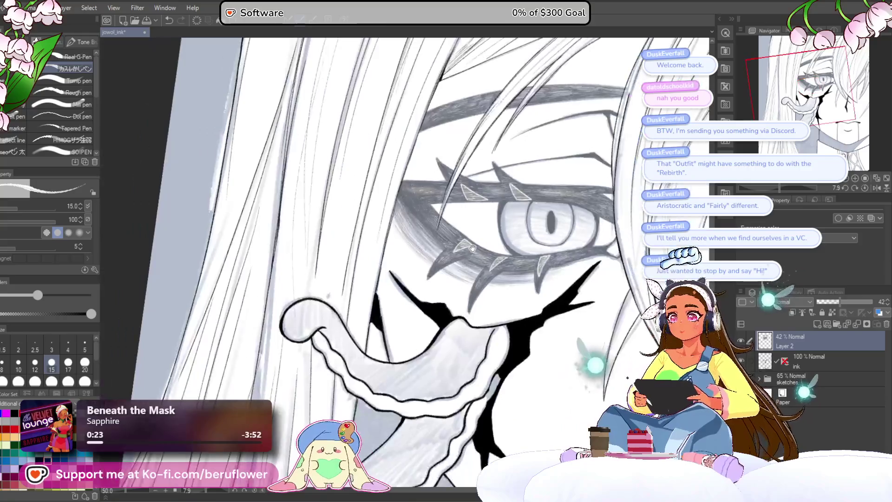
Raise Layer 2 back to 100% opacity
drag(472, 249, 391, 271)
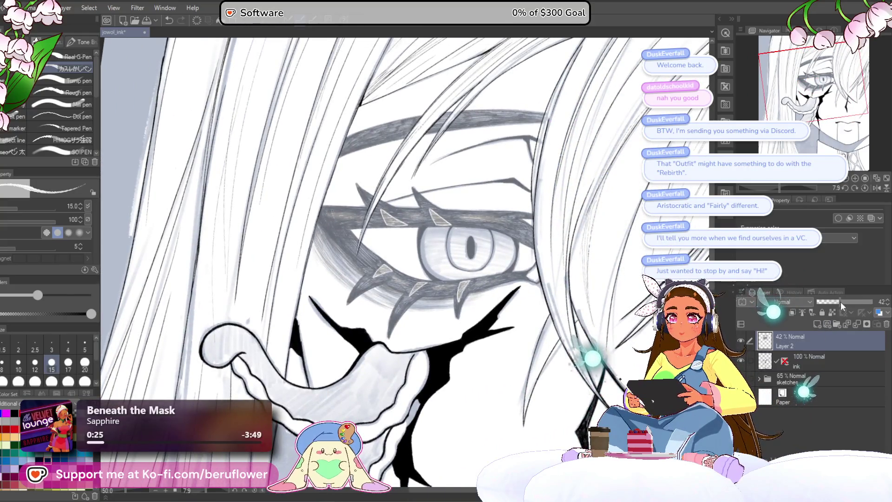
drag(840, 302, 884, 302)
scroll(493, 268, up, 2)
scroll(493, 268, up, 1)
scroll(493, 268, up, 1)
scroll(398, 296, up, 1)
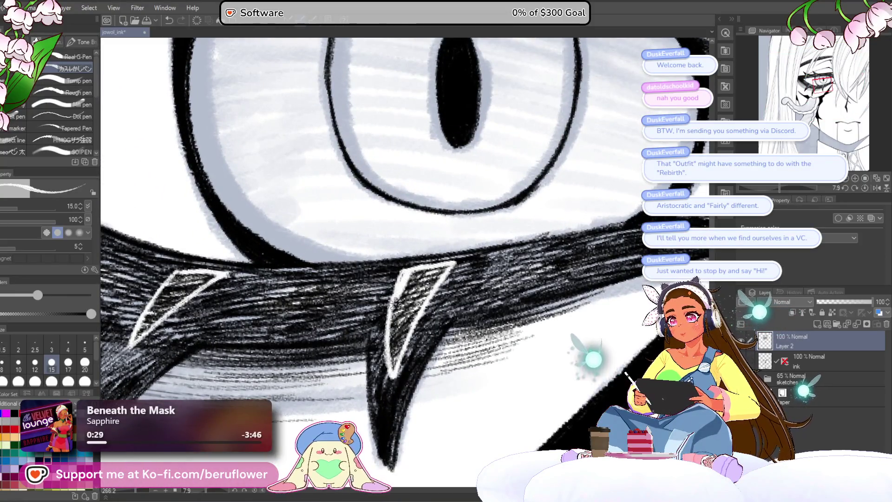
Whiten the interiors of the fang spikes beneath the eye, tilting the canvas to a drawing angle
mouse_move(394, 297)
mouse_down()
mouse_move(412, 311)
mouse_move(441, 271)
mouse_up()
drag(398, 352, 418, 299)
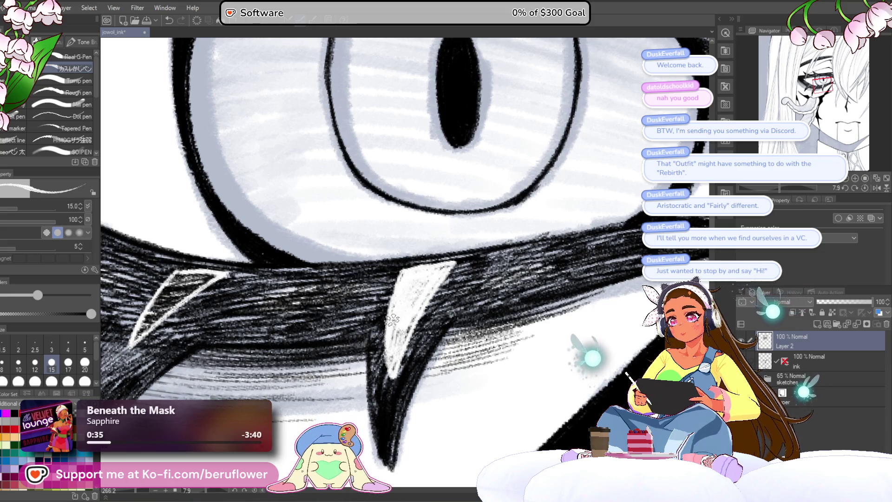
scroll(419, 298, down, 3)
scroll(391, 321, up, 1)
scroll(391, 321, up, 2)
scroll(391, 321, up, 2)
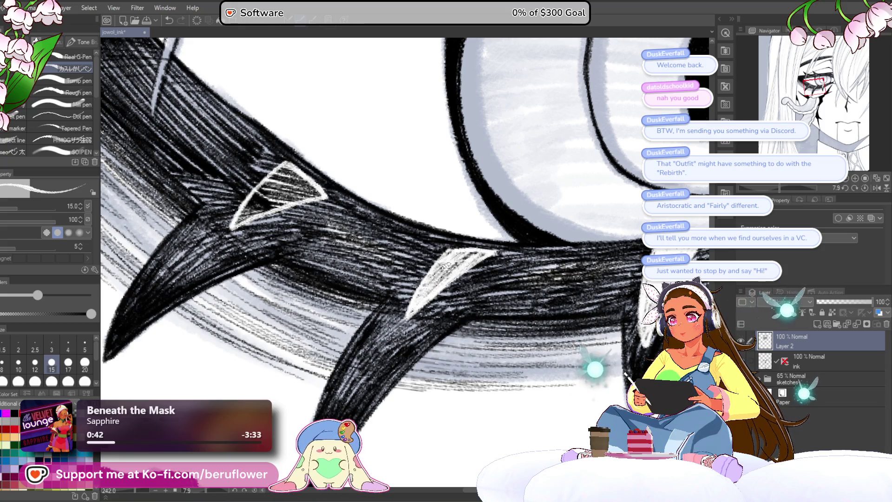
scroll(494, 256, down, 3)
scroll(471, 328, up, 2)
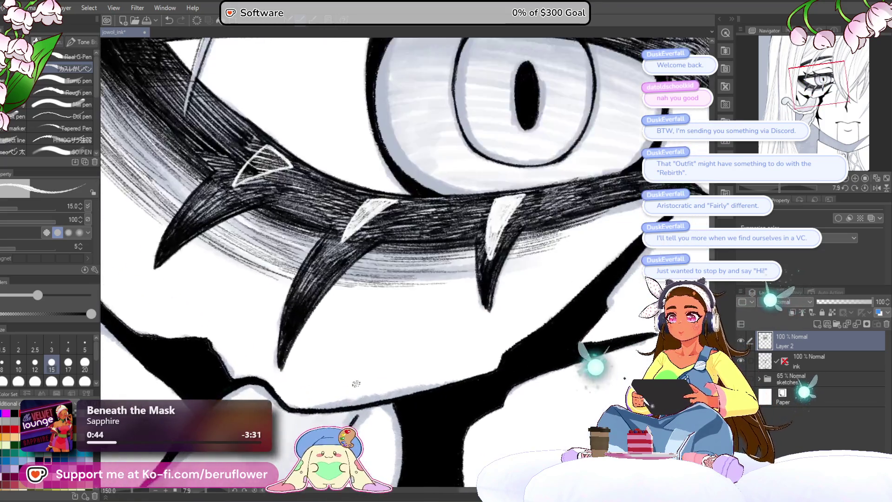
scroll(472, 329, up, 1)
scroll(472, 328, down, 3)
scroll(390, 376, up, 2)
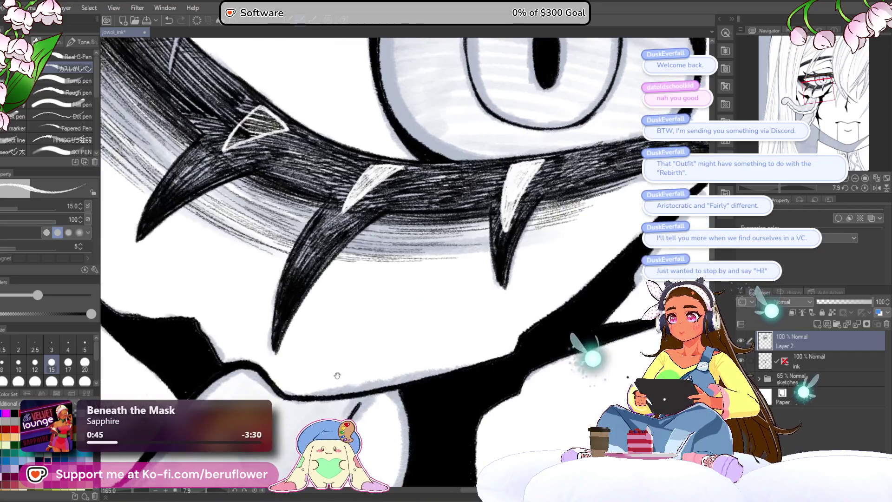
scroll(406, 359, up, 2)
drag(407, 358, 385, 384)
drag(783, 184, 774, 185)
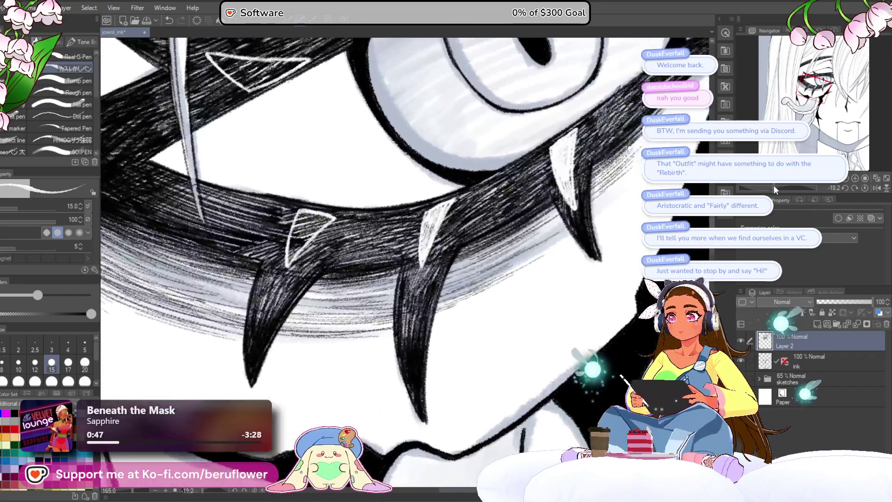
scroll(405, 265, up, 4)
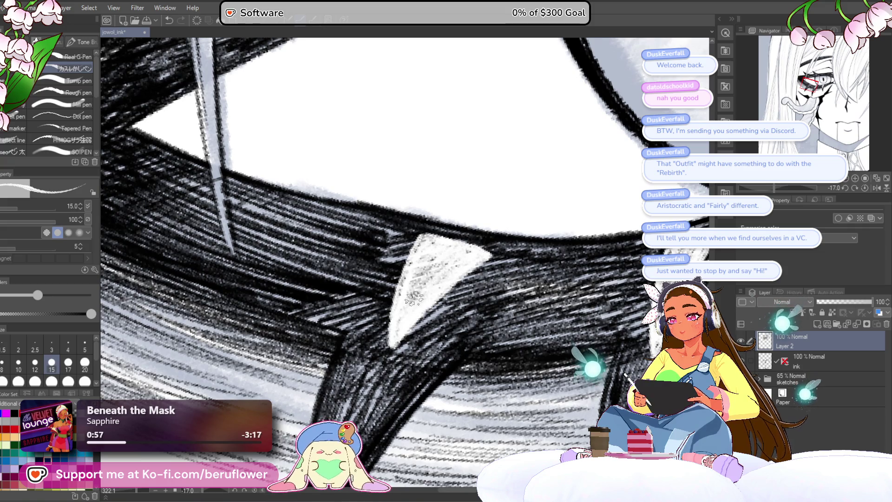
scroll(418, 303, down, 3)
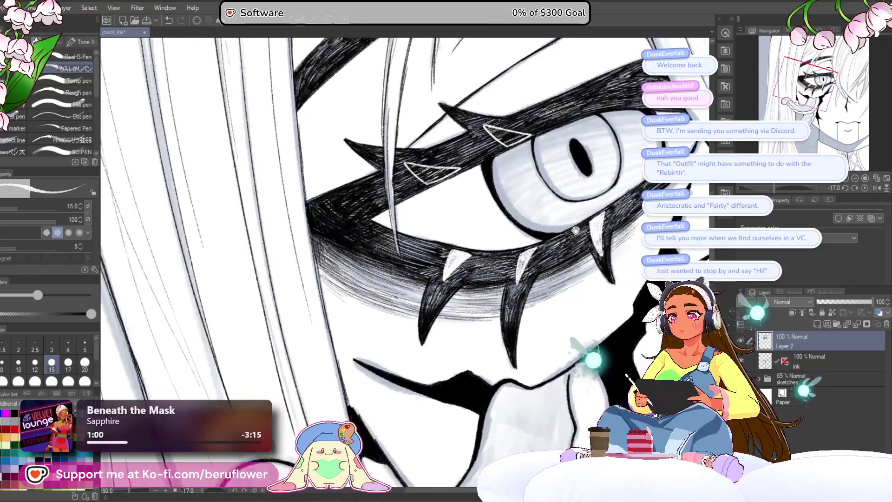
scroll(427, 288, up, 2)
scroll(427, 287, up, 2)
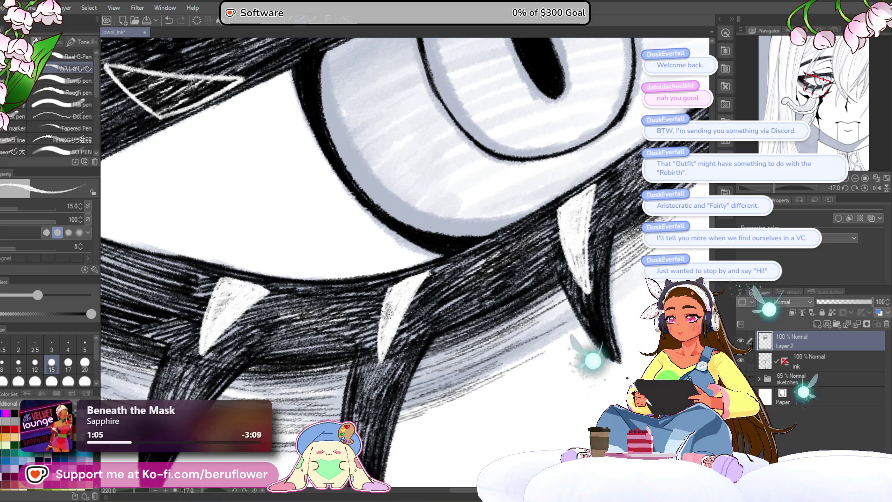
scroll(380, 341, down, 3)
scroll(468, 373, up, 2)
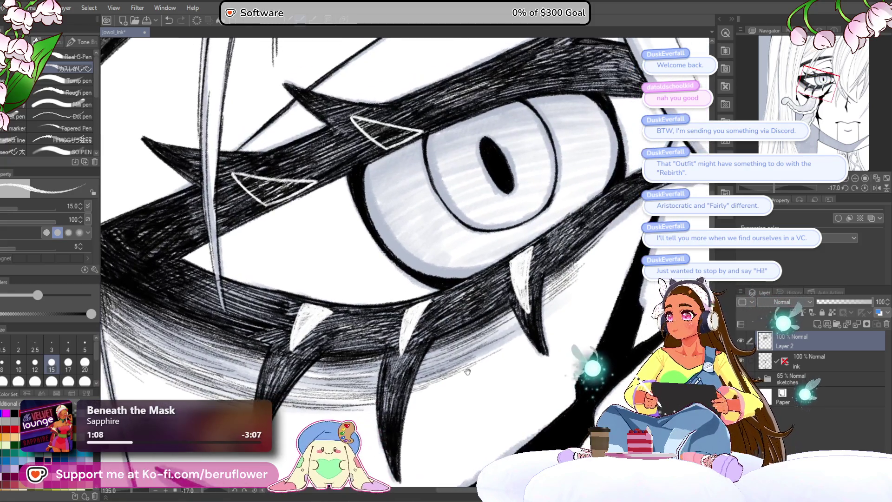
Move across the eye and reset the canvas rotation to level
drag(444, 301, 457, 380)
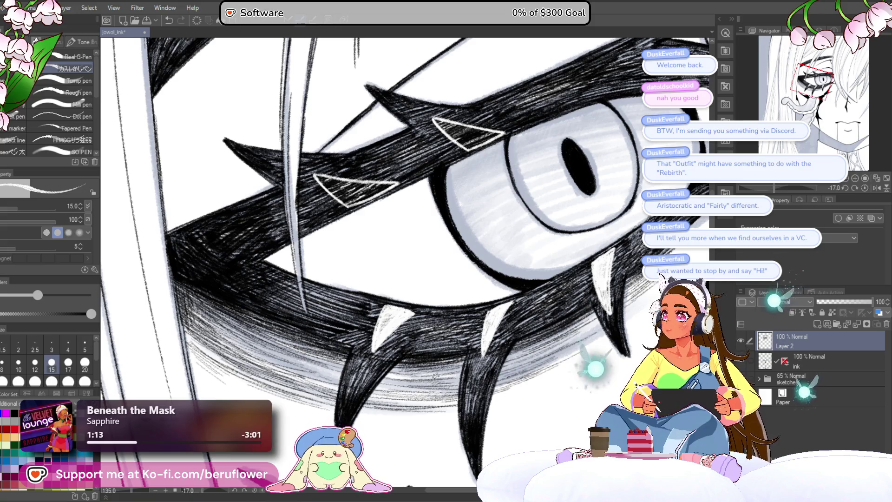
drag(420, 383, 445, 401)
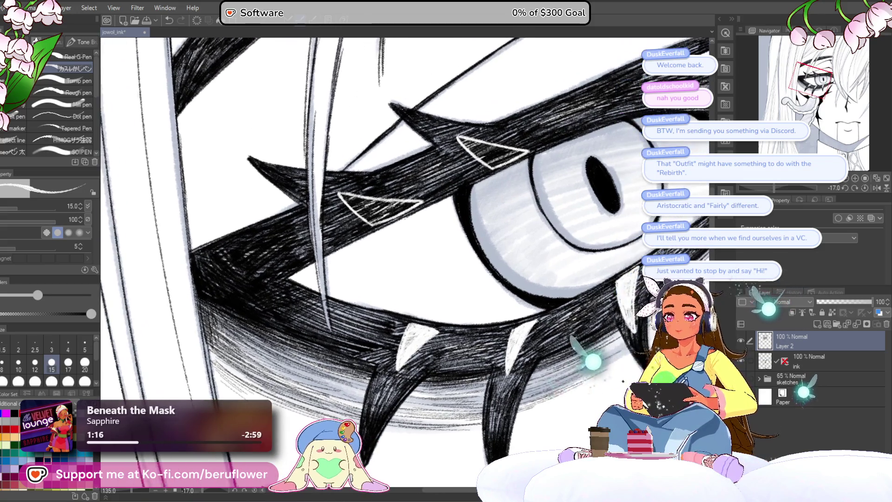
click(860, 191)
drag(501, 307, 532, 326)
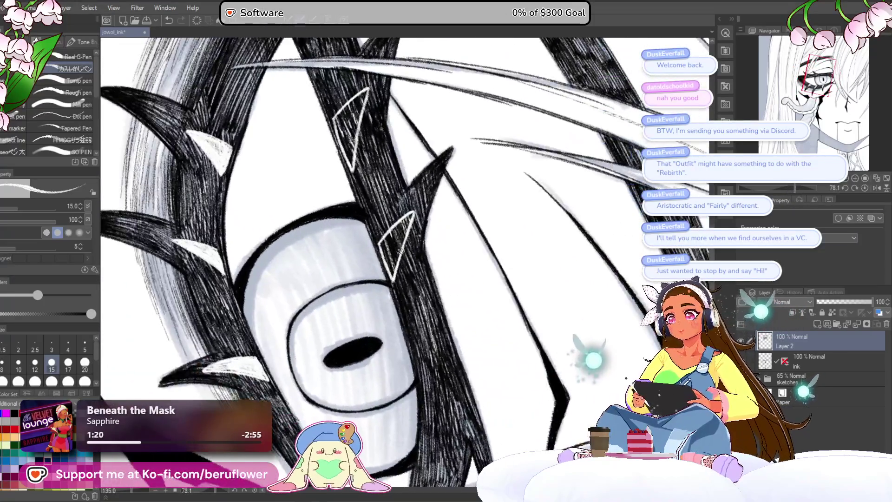
Paint out the hatching inside the white triangle on the upper thorn markings
drag(778, 189, 794, 188)
drag(425, 229, 383, 229)
mouse_move(385, 156)
mouse_down()
mouse_move(405, 161)
mouse_move(355, 324)
mouse_up()
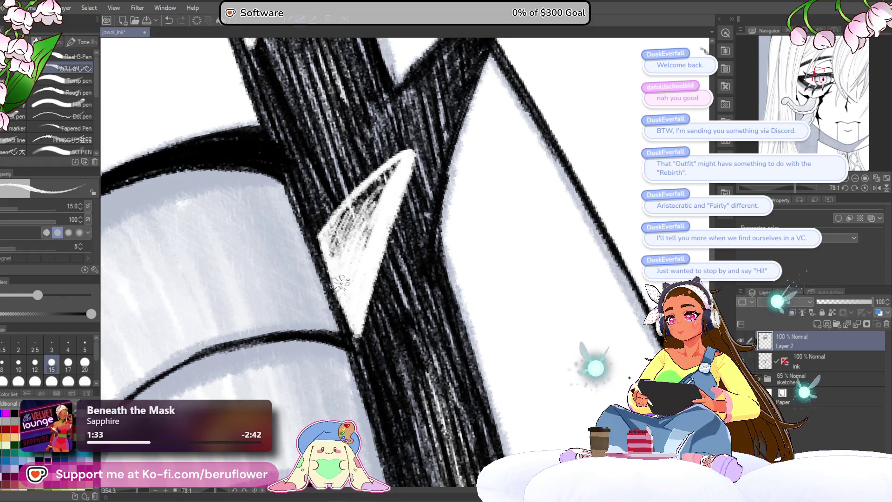
mouse_move(396, 173)
mouse_down()
mouse_move(377, 203)
mouse_move(380, 174)
mouse_up()
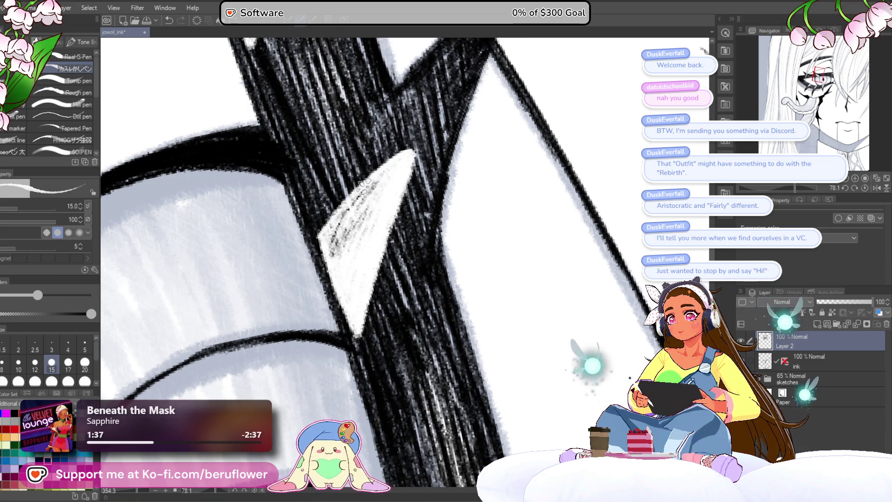
scroll(380, 190, down, 5)
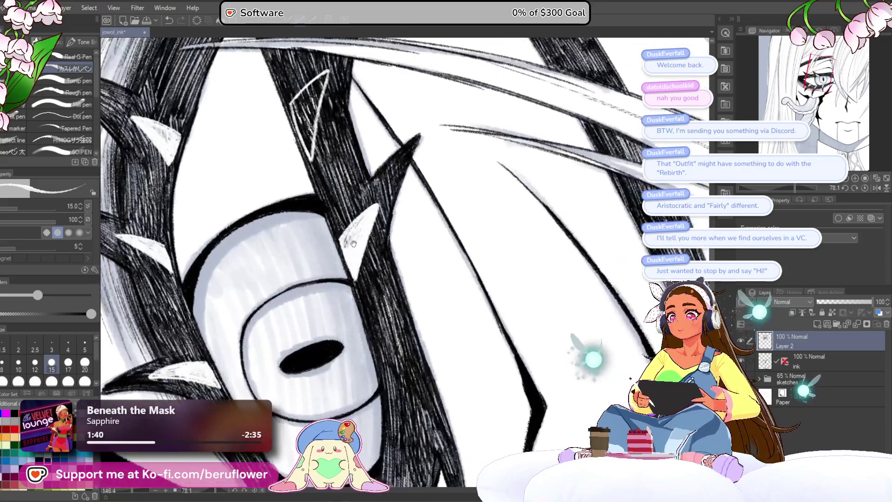
Review the eye and hair highlights and reset the canvas rotation to upright
drag(396, 203, 433, 206)
scroll(433, 206, up, 2)
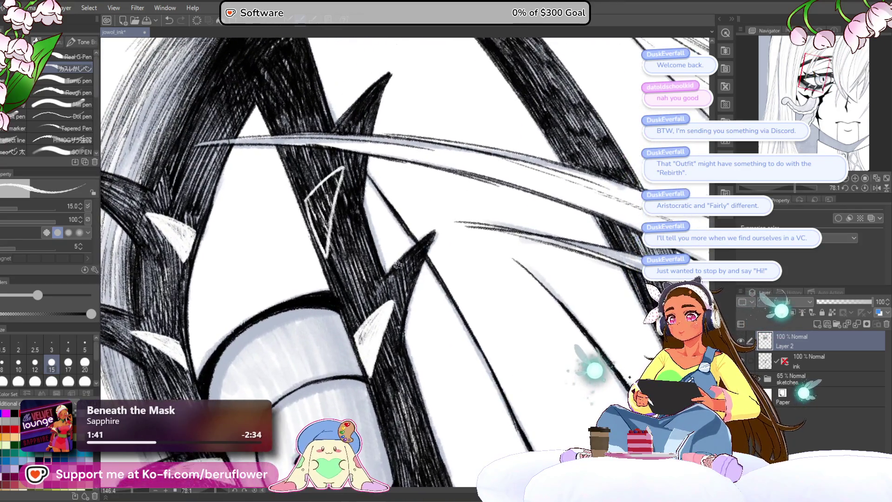
scroll(341, 227, up, 2)
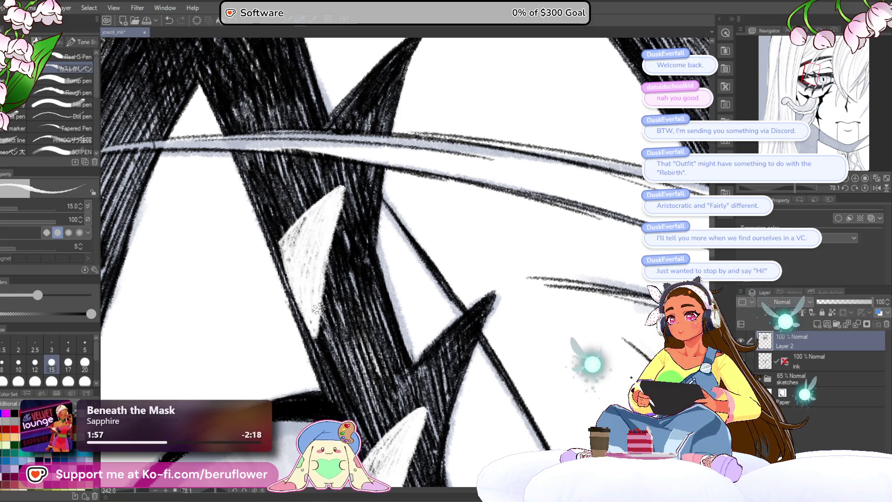
scroll(333, 192, down, 3)
scroll(333, 194, down, 1)
scroll(605, 179, up, 1)
scroll(605, 179, up, 1)
drag(606, 178, 622, 149)
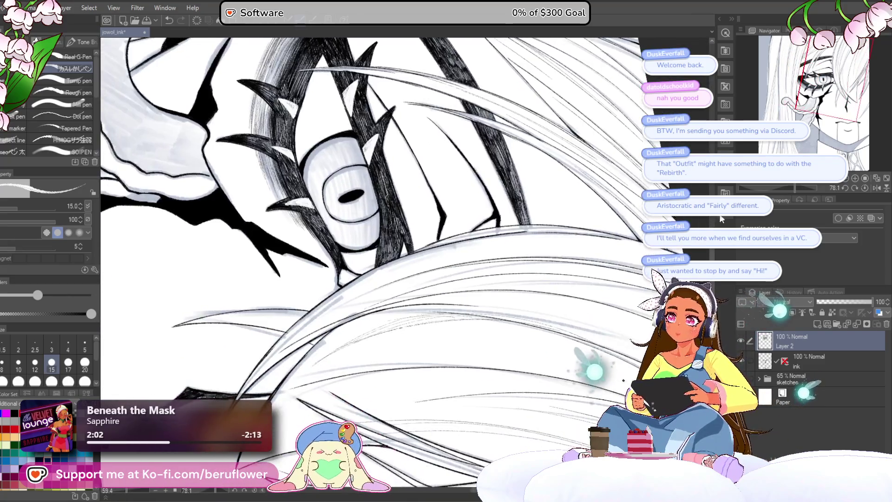
click(866, 188)
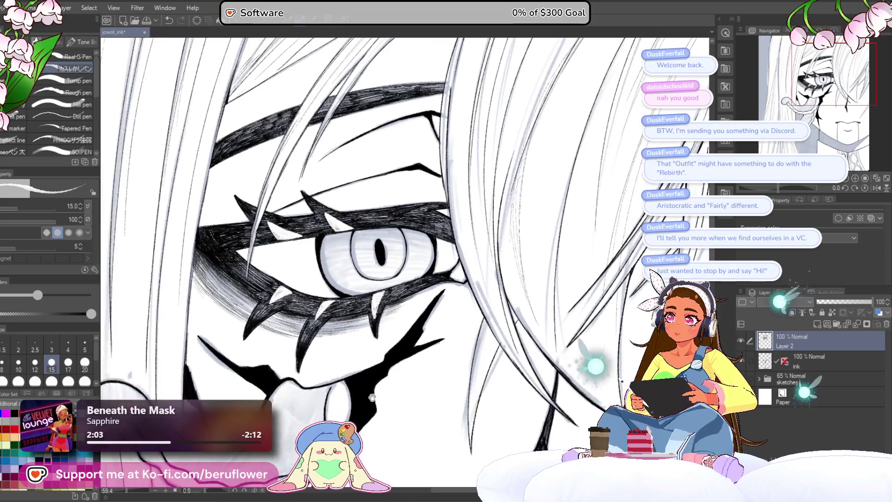
scroll(372, 307, down, 2)
scroll(376, 321, up, 2)
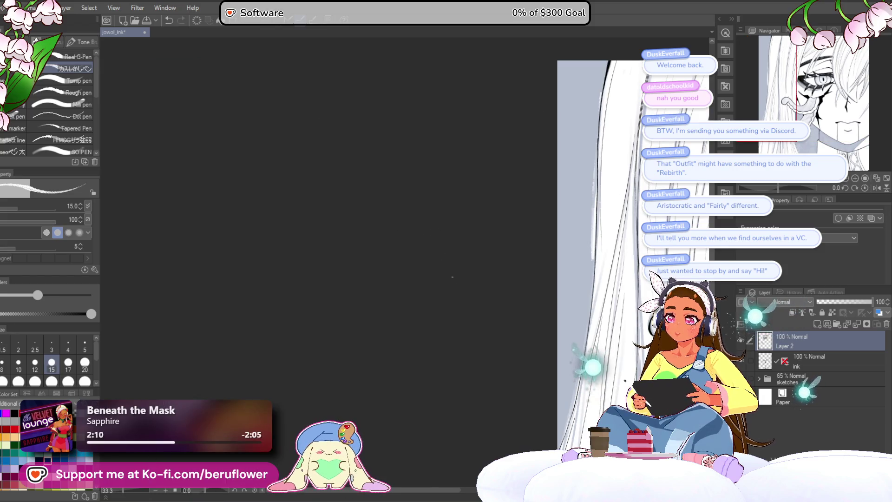
Select Layer 2 with the ink layer and merge them so the highlights sit on the inks
mouse_move(377, 320)
mouse_down()
mouse_move(420, 328)
mouse_move(399, 261)
mouse_up()
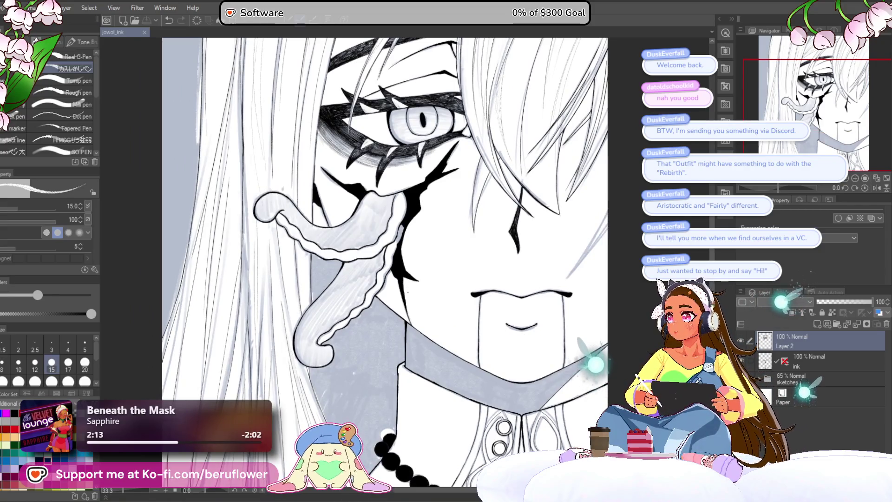
mouse_move(380, 355)
mouse_down()
mouse_move(436, 271)
mouse_move(400, 318)
mouse_move(350, 431)
mouse_move(392, 495)
mouse_up()
scroll(592, 227, down, 3)
scroll(591, 227, up, 1)
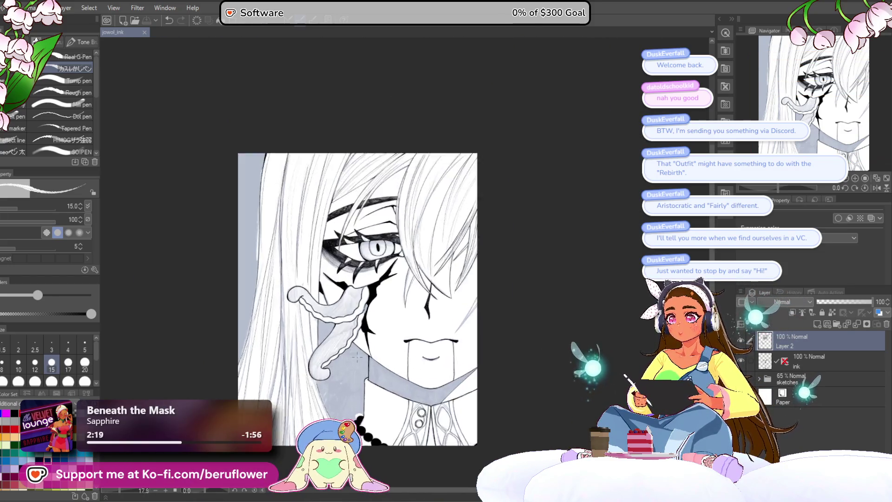
scroll(591, 227, up, 2)
drag(591, 228, 585, 264)
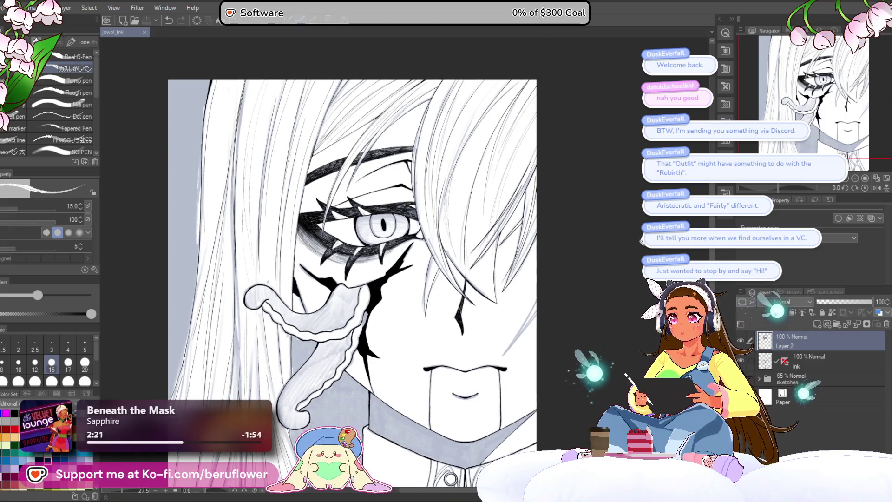
click(821, 355)
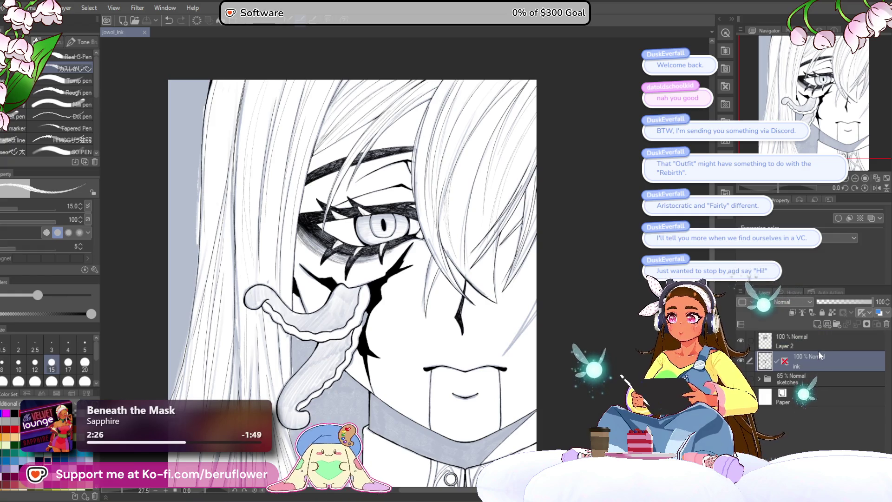
right_click(813, 352)
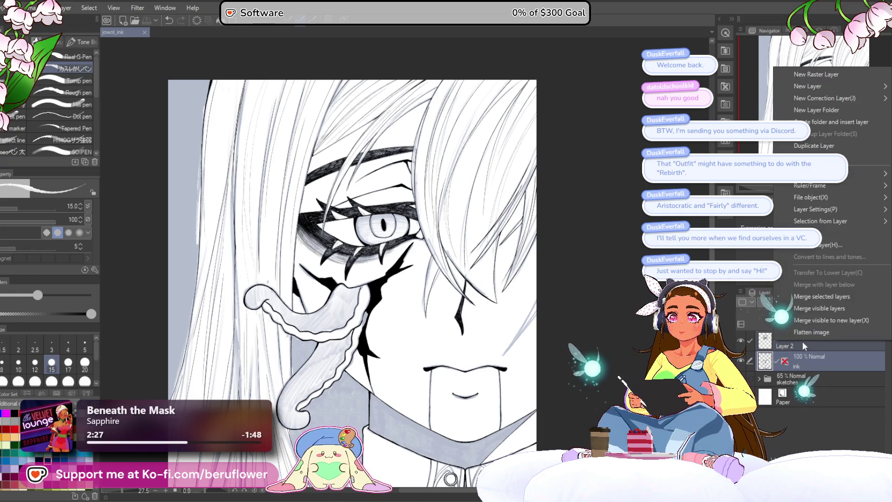
click(829, 293)
scroll(404, 265, up, 3)
scroll(404, 265, up, 2)
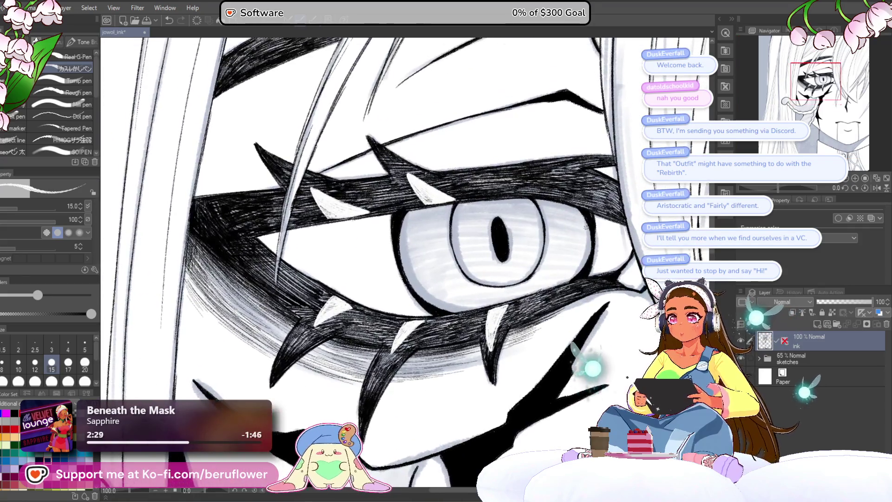
Rotate the canvas about ninety degrees and frame the thorns and hair beside the eye
drag(799, 189, 796, 189)
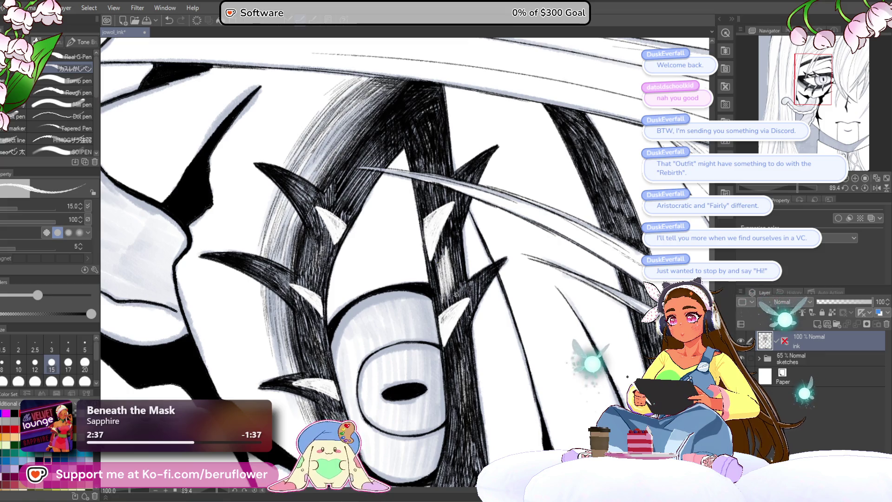
drag(478, 359, 464, 269)
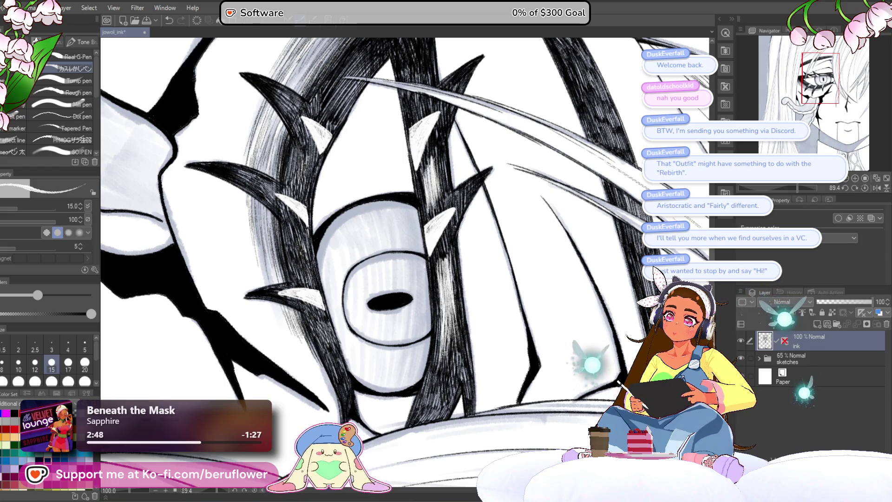
drag(423, 58, 439, 240)
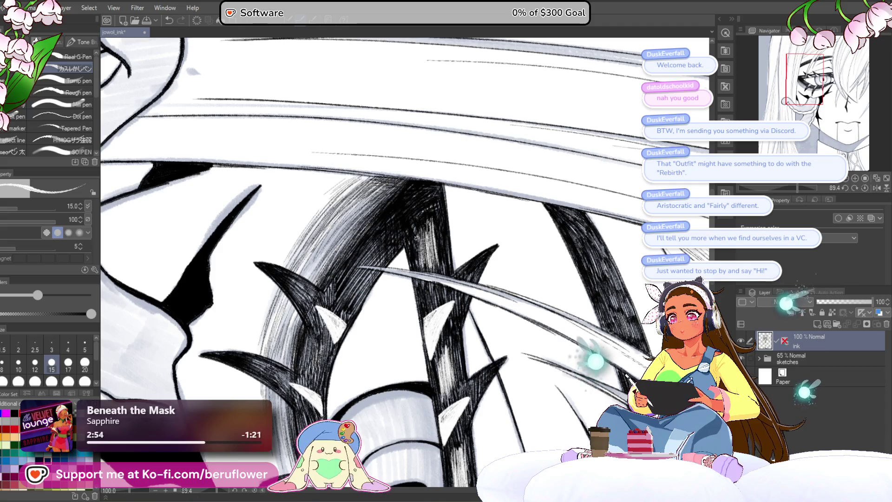
scroll(460, 278, down, 5)
scroll(459, 278, up, 2)
scroll(459, 276, up, 1)
scroll(432, 272, up, 2)
scroll(383, 268, up, 1)
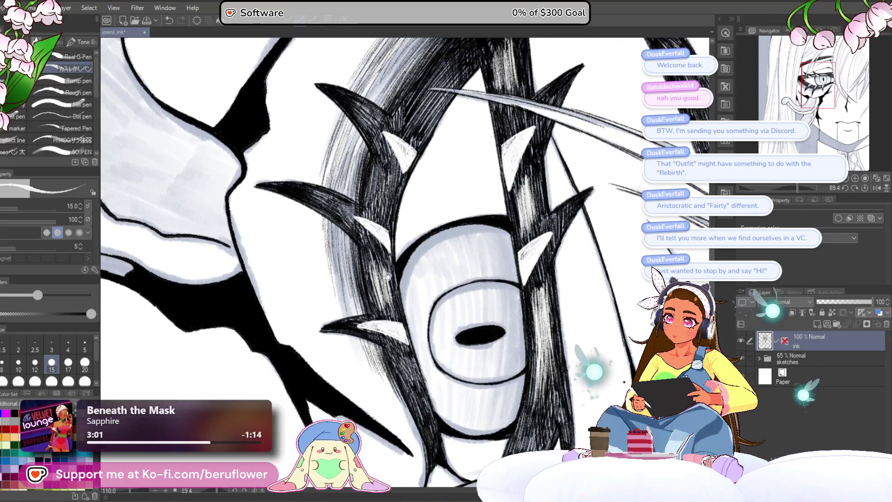
drag(481, 335, 491, 407)
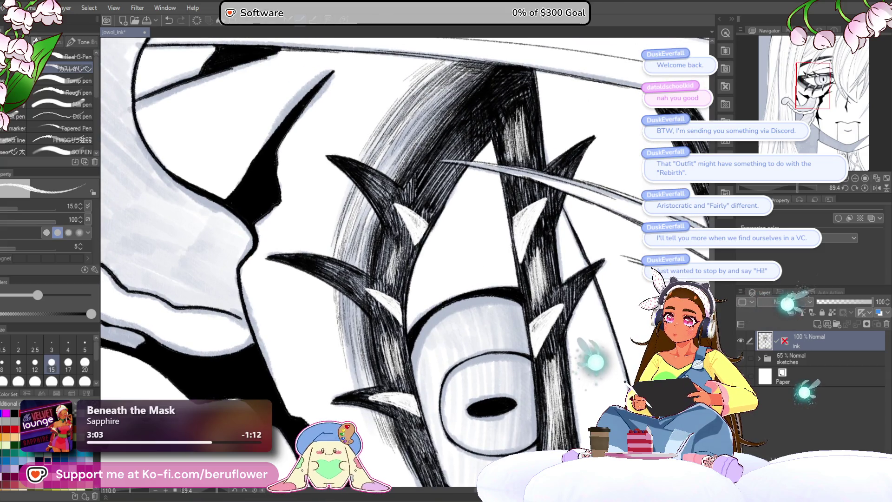
Paint a light white streak across the black hair strands running over the eye
drag(428, 222, 400, 239)
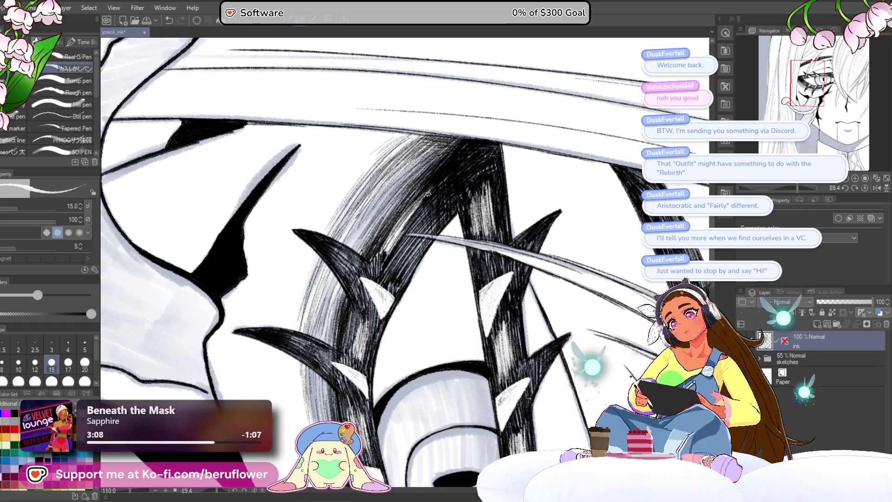
scroll(405, 265, down, 2)
scroll(404, 265, down, 2)
drag(404, 265, 425, 240)
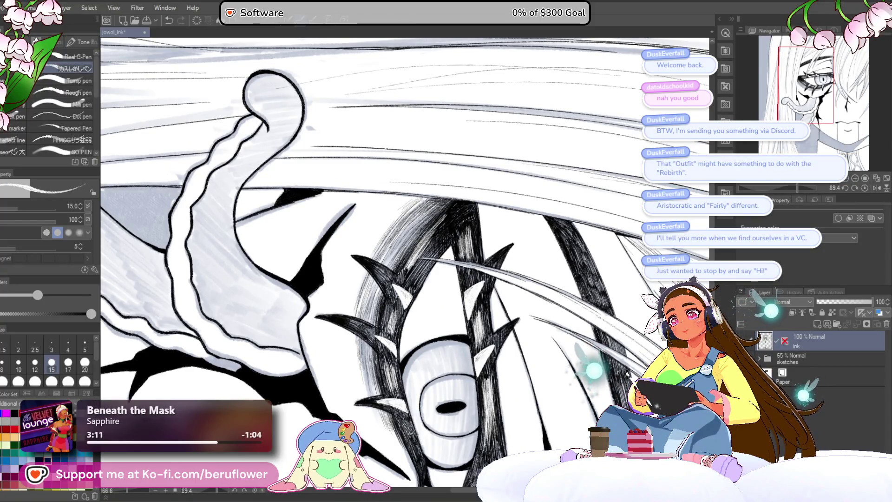
drag(448, 320, 444, 231)
scroll(444, 230, up, 2)
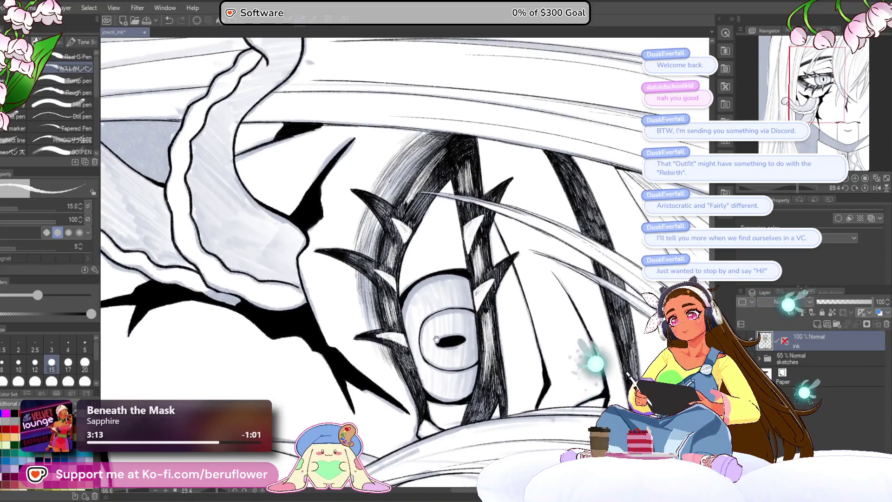
scroll(419, 233, up, 2)
scroll(397, 237, up, 2)
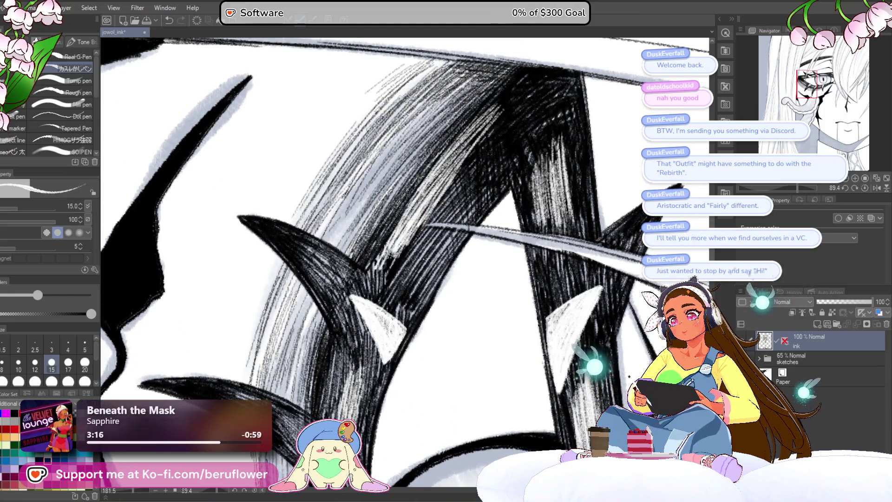
scroll(426, 238, up, 1)
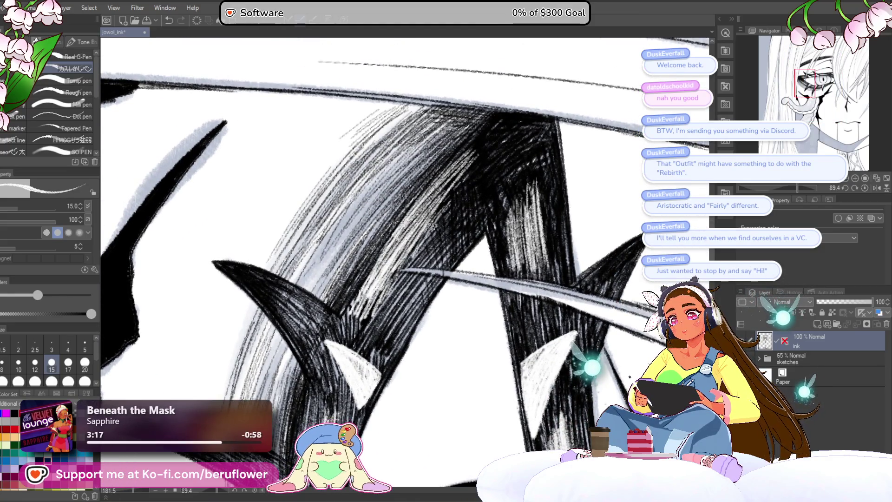
scroll(427, 238, down, 3)
scroll(424, 353, up, 3)
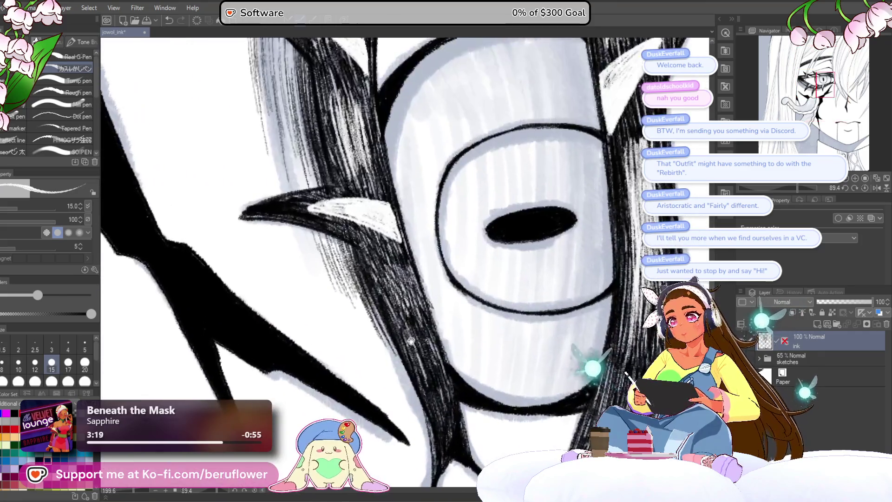
drag(403, 316, 422, 360)
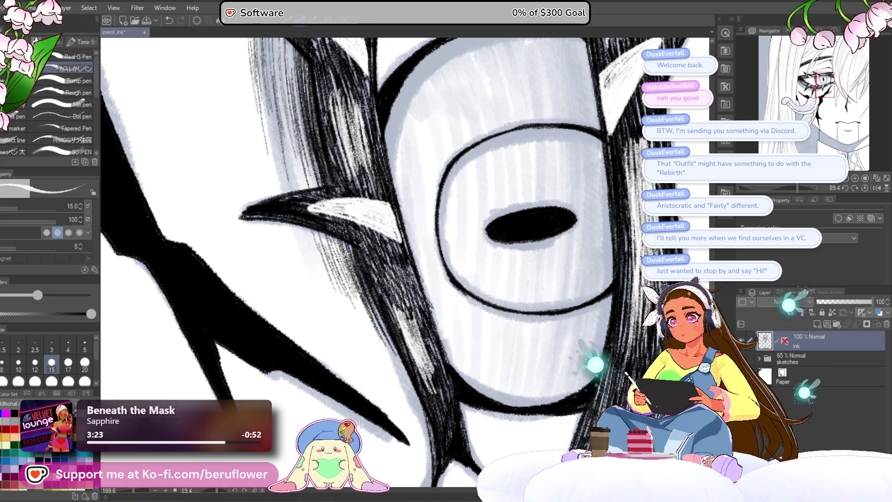
scroll(417, 339, down, 5)
scroll(499, 228, up, 3)
scroll(433, 275, up, 2)
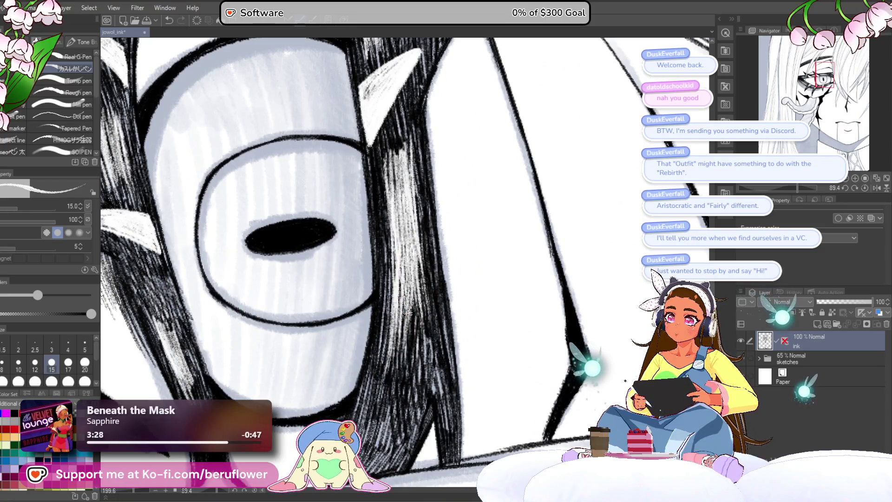
scroll(405, 272, down, 1)
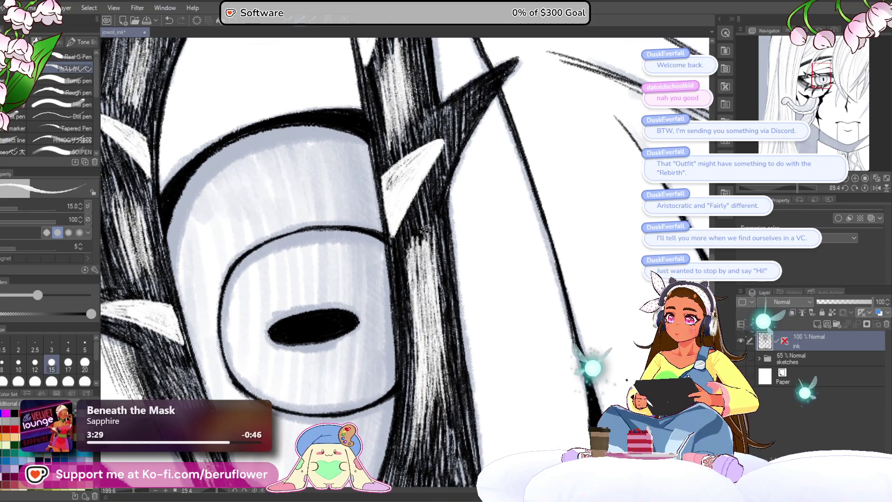
scroll(436, 316, down, 1)
scroll(418, 319, down, 2)
scroll(415, 320, down, 3)
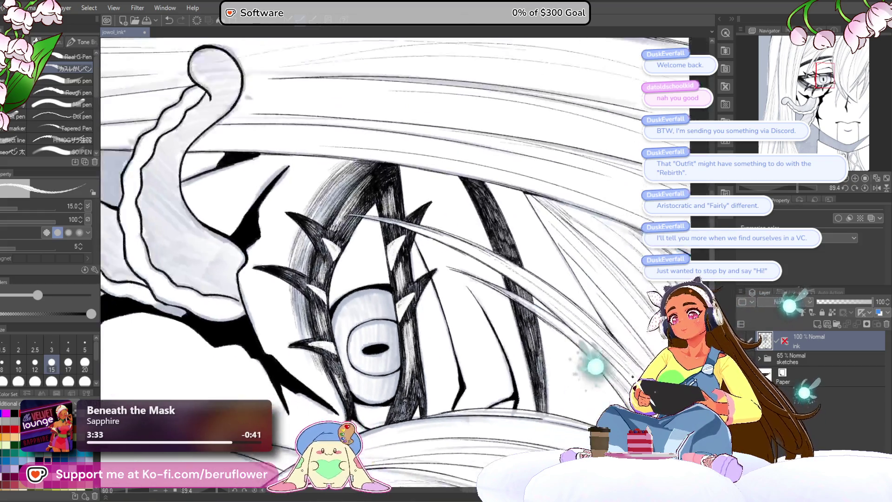
scroll(407, 265, down, 2)
scroll(407, 265, down, 2)
scroll(539, 326, up, 1)
scroll(539, 326, up, 1)
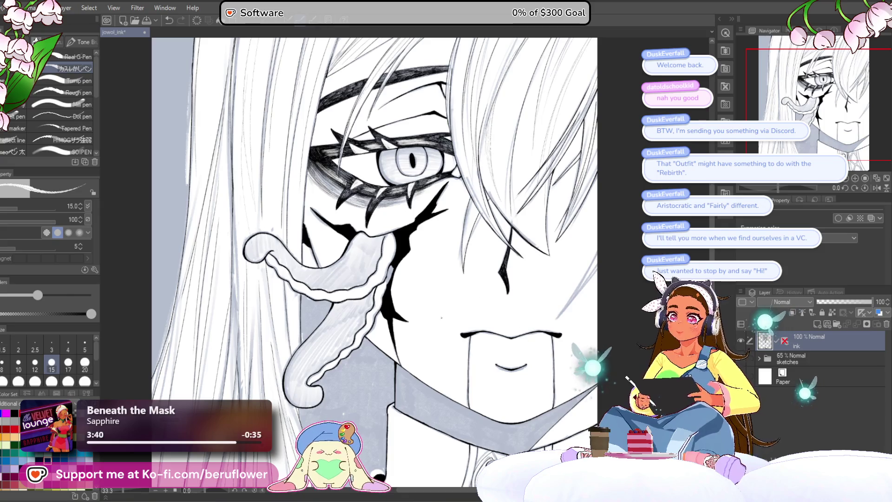
scroll(539, 326, down, 1)
scroll(452, 383, up, 1)
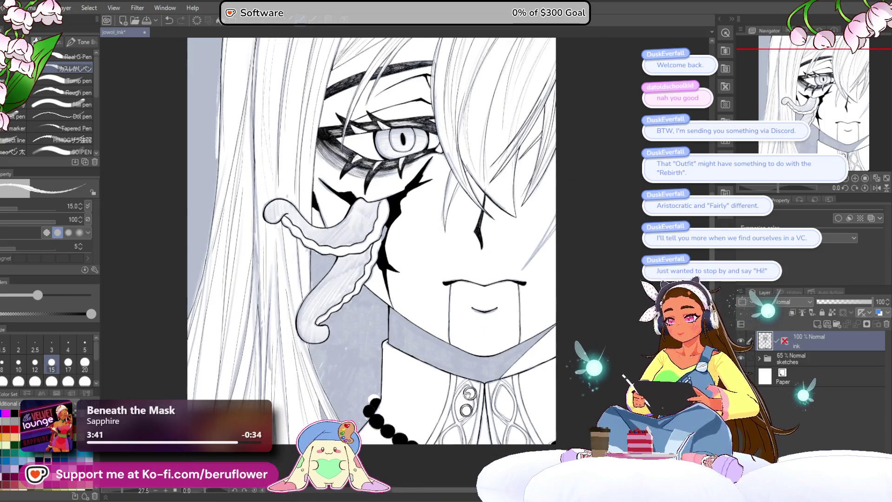
Frame the mouth and collar, then hatch a dark shadow at the collar's right tip
drag(452, 382, 458, 430)
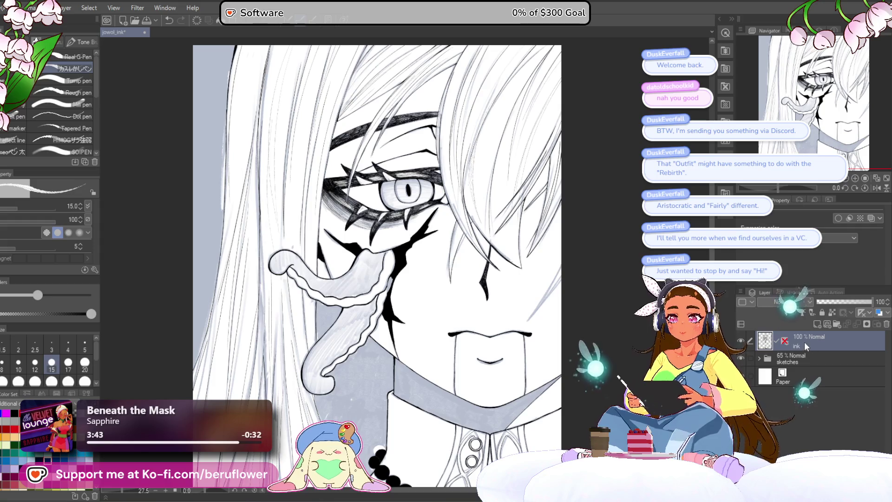
drag(574, 387, 555, 271)
scroll(555, 271, up, 4)
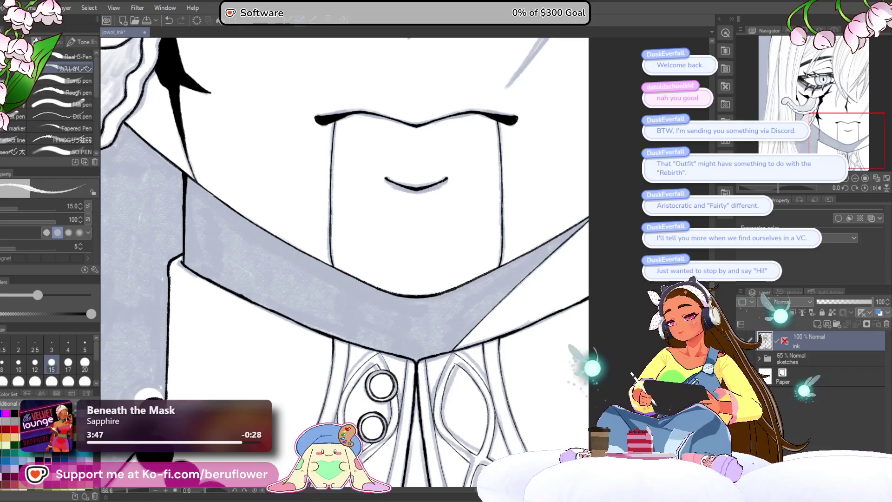
scroll(342, 262, down, 1)
scroll(342, 261, down, 3)
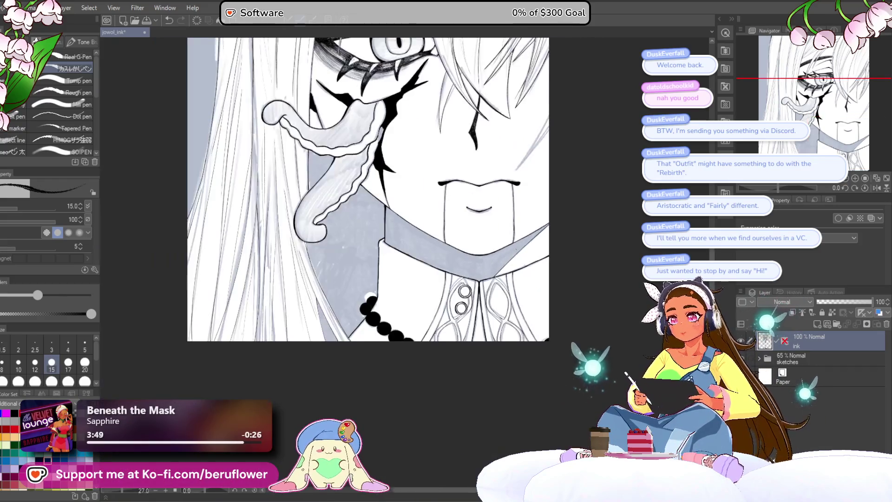
scroll(342, 262, up, 2)
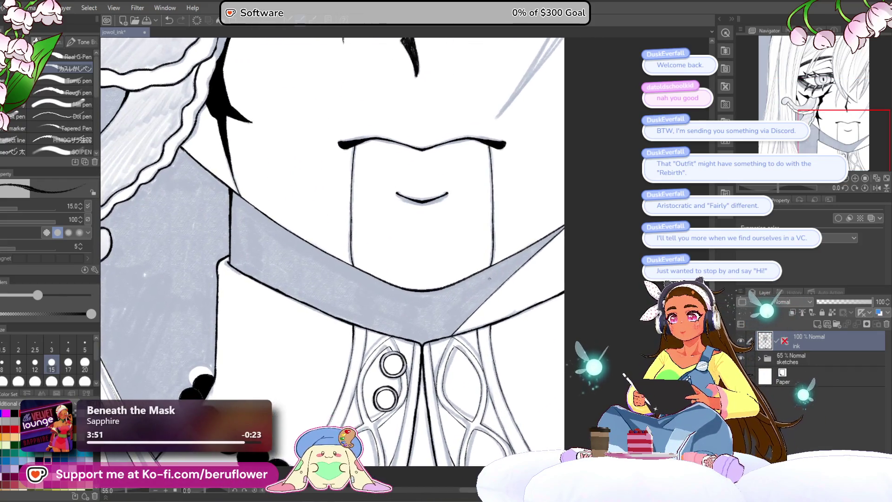
scroll(516, 250, up, 2)
mouse_move(544, 250)
mouse_down()
mouse_move(470, 300)
mouse_move(486, 280)
mouse_move(411, 359)
mouse_up()
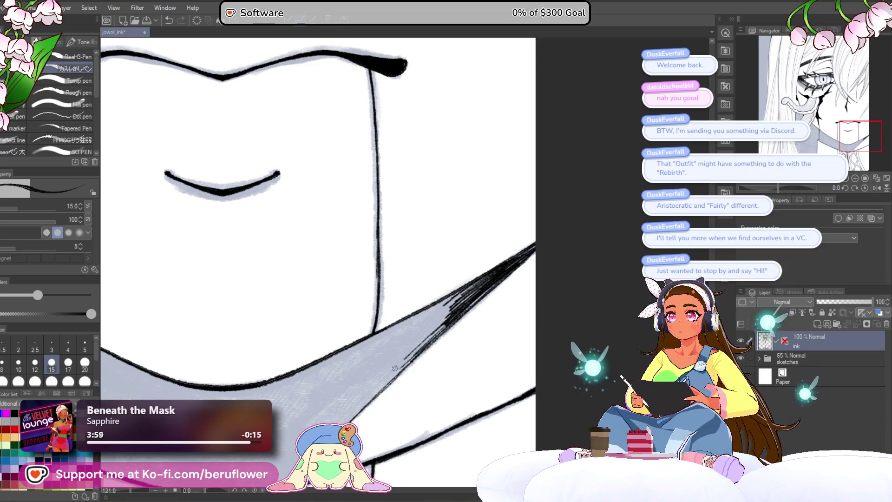
mouse_move(450, 317)
mouse_down()
mouse_move(386, 368)
mouse_move(509, 254)
mouse_up()
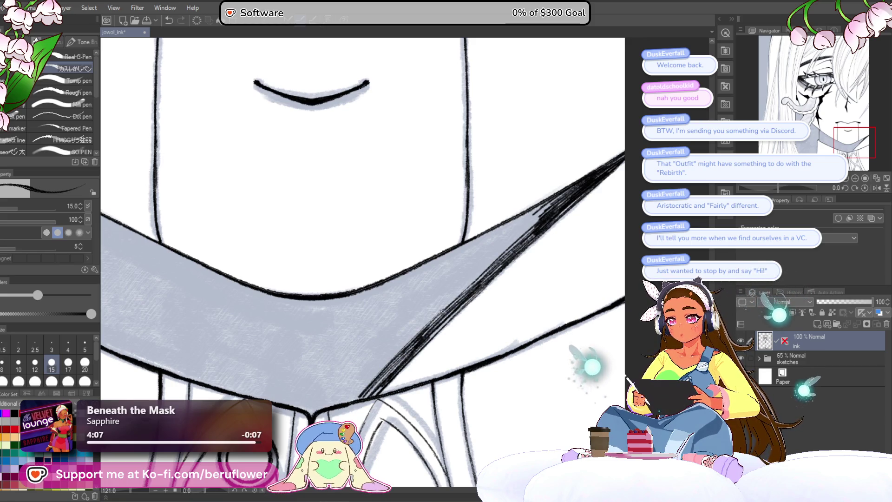
Hatch dense diagonal shadow strokes along the collar's right band
drag(366, 374, 488, 252)
drag(390, 340, 484, 253)
mouse_move(397, 324)
mouse_down()
mouse_move(471, 255)
mouse_move(463, 257)
mouse_up()
drag(380, 313, 460, 251)
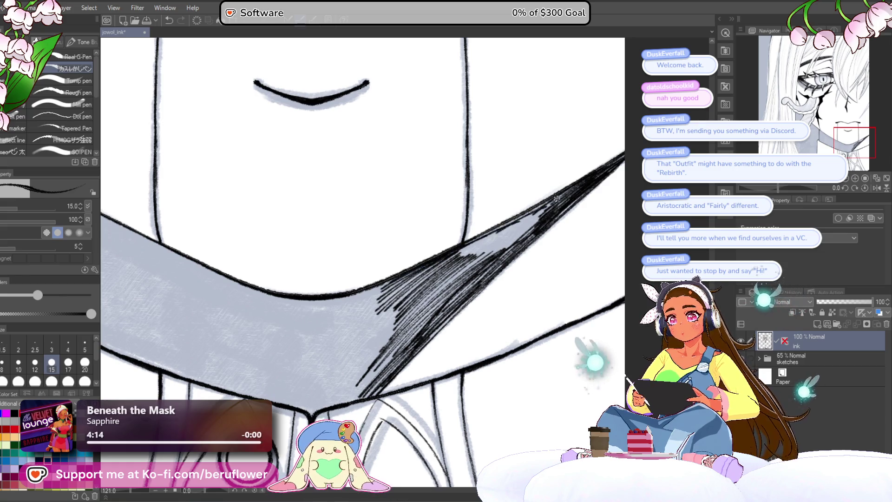
Extend and darken the hatching out to the collar's right tip
drag(454, 259, 519, 224)
drag(460, 258, 537, 214)
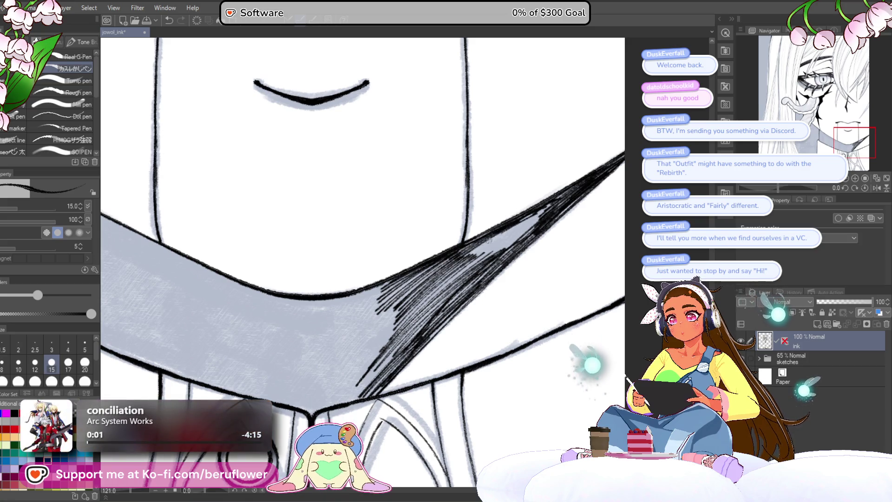
mouse_move(468, 262)
mouse_down()
mouse_move(548, 212)
mouse_move(537, 223)
mouse_up()
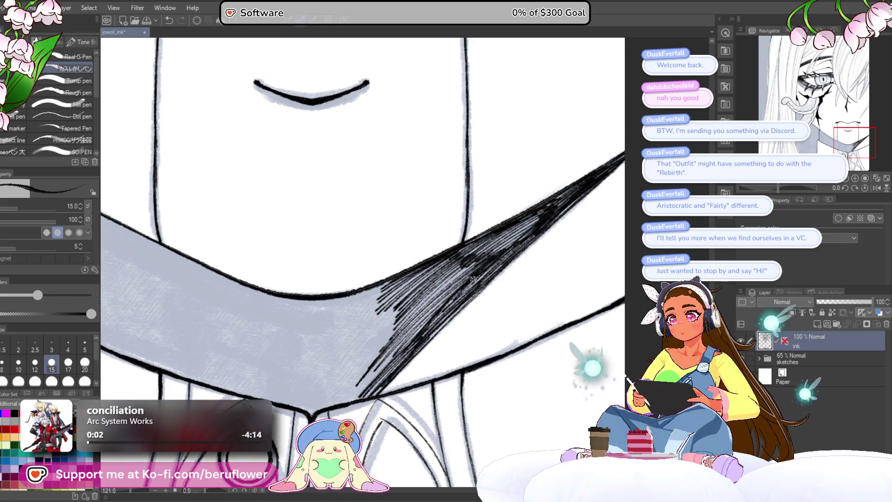
scroll(540, 212, down, 2)
drag(540, 213, 573, 271)
scroll(573, 272, up, 1)
scroll(573, 272, down, 2)
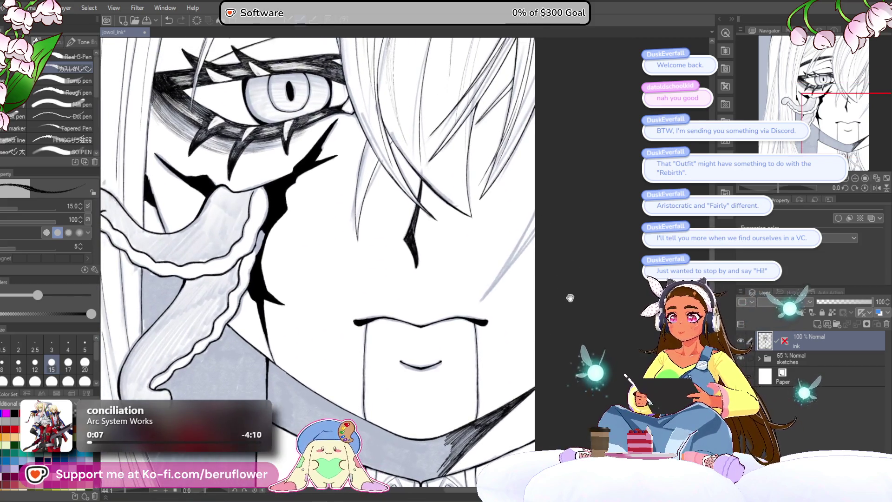
scroll(573, 272, up, 2)
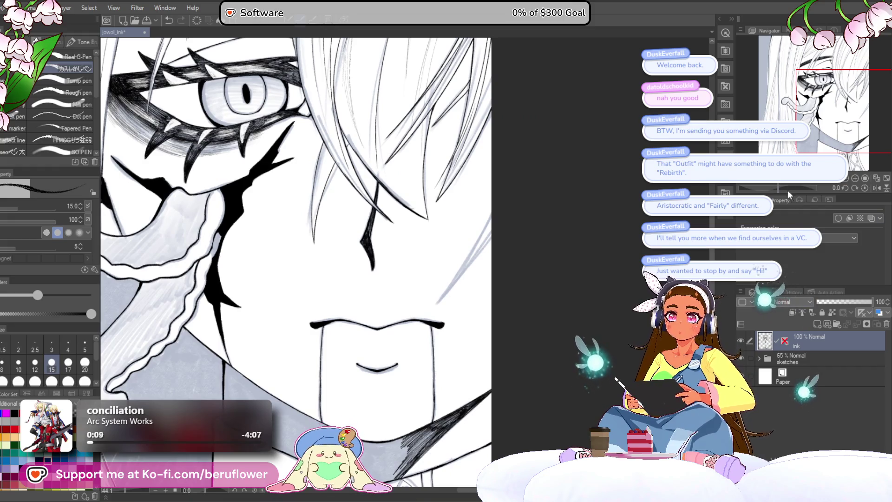
Rotate the canvas upside down and ink the sketched hair strand with a larger, darker line
drag(777, 188, 816, 188)
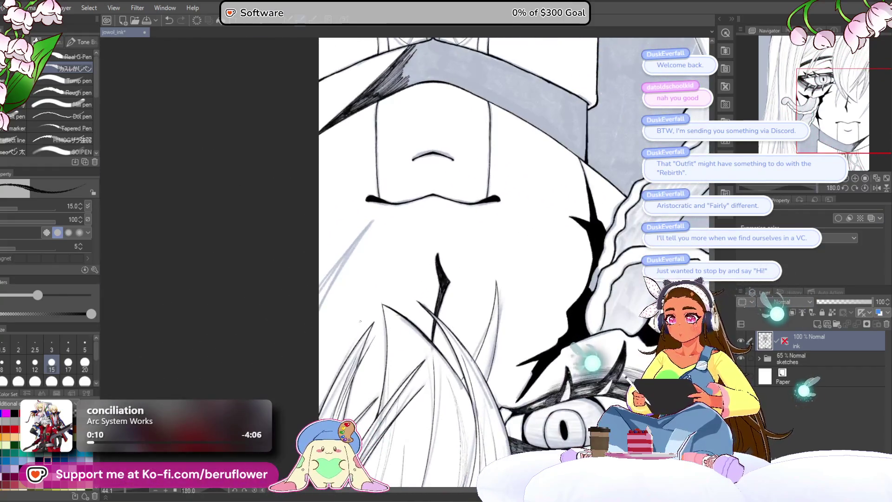
scroll(360, 230, up, 1)
scroll(361, 230, up, 1)
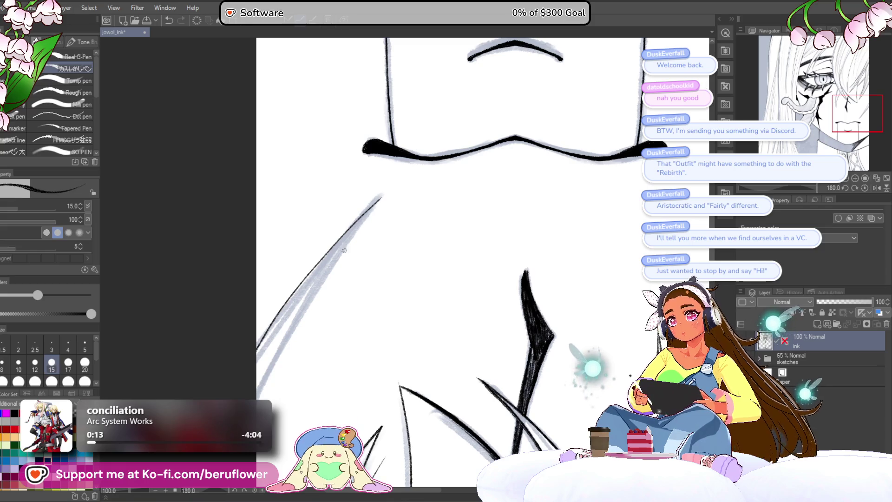
drag(380, 197, 258, 349)
key(bracketright)
drag(380, 196, 258, 349)
drag(322, 317, 327, 295)
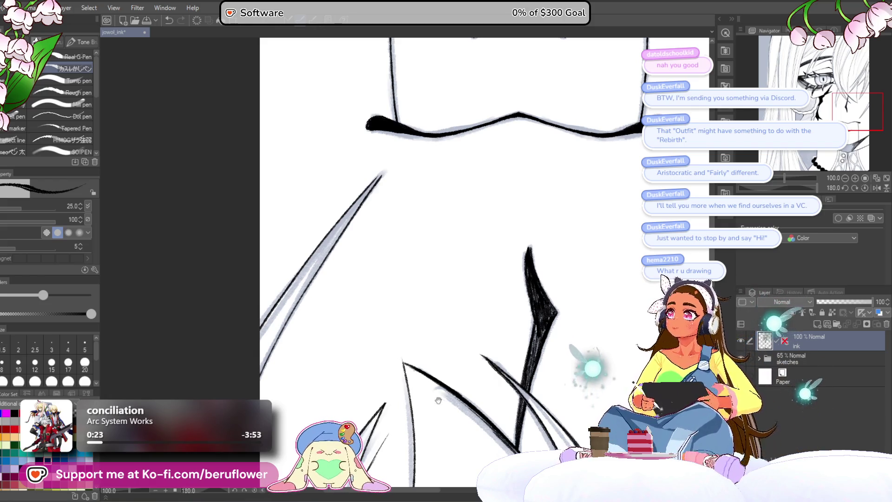
Reset the canvas rotation and frame the hair strands beside the face
drag(432, 404, 415, 300)
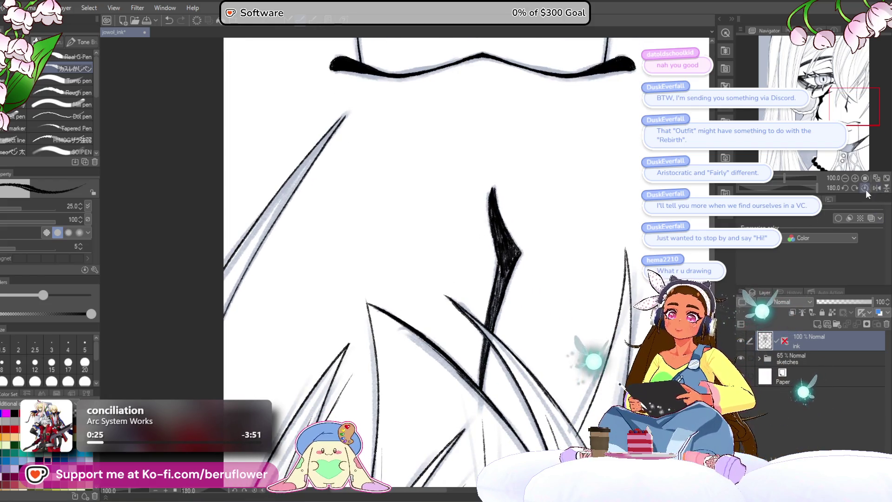
click(867, 190)
drag(446, 264, 486, 211)
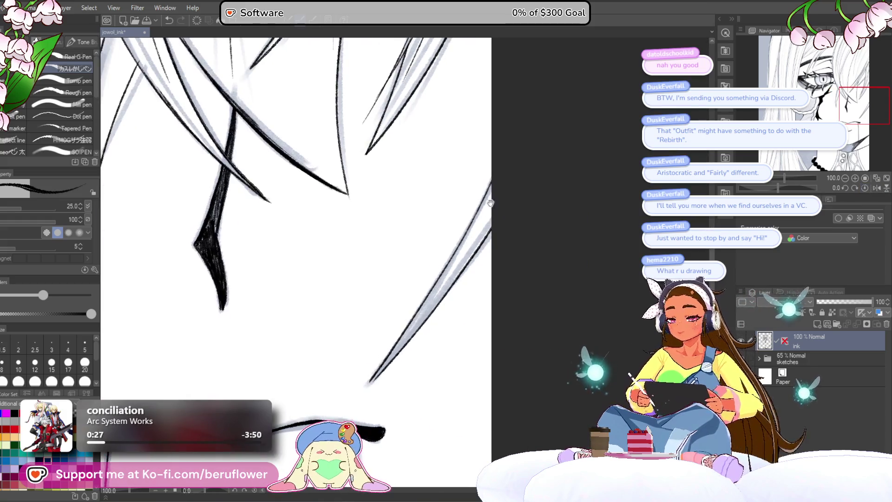
scroll(354, 397, down, 5)
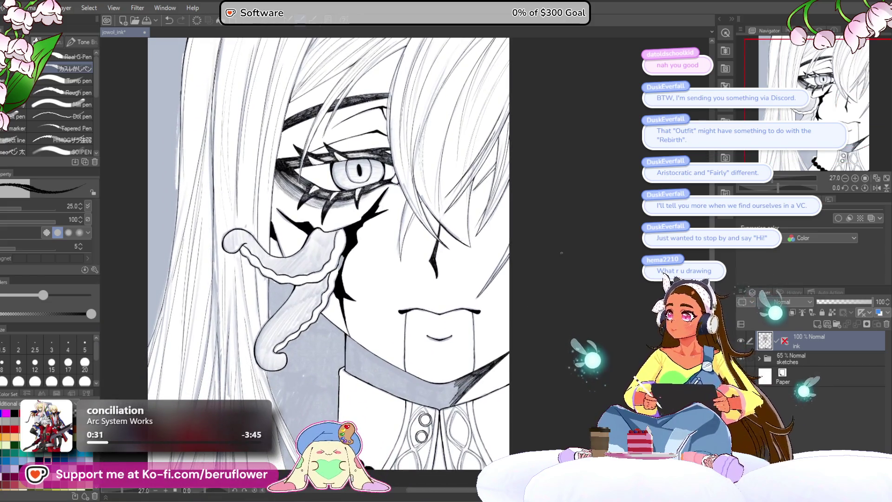
scroll(562, 252, down, 1)
scroll(558, 318, up, 2)
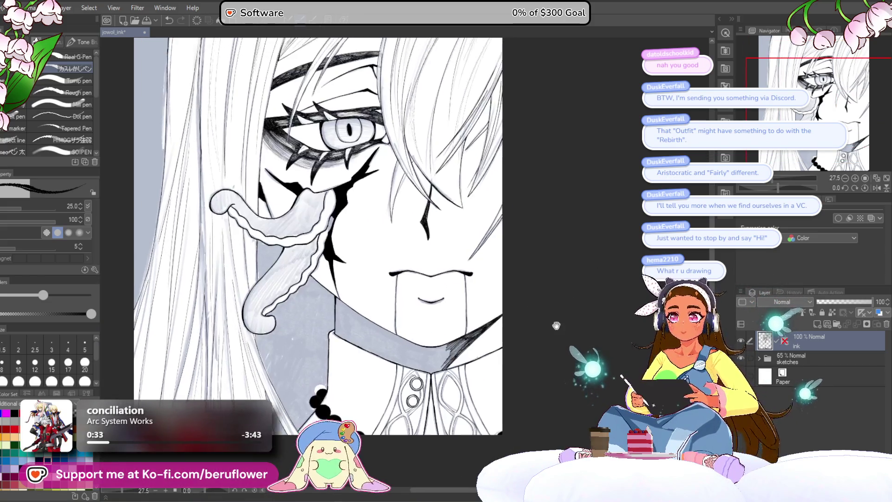
drag(558, 319, 522, 249)
scroll(465, 302, up, 4)
scroll(466, 302, up, 1)
scroll(465, 301, up, 1)
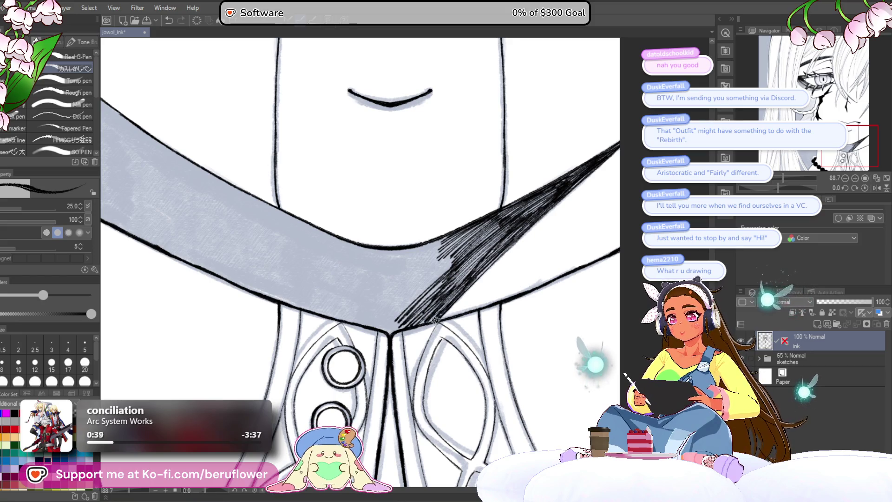
scroll(439, 280, up, 2)
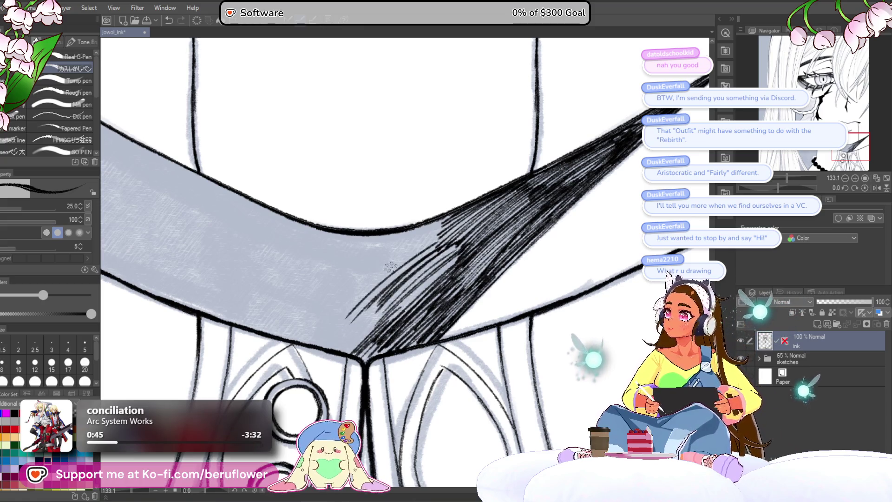
Hatch the collar shadow and extend dark strokes leftward along its upper edge
drag(364, 291, 427, 318)
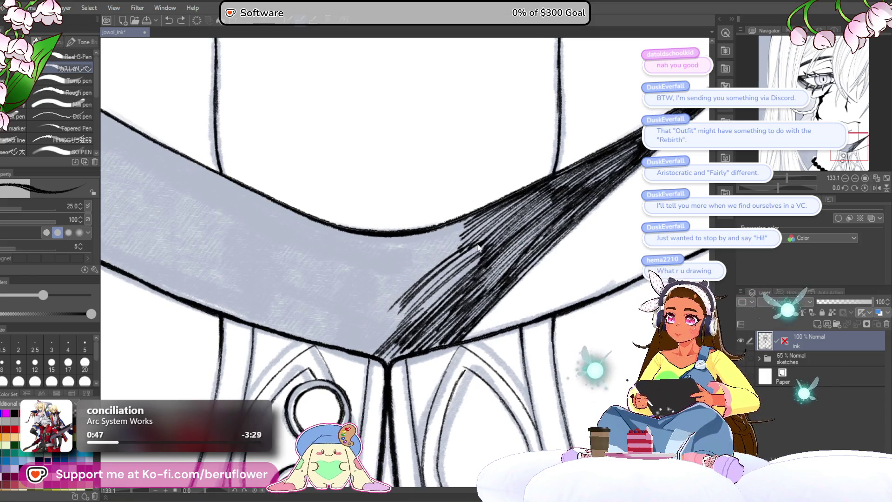
mouse_move(471, 277)
mouse_down()
mouse_move(469, 257)
mouse_move(391, 334)
mouse_up()
drag(495, 230, 418, 296)
mouse_move(520, 202)
mouse_down()
mouse_move(433, 259)
mouse_move(419, 254)
mouse_up()
drag(464, 217, 387, 255)
drag(453, 227, 363, 263)
drag(425, 238, 317, 285)
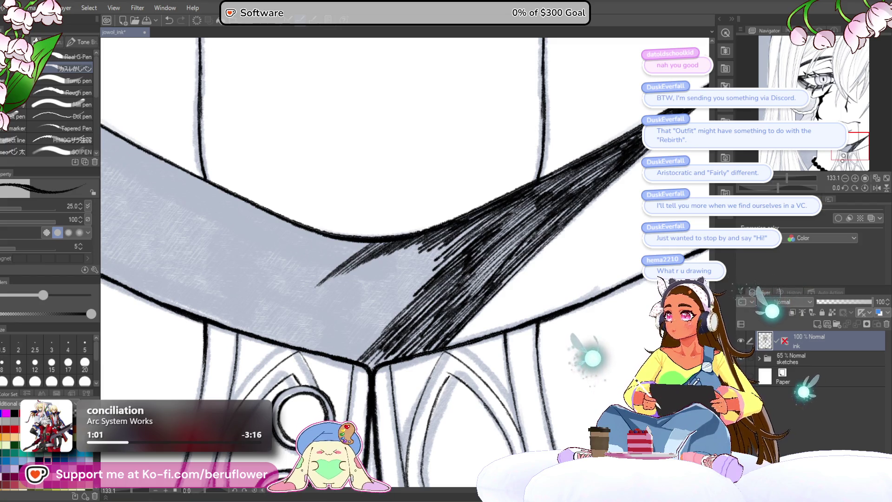
Fill the collar shadow's lower part and darken it toward the sharp right-hand point
drag(488, 222, 408, 283)
mouse_move(488, 223)
mouse_down()
mouse_move(380, 317)
mouse_move(398, 300)
mouse_up()
drag(457, 254, 359, 349)
drag(425, 290, 366, 352)
drag(400, 320, 370, 356)
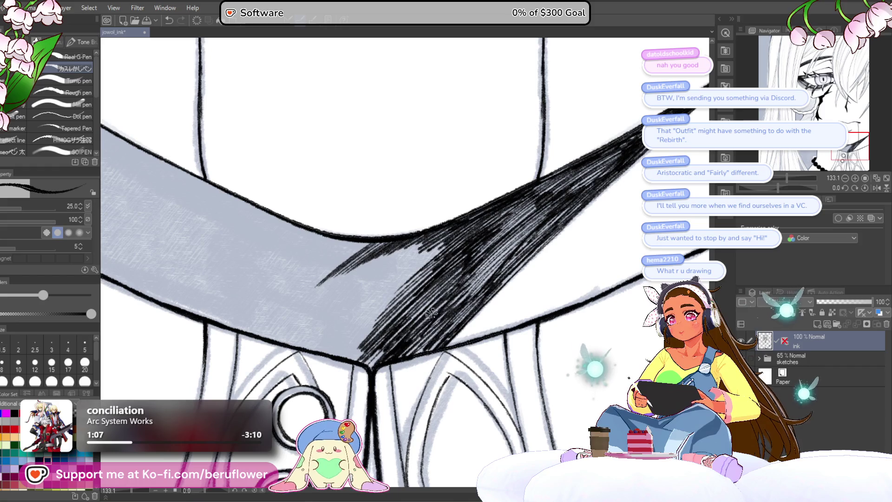
drag(390, 323, 363, 357)
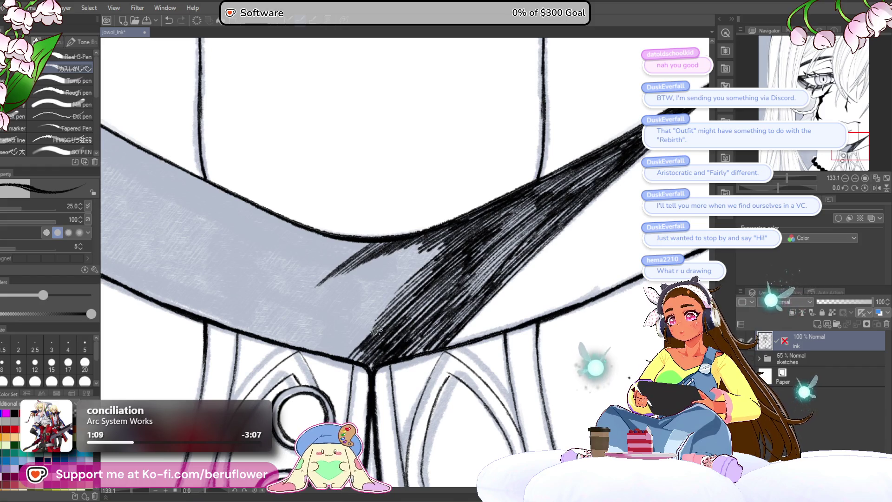
drag(419, 273, 341, 352)
Thicken the hatching along the collar's lower edge and push the wedge further left
mouse_move(430, 243)
mouse_down()
mouse_move(450, 216)
mouse_move(375, 289)
mouse_up()
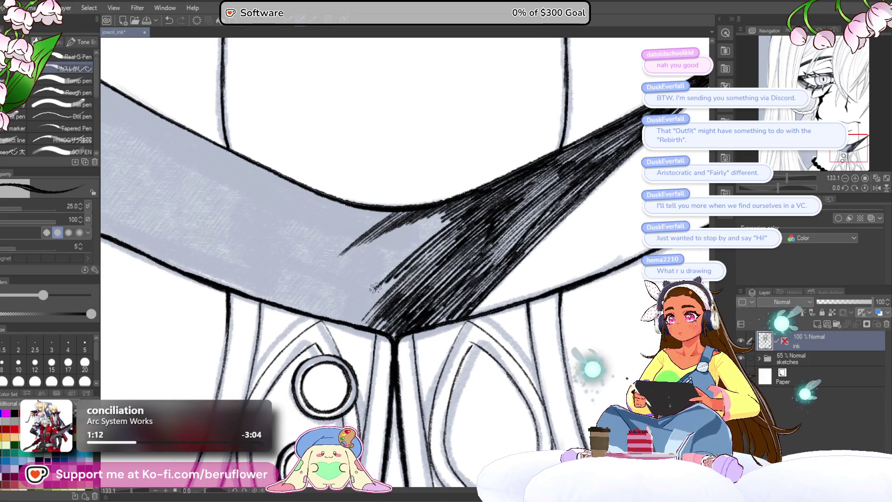
mouse_move(449, 218)
mouse_down()
mouse_move(383, 275)
mouse_move(370, 279)
mouse_move(402, 236)
mouse_move(327, 273)
mouse_up()
drag(446, 213, 308, 288)
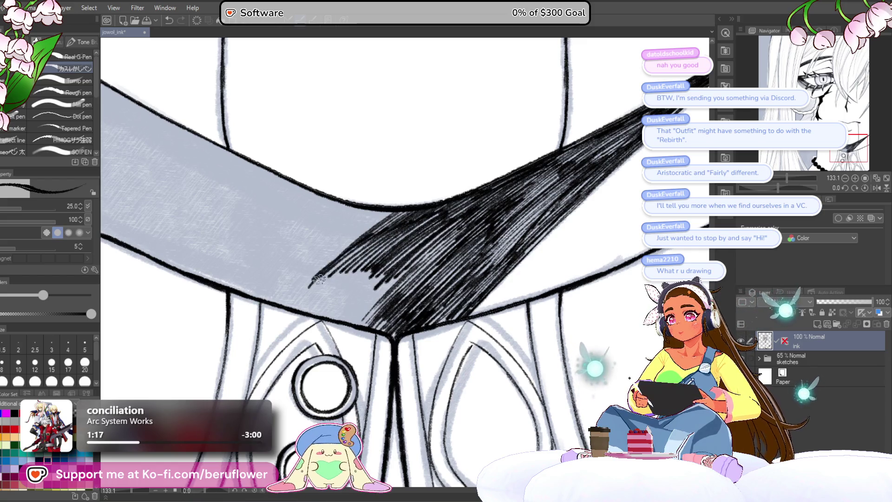
drag(377, 238, 307, 294)
mouse_move(383, 261)
mouse_down()
mouse_move(328, 305)
mouse_move(346, 318)
mouse_up()
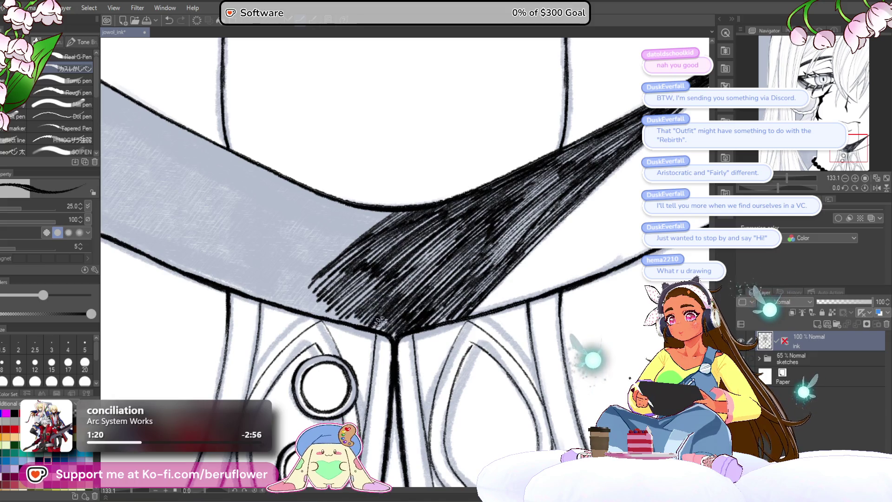
Zoom out and rotate the view to check the mouth and collar tip together
drag(409, 284, 450, 301)
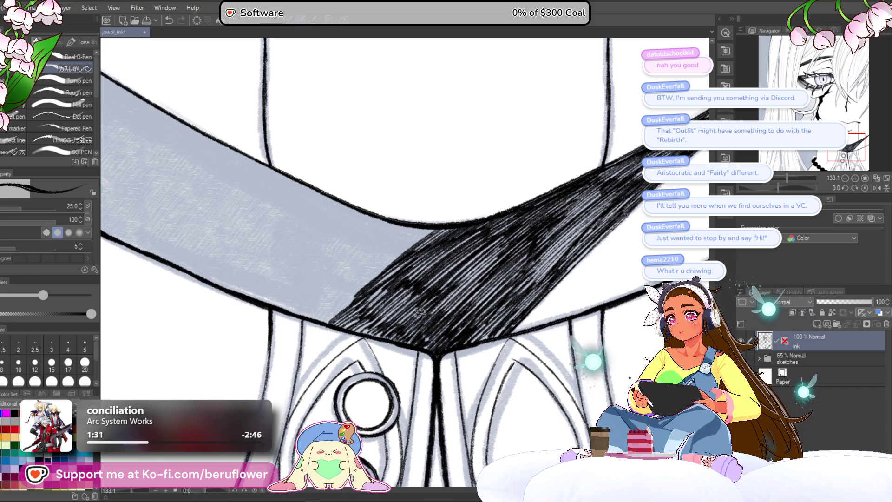
drag(492, 286, 453, 254)
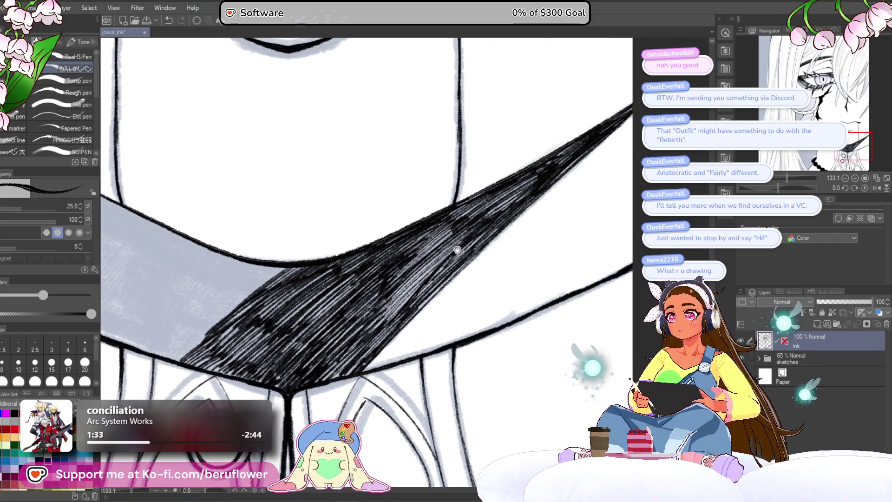
drag(420, 286, 522, 189)
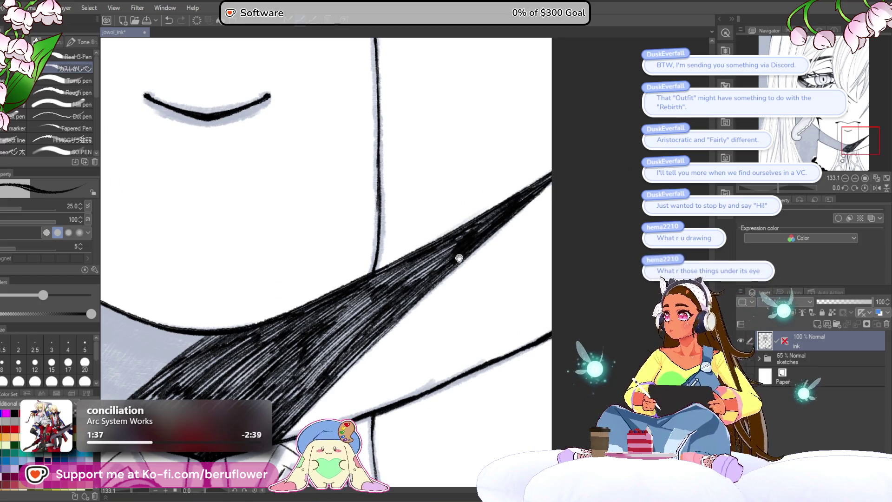
drag(452, 260, 454, 281)
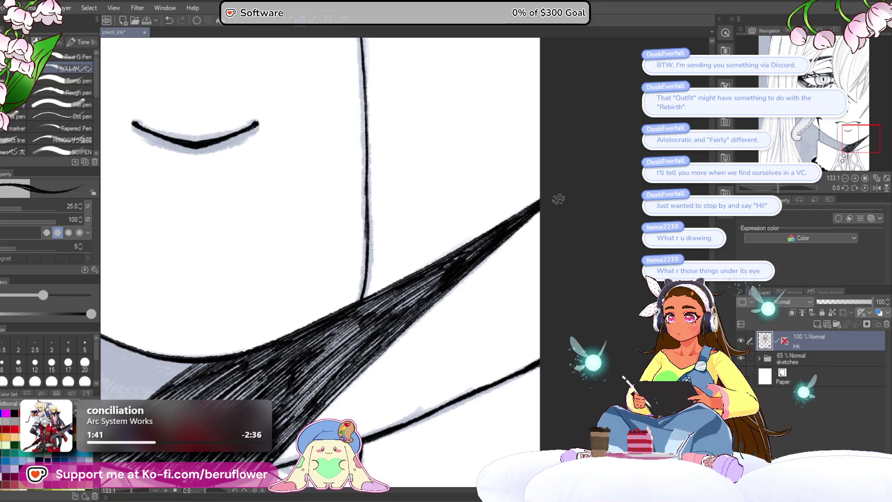
scroll(416, 305, down, 3)
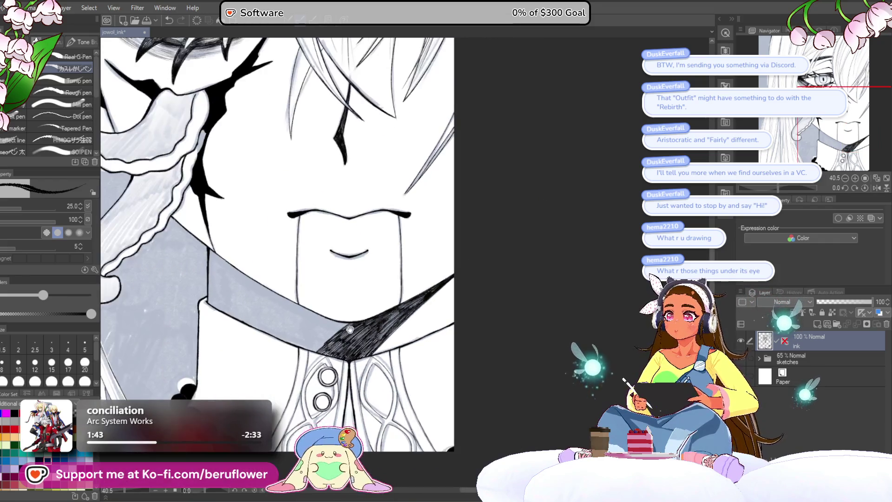
scroll(397, 409, down, 3)
scroll(396, 408, up, 2)
scroll(401, 410, up, 2)
scroll(408, 411, down, 2)
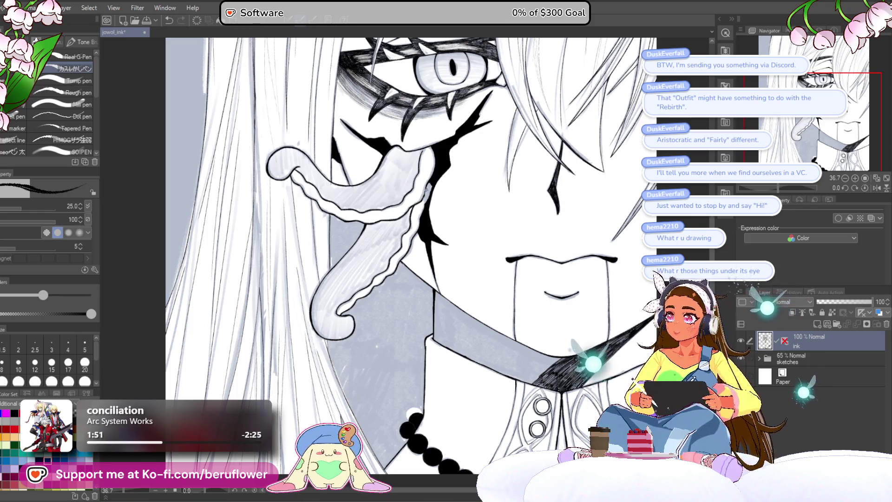
drag(427, 189, 406, 190)
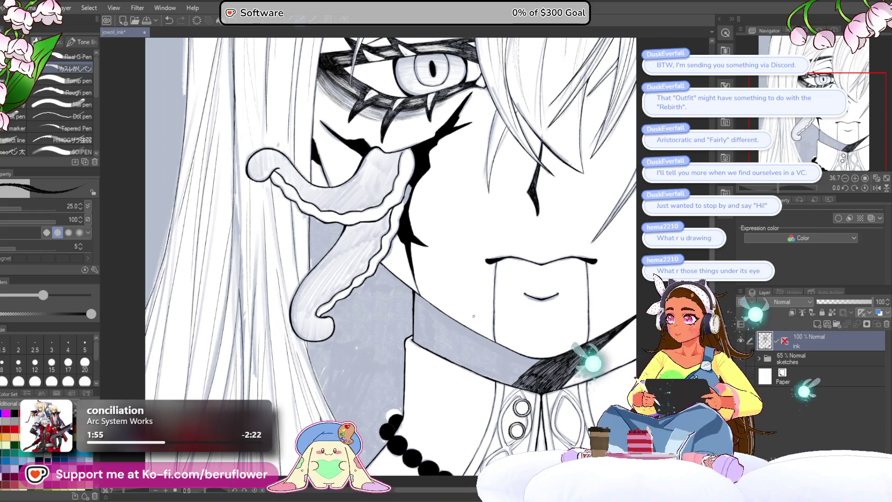
mouse_move(482, 305)
mouse_down()
mouse_move(463, 289)
mouse_move(490, 355)
mouse_up()
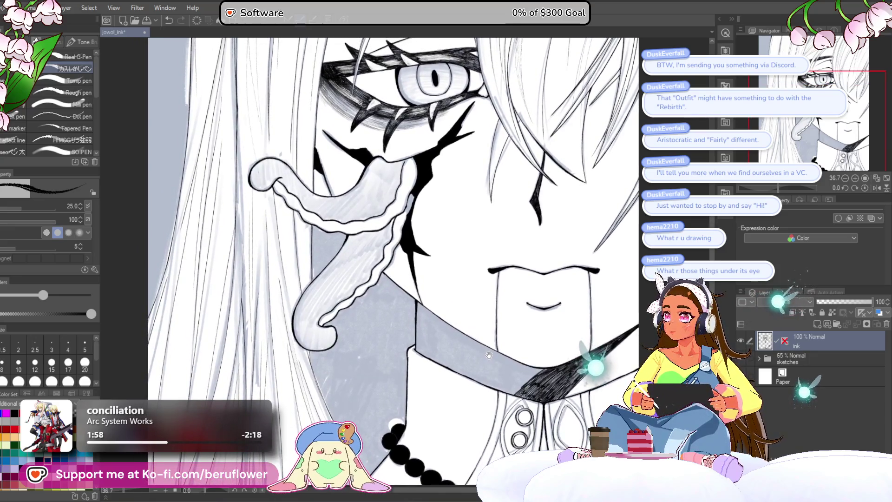
drag(489, 355, 479, 285)
scroll(418, 286, down, 5)
scroll(417, 286, up, 3)
scroll(416, 286, up, 2)
scroll(417, 286, up, 2)
mouse_move(417, 288)
mouse_down()
mouse_move(444, 262)
mouse_move(446, 230)
mouse_up()
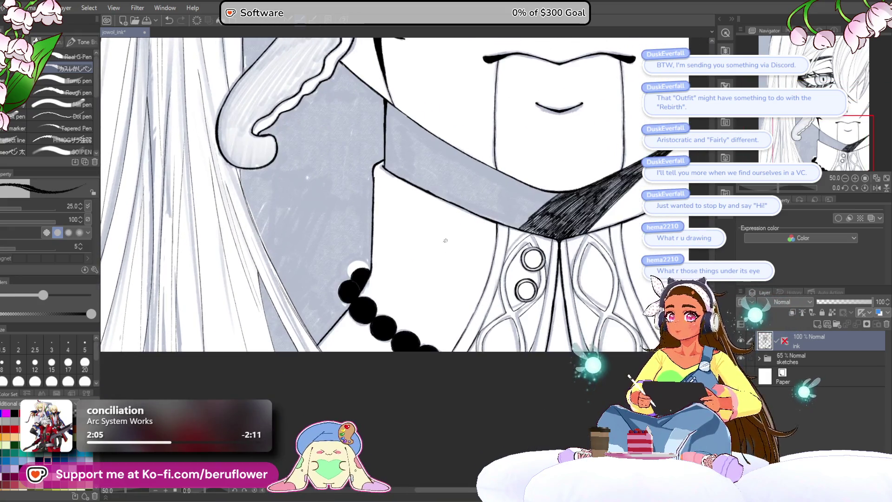
scroll(460, 230, up, 1)
scroll(474, 224, up, 1)
scroll(482, 220, up, 1)
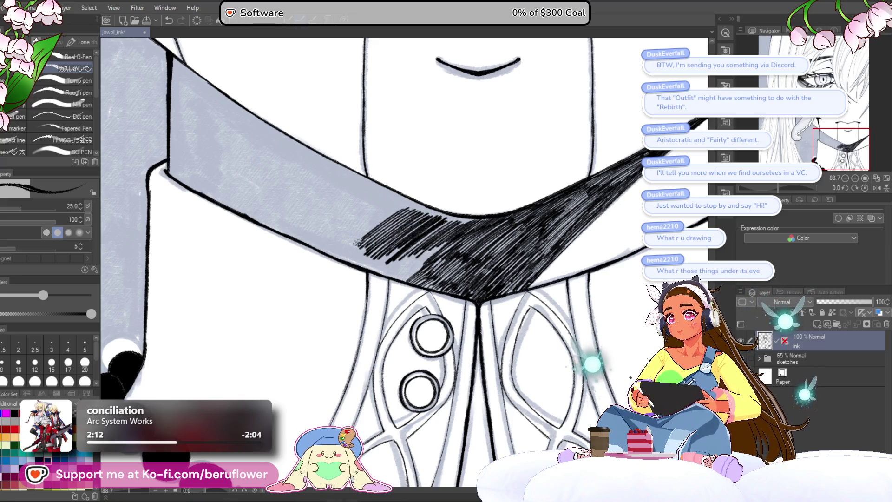
scroll(412, 205, up, 1)
scroll(425, 213, up, 1)
scroll(447, 227, up, 1)
Darken the collar shadow and its upper edge with additional hatch lines
mouse_move(477, 227)
mouse_down()
mouse_move(439, 259)
mouse_move(393, 268)
mouse_up()
drag(447, 212, 433, 217)
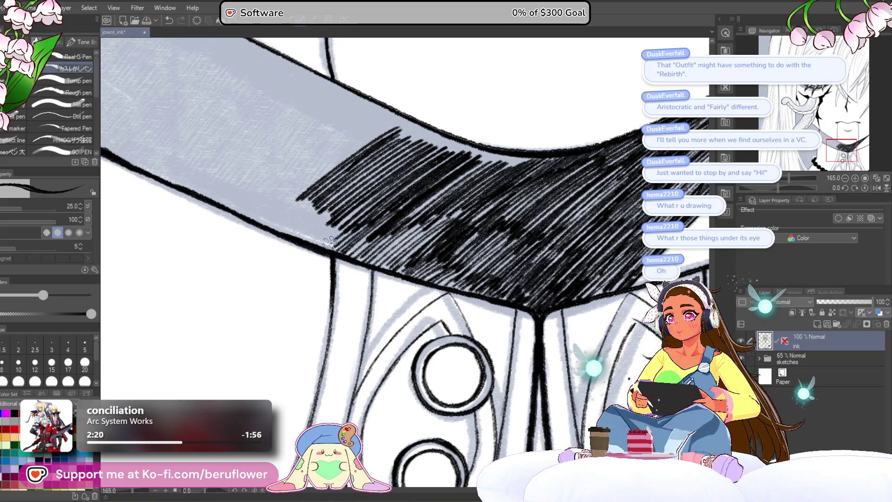
drag(328, 240, 519, 178)
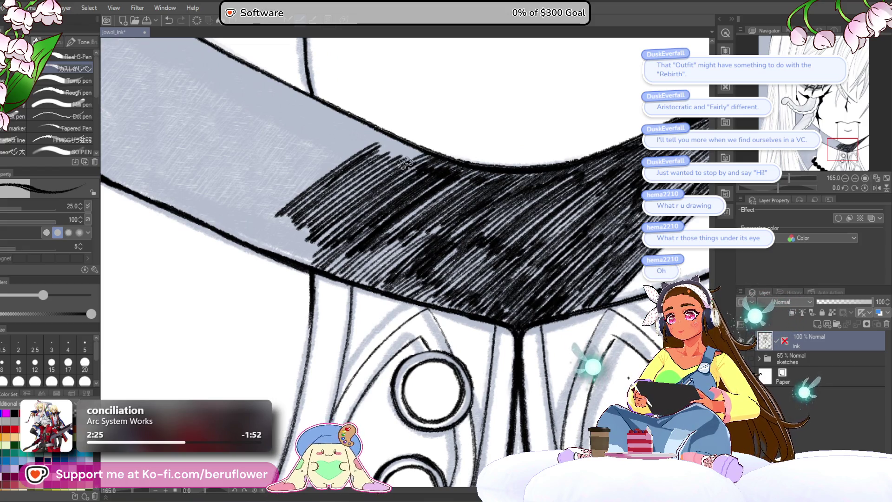
drag(413, 148, 379, 155)
scroll(387, 137, down, 3)
scroll(418, 209, down, 3)
scroll(439, 259, up, 2)
scroll(437, 259, up, 1)
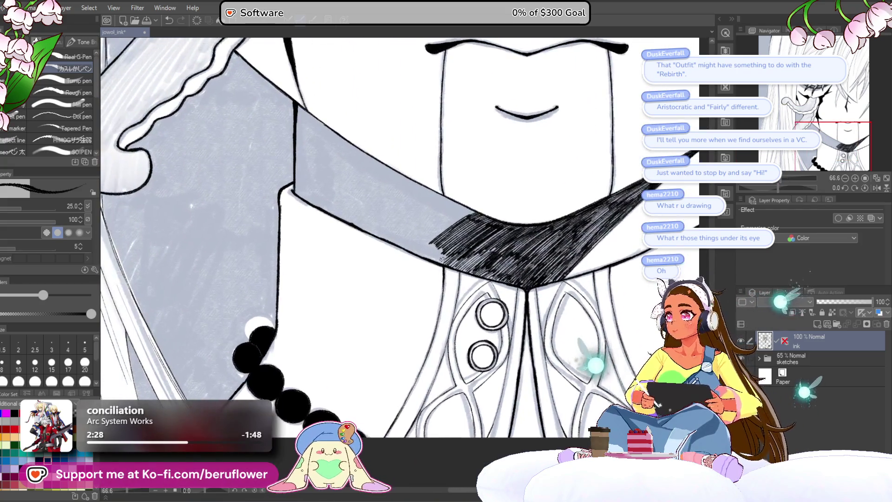
scroll(446, 251, up, 1)
scroll(457, 241, up, 1)
scroll(471, 230, up, 1)
Extend the hatching left along the band, frame its left part and set brush size 15
mouse_move(470, 231)
mouse_down()
mouse_move(443, 233)
mouse_move(472, 210)
mouse_up()
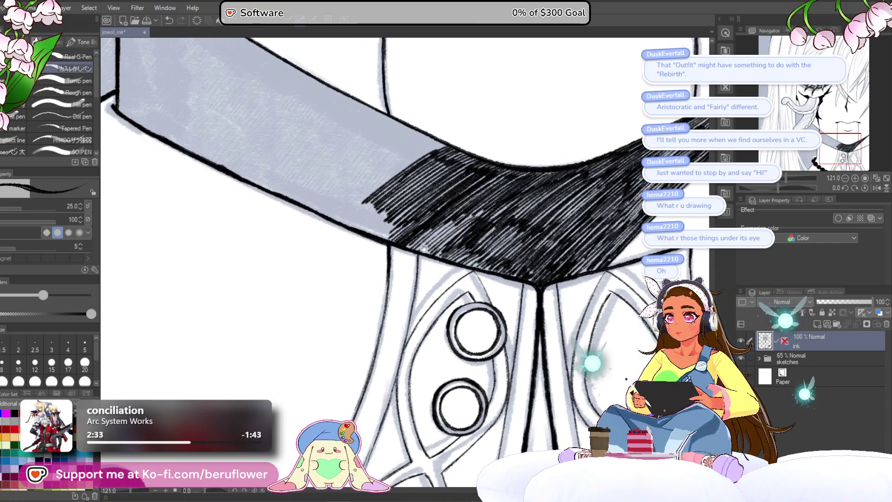
drag(451, 237, 449, 287)
mouse_move(460, 190)
mouse_down()
mouse_move(373, 251)
mouse_move(345, 252)
mouse_move(403, 243)
mouse_move(393, 246)
mouse_up()
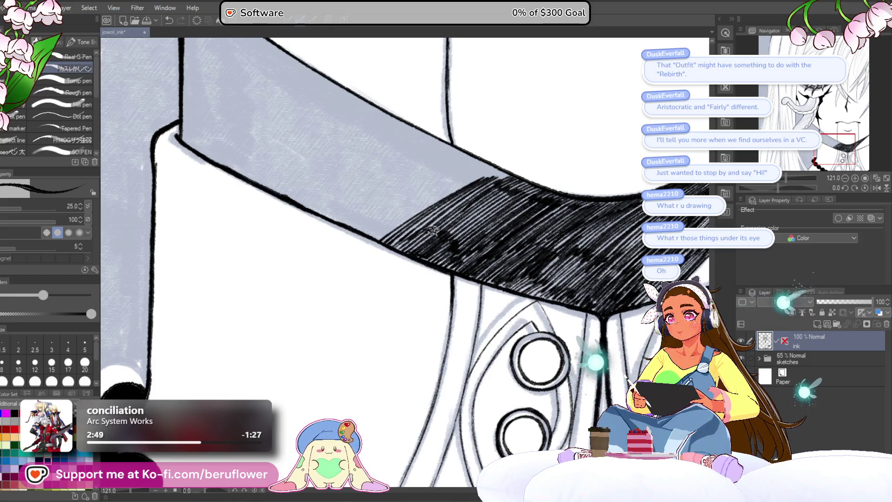
drag(478, 234, 428, 237)
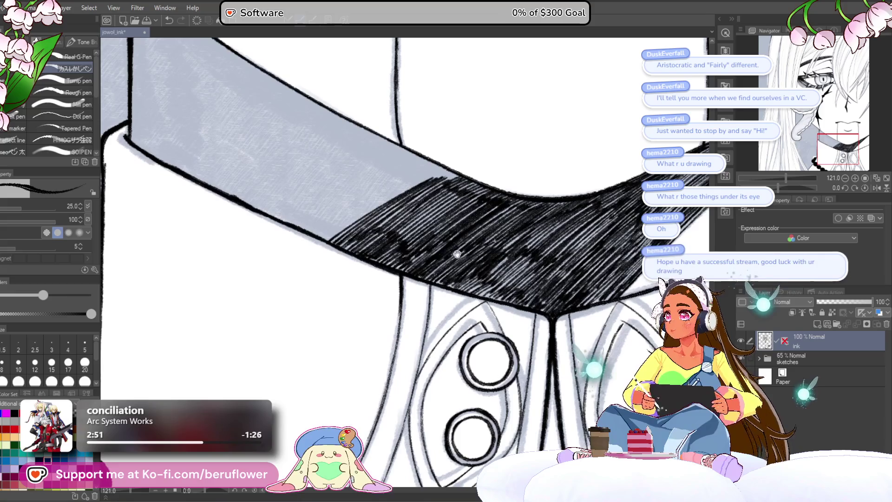
scroll(424, 246, down, 2)
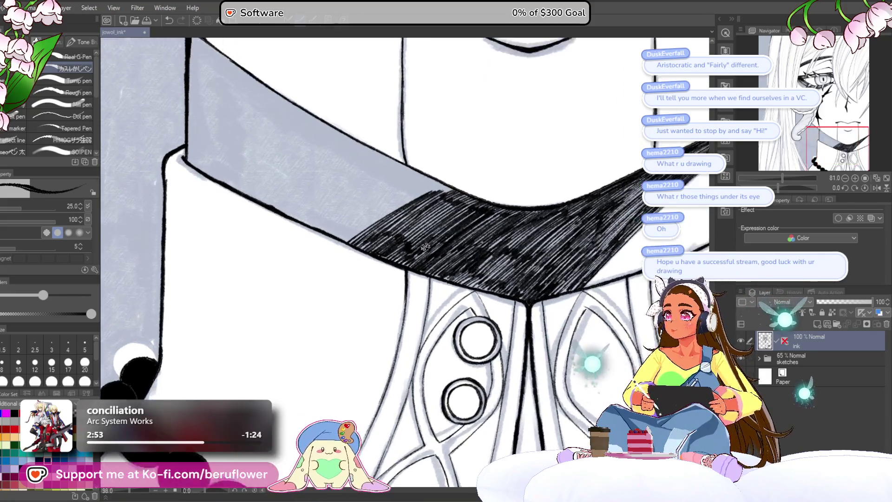
drag(423, 246, 441, 259)
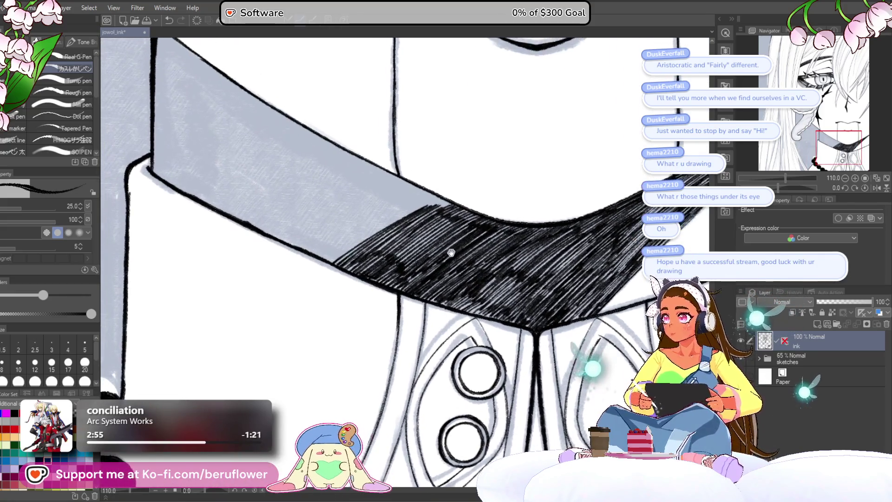
key(bracketleft)
key(bracketleft)
key(bracketleft)
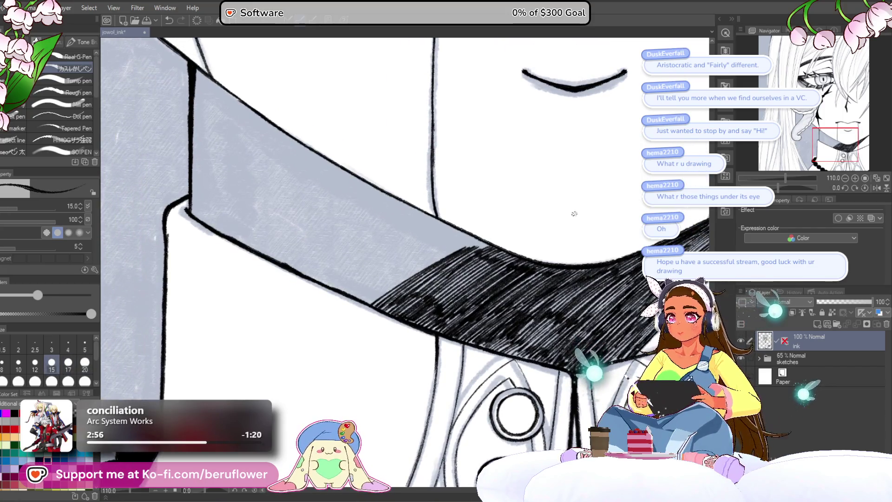
scroll(576, 216, down, 5)
scroll(488, 230, up, 1)
scroll(461, 238, up, 1)
scroll(446, 243, up, 1)
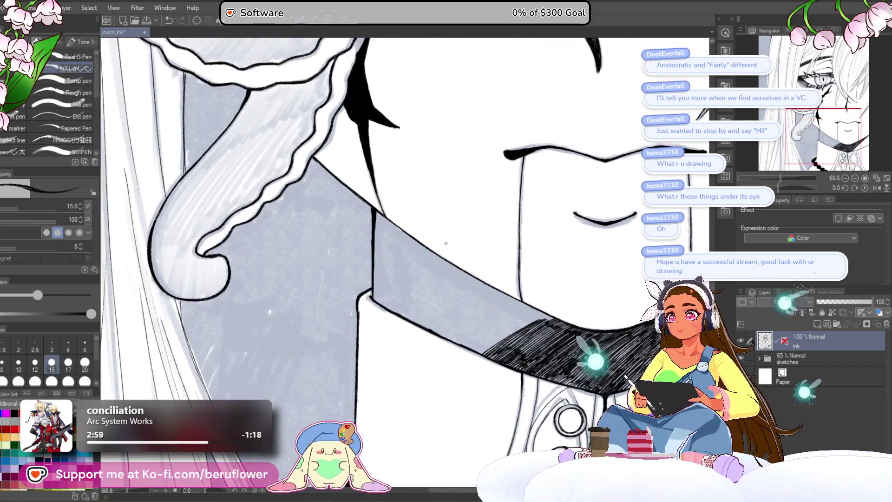
scroll(446, 244, up, 1)
scroll(418, 234, up, 1)
scroll(390, 223, up, 1)
Hatch a shadow down the edge line where the collar meets the neck
drag(367, 211, 360, 242)
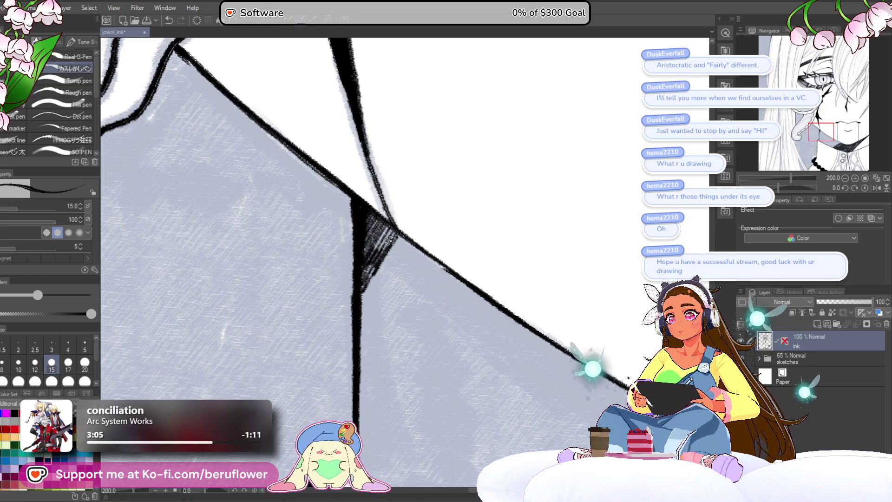
drag(408, 244, 362, 323)
drag(394, 287, 358, 342)
drag(390, 304, 360, 354)
drag(383, 287, 358, 321)
scroll(490, 277, down, 2)
scroll(490, 276, down, 2)
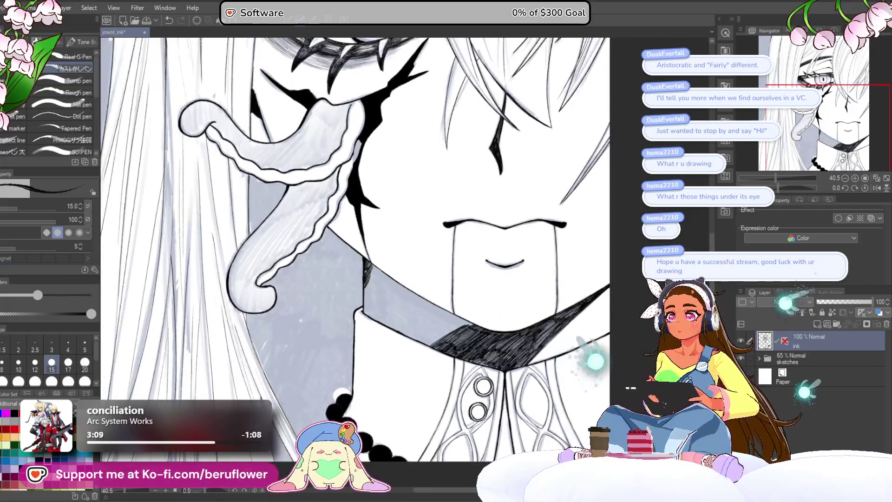
scroll(490, 277, down, 2)
Frame the collar's left corner and fill its shadow with diagonal hatch lines
drag(490, 277, 484, 237)
mouse_move(412, 391)
mouse_down()
mouse_move(465, 337)
mouse_move(485, 280)
mouse_up()
scroll(419, 265, up, 3)
scroll(415, 251, up, 1)
drag(414, 251, 411, 271)
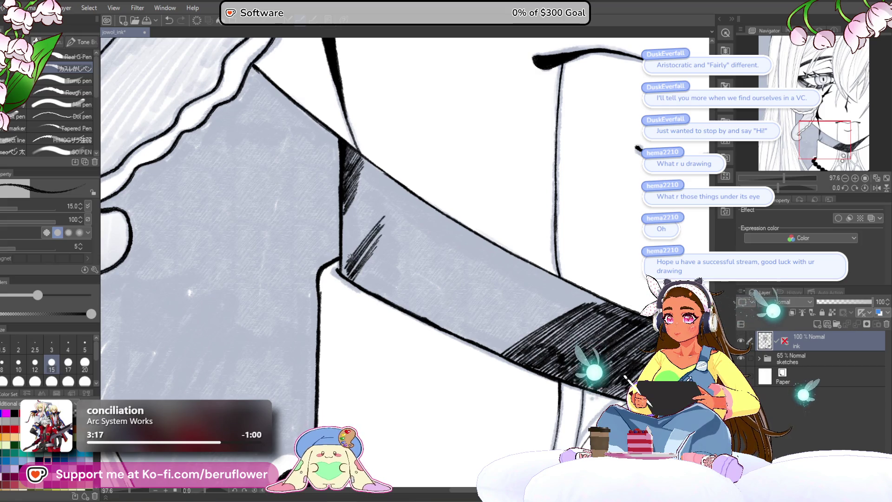
drag(350, 243, 385, 199)
drag(345, 231, 375, 186)
drag(341, 257, 351, 211)
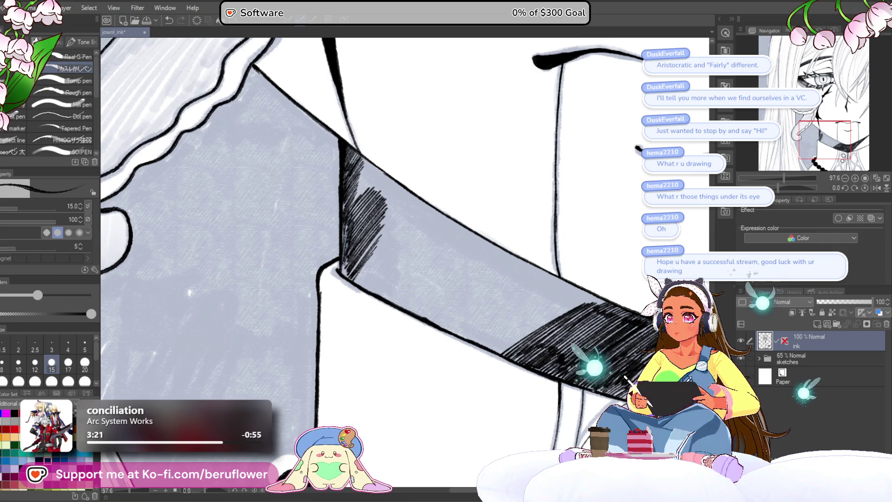
scroll(369, 241, up, 1)
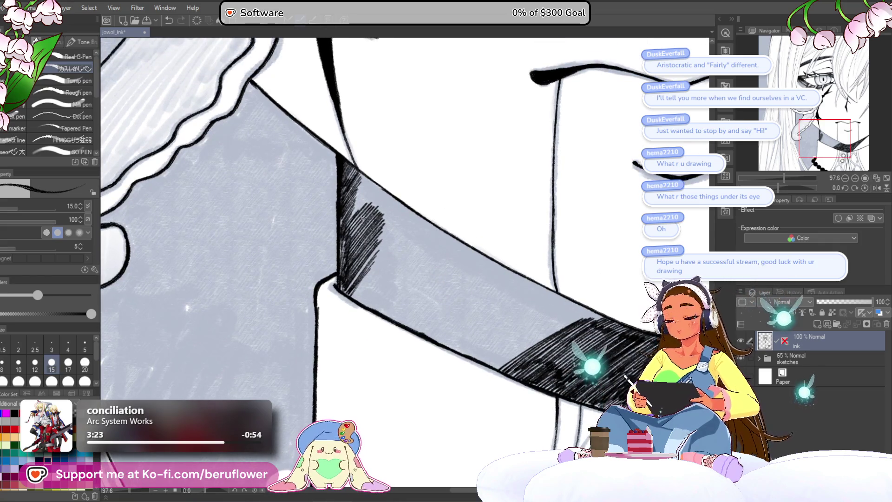
scroll(380, 248, up, 2)
Densify the diagonal hatching in the collar's left-end shadow
mouse_move(342, 251)
mouse_down()
mouse_move(393, 199)
mouse_move(378, 197)
mouse_up()
drag(339, 230, 385, 190)
drag(345, 221, 380, 187)
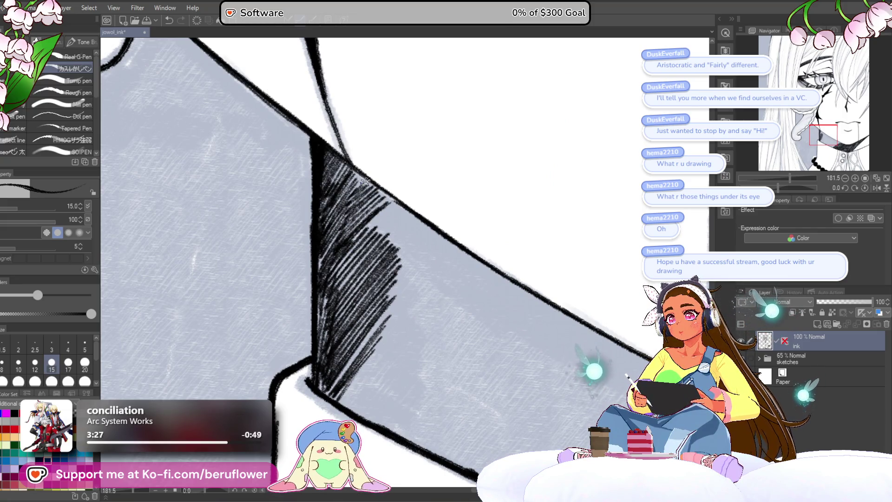
scroll(357, 175, down, 4)
scroll(500, 252, up, 1)
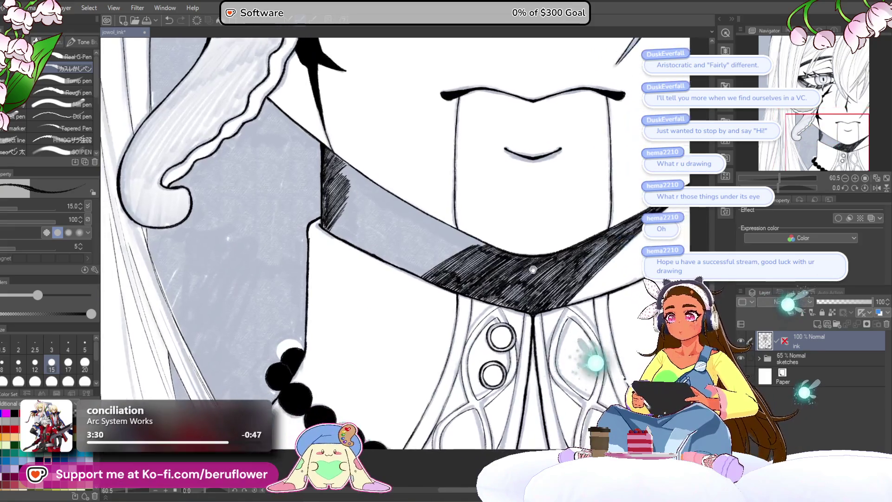
scroll(500, 251, up, 3)
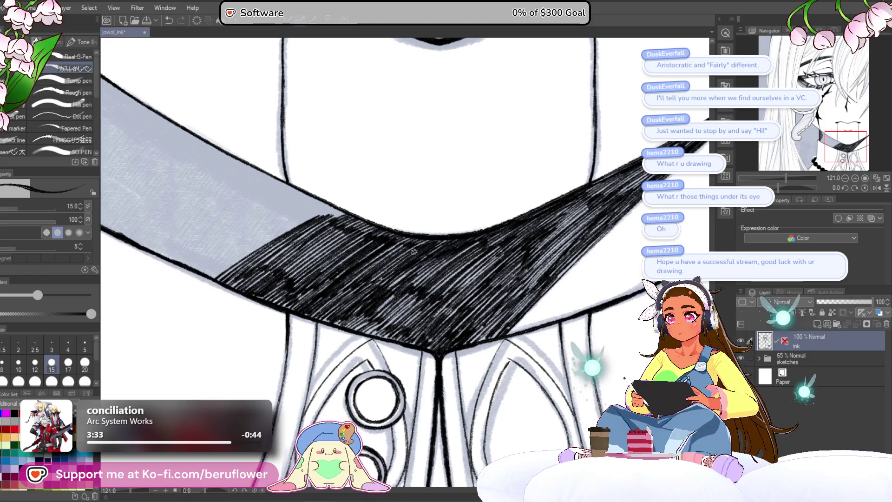
Extend the collar shading up into the band's upper left with more hatching
drag(389, 240, 445, 334)
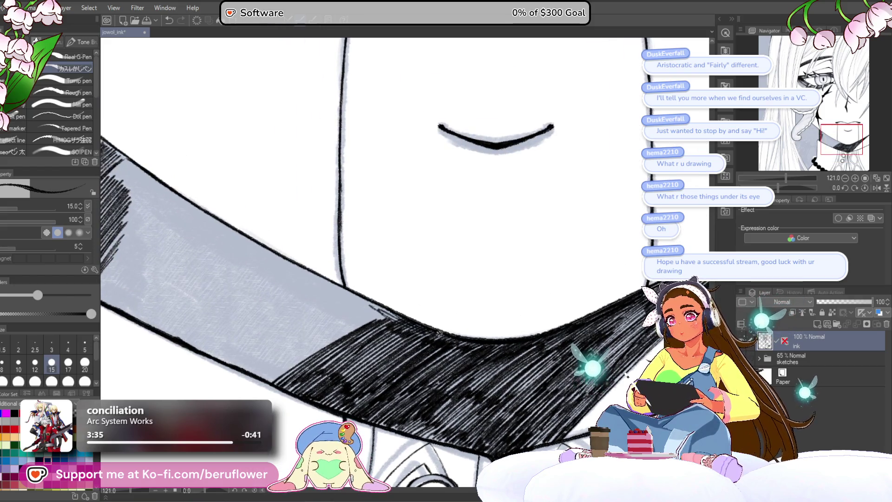
scroll(454, 340, down, 2)
scroll(454, 340, down, 2)
scroll(494, 195, up, 1)
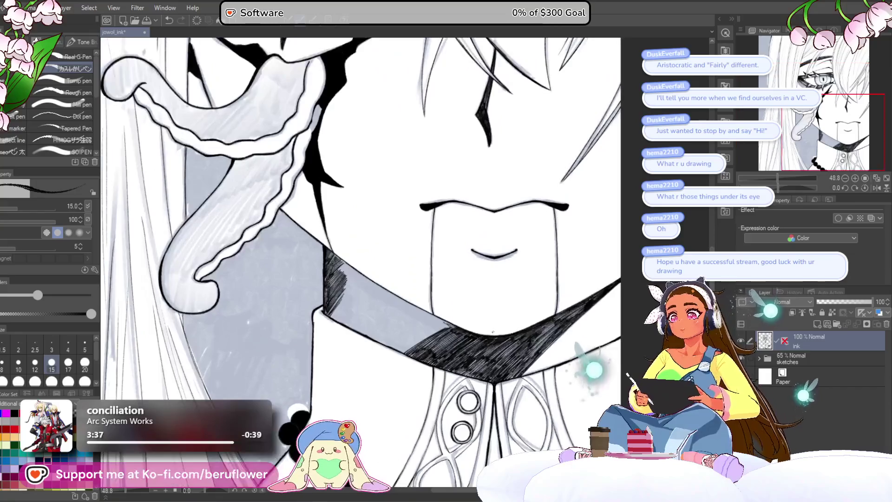
scroll(494, 196, up, 1)
scroll(495, 195, up, 2)
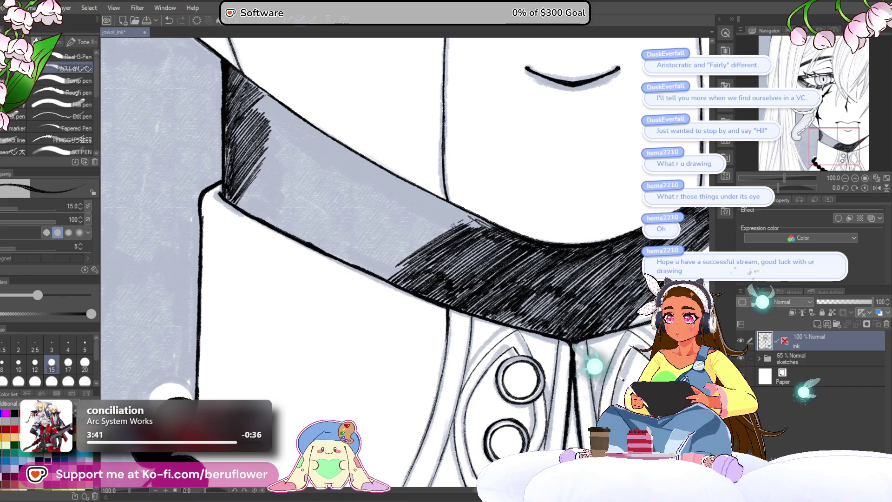
drag(417, 236, 447, 209)
drag(388, 240, 423, 209)
mouse_move(361, 229)
mouse_down()
mouse_move(411, 193)
mouse_move(417, 204)
mouse_up()
drag(383, 244, 436, 204)
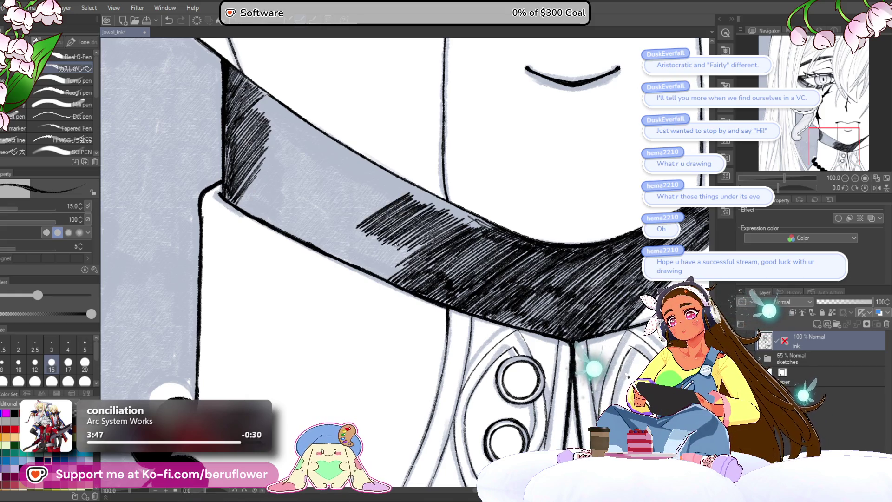
Fill the lower collar shadow and push the hatched mass out to the band's left end
mouse_move(375, 276)
mouse_down()
mouse_move(423, 241)
mouse_move(404, 230)
mouse_up()
drag(373, 274, 405, 248)
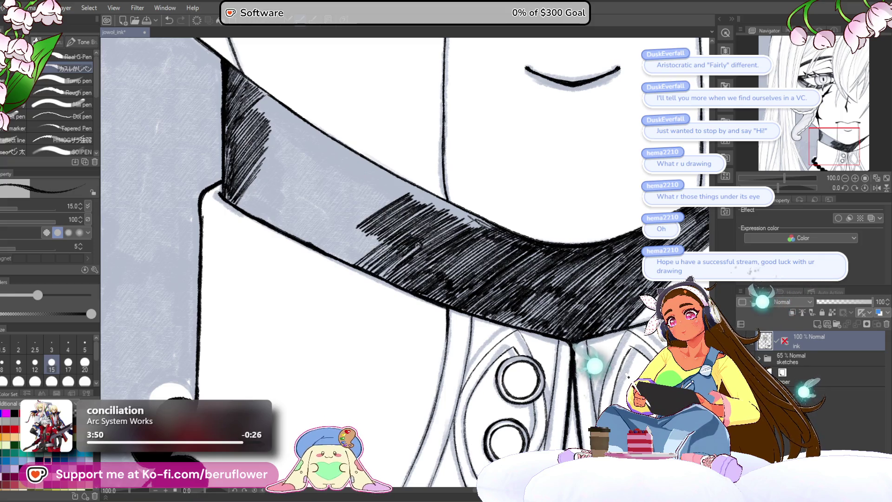
scroll(531, 231, left, 2)
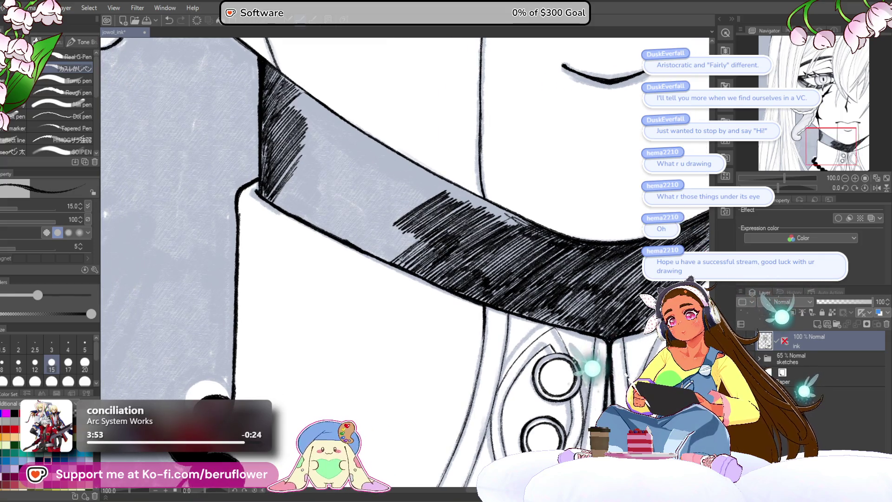
drag(363, 251, 416, 204)
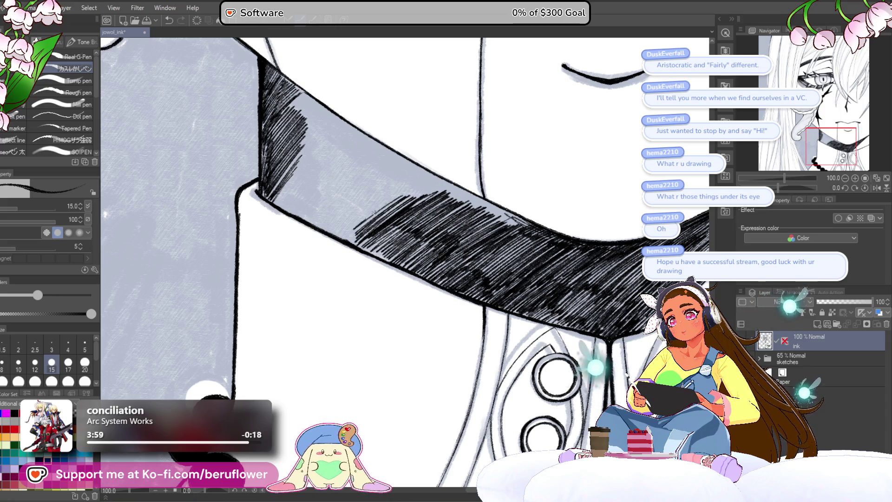
mouse_move(338, 227)
mouse_down()
mouse_move(389, 190)
mouse_move(381, 177)
mouse_up()
drag(317, 216, 377, 176)
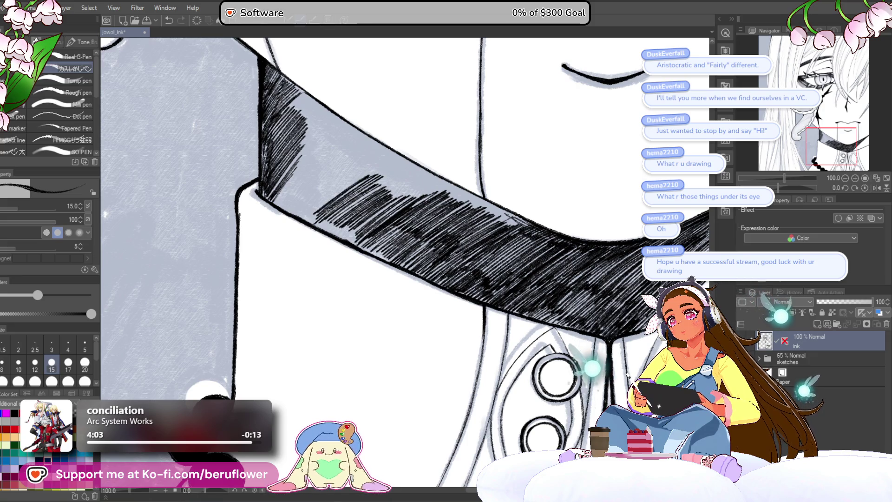
scroll(393, 178, down, 3)
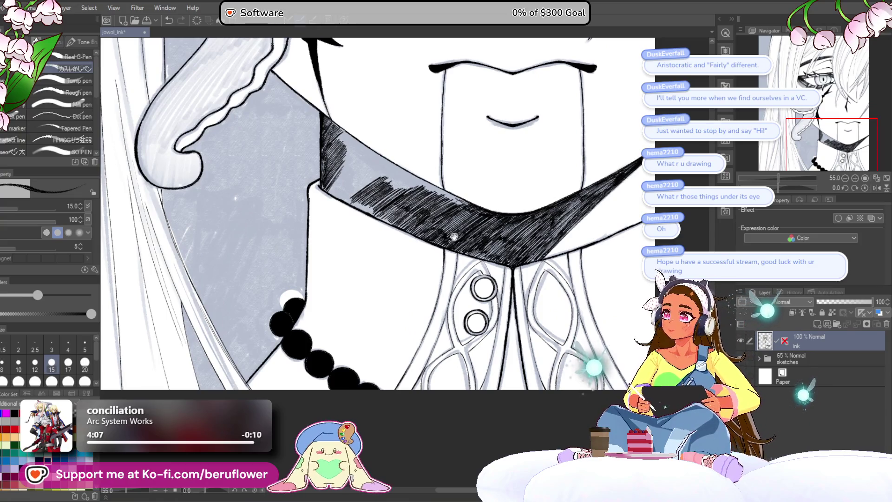
scroll(455, 238, up, 1)
scroll(455, 238, up, 1)
scroll(454, 238, up, 1)
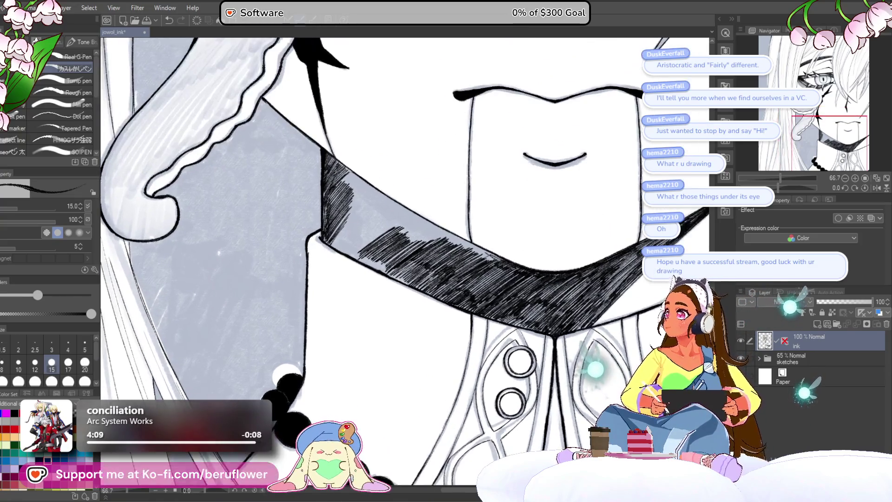
scroll(420, 241, up, 1)
scroll(426, 242, up, 1)
scroll(430, 244, up, 1)
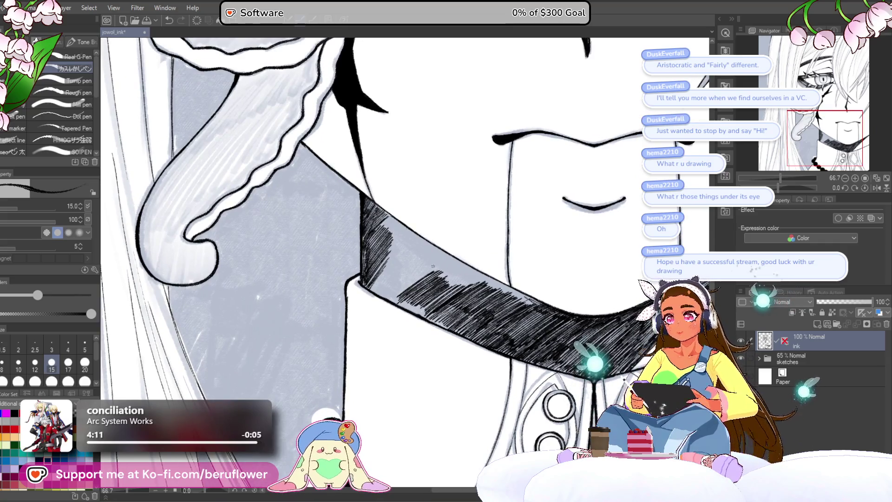
scroll(434, 266, up, 2)
scroll(433, 267, up, 1)
scroll(432, 276, up, 1)
Darken the collar's upper-left edge and extend the shading upward and leftward
drag(377, 310, 454, 252)
mouse_move(357, 321)
mouse_down()
mouse_move(445, 253)
mouse_move(429, 236)
mouse_move(352, 296)
mouse_move(413, 244)
mouse_up()
mouse_move(347, 293)
mouse_down()
mouse_move(417, 239)
mouse_move(412, 206)
mouse_up()
mouse_move(320, 285)
mouse_down()
mouse_move(406, 207)
mouse_move(387, 189)
mouse_up()
drag(341, 230, 392, 174)
mouse_move(315, 273)
mouse_down()
mouse_move(379, 196)
mouse_move(411, 203)
mouse_up()
Extend the hatching rightward along the collar's upper edge
drag(361, 276, 425, 201)
mouse_move(376, 265)
mouse_down()
mouse_move(438, 202)
mouse_move(436, 212)
mouse_up()
drag(387, 261, 444, 205)
drag(409, 245, 448, 204)
drag(405, 246, 450, 210)
Fill the collar's lower-left area with hatching and carry it rightward
mouse_move(430, 241)
mouse_down()
mouse_move(445, 242)
mouse_move(396, 259)
mouse_up()
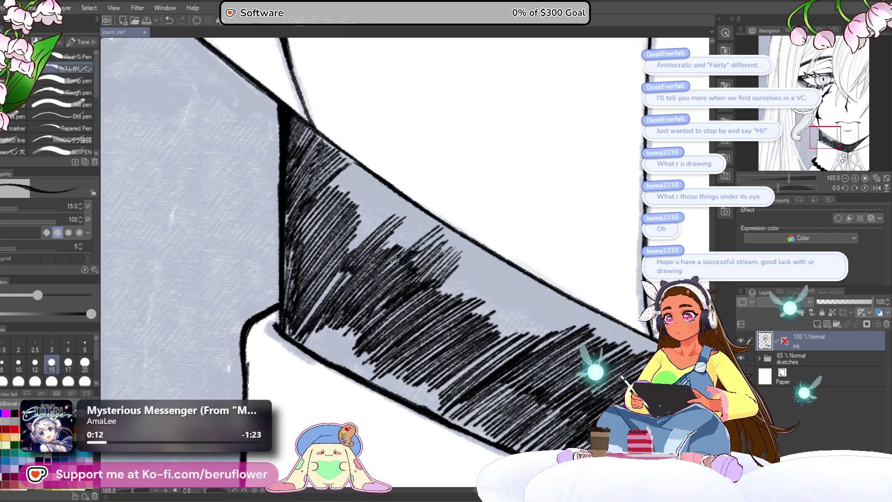
mouse_move(413, 228)
mouse_down()
mouse_move(380, 252)
mouse_move(345, 301)
mouse_up()
mouse_move(387, 251)
mouse_down()
mouse_move(341, 284)
mouse_move(370, 251)
mouse_move(360, 236)
mouse_move(349, 275)
mouse_move(367, 296)
mouse_move(317, 317)
mouse_up()
mouse_move(354, 272)
mouse_down()
mouse_move(317, 324)
mouse_move(331, 310)
mouse_move(327, 332)
mouse_up()
drag(361, 326, 361, 267)
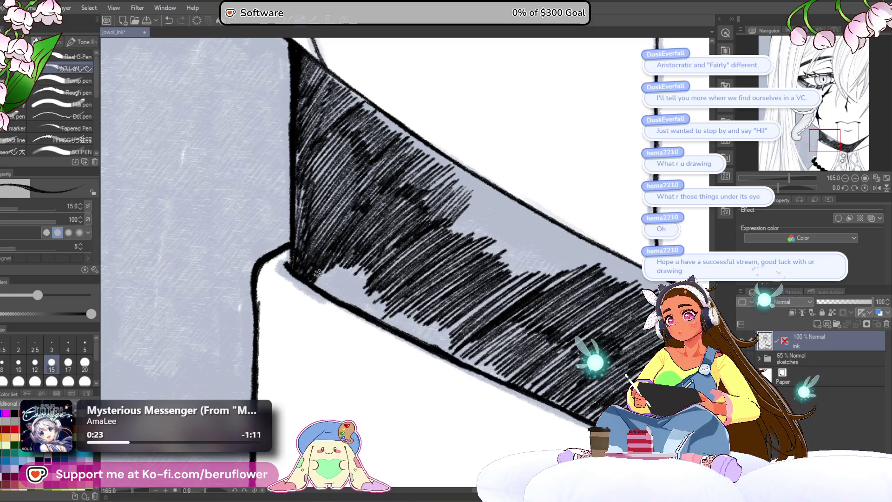
mouse_move(340, 260)
mouse_down()
mouse_move(323, 288)
mouse_move(335, 297)
mouse_up()
mouse_move(375, 271)
mouse_down()
mouse_move(352, 298)
mouse_move(380, 319)
mouse_up()
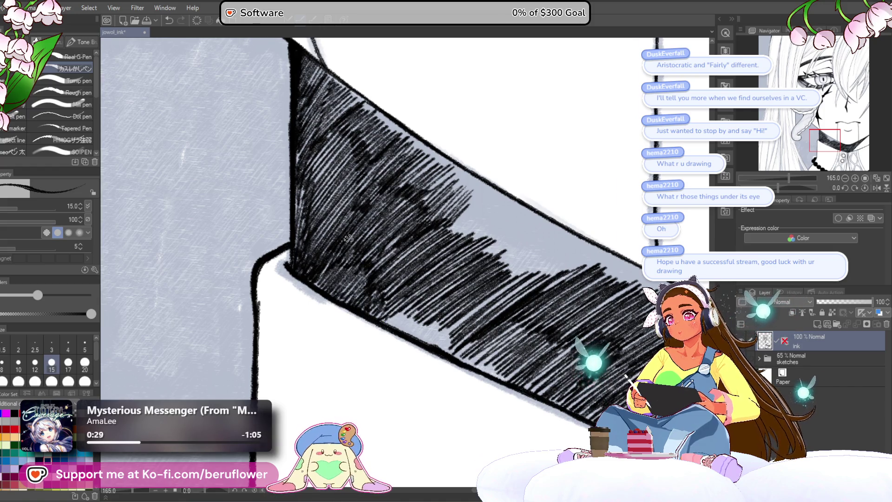
scroll(348, 239, down, 3)
scroll(360, 269, up, 2)
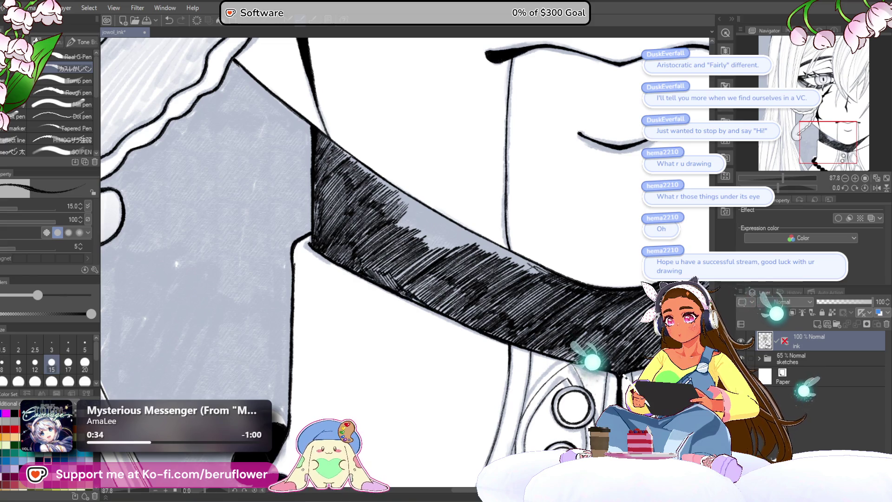
scroll(390, 265, down, 3)
scroll(391, 265, up, 2)
Rotate the view and hatch short strokes along the collar's lower edge
drag(782, 189, 801, 188)
scroll(408, 262, up, 3)
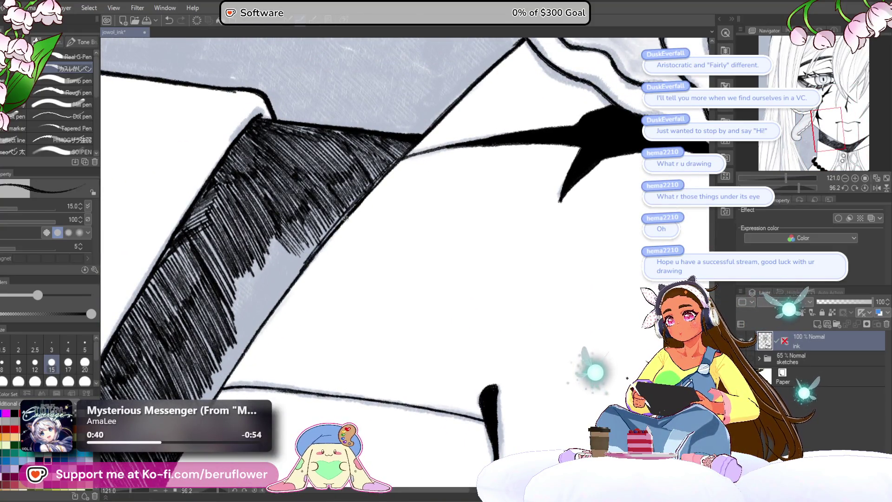
mouse_move(261, 321)
mouse_down()
mouse_move(303, 265)
mouse_move(301, 273)
mouse_up()
mouse_move(244, 363)
mouse_down()
mouse_move(286, 298)
mouse_move(267, 327)
mouse_up()
drag(235, 378, 250, 336)
drag(349, 209, 325, 268)
drag(289, 306, 334, 251)
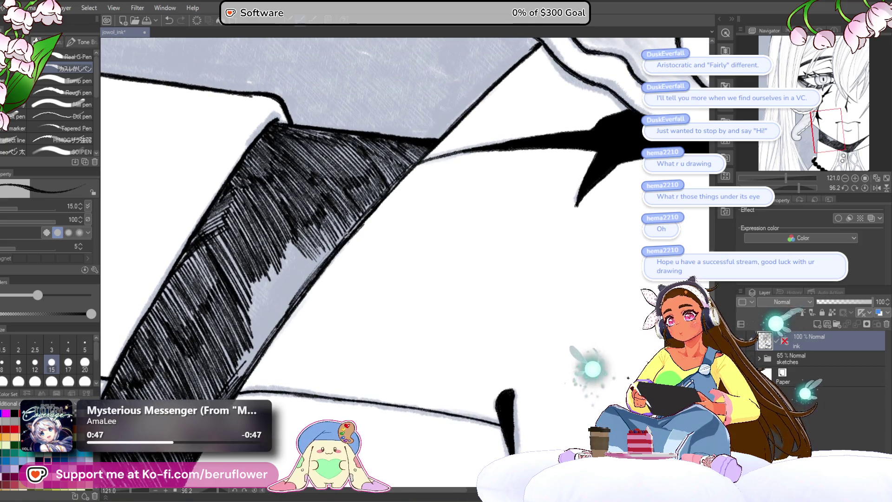
Continue dark hatching down the lower edge and fill the collar's lighter patch
drag(307, 282, 366, 209)
drag(272, 328, 345, 234)
drag(244, 374, 308, 286)
mouse_move(231, 387)
mouse_down()
mouse_move(286, 318)
mouse_move(268, 322)
mouse_move(317, 253)
mouse_up()
drag(248, 331, 307, 257)
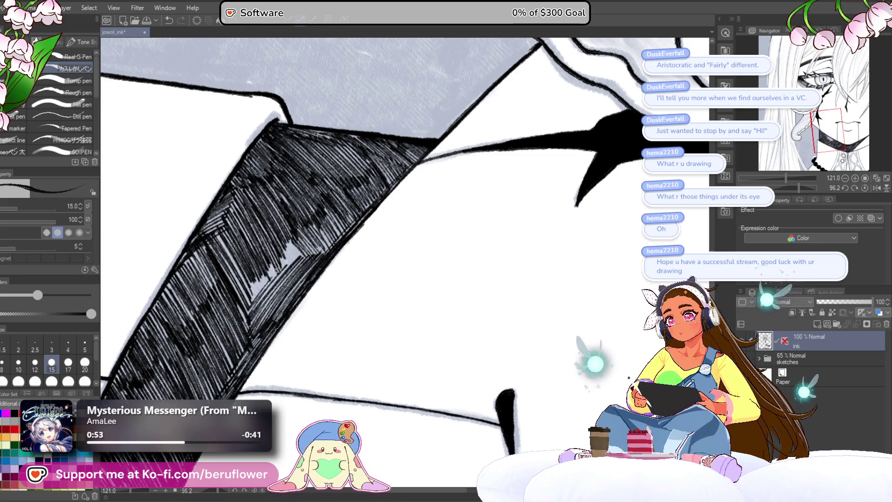
drag(240, 306, 311, 232)
drag(272, 279, 329, 234)
scroll(345, 291, up, 2)
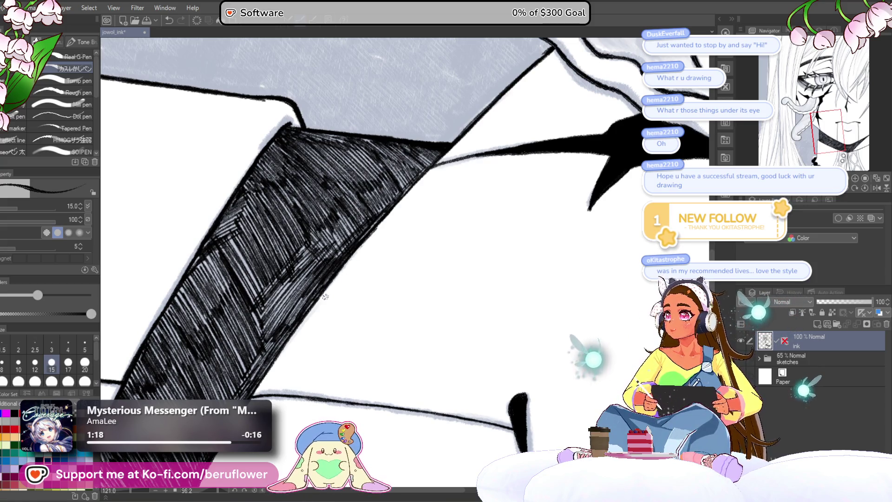
scroll(311, 290, down, 3)
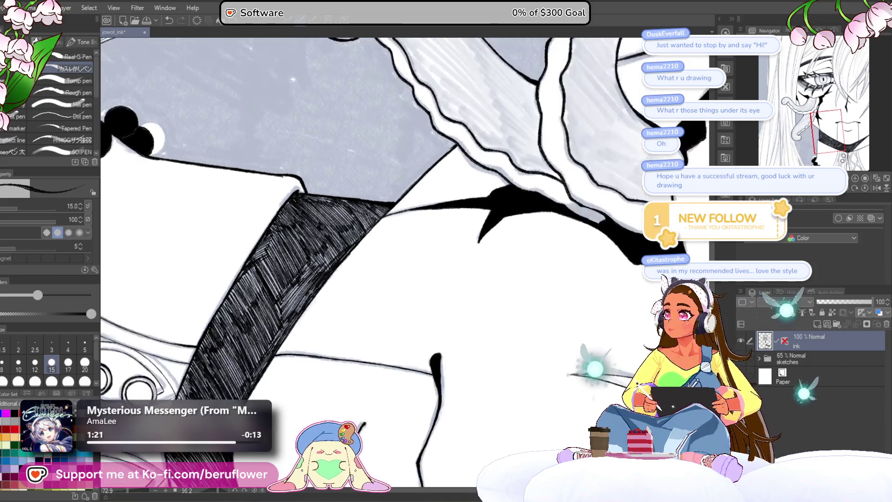
scroll(311, 291, up, 3)
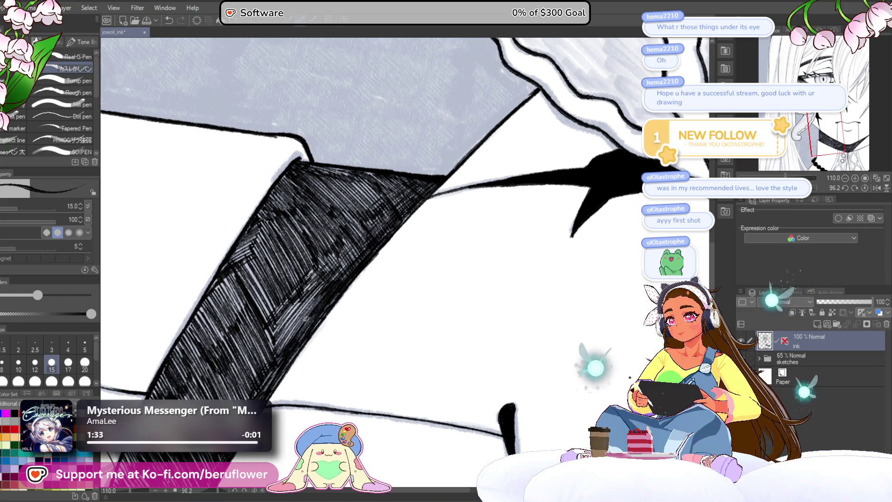
scroll(457, 358, down, 5)
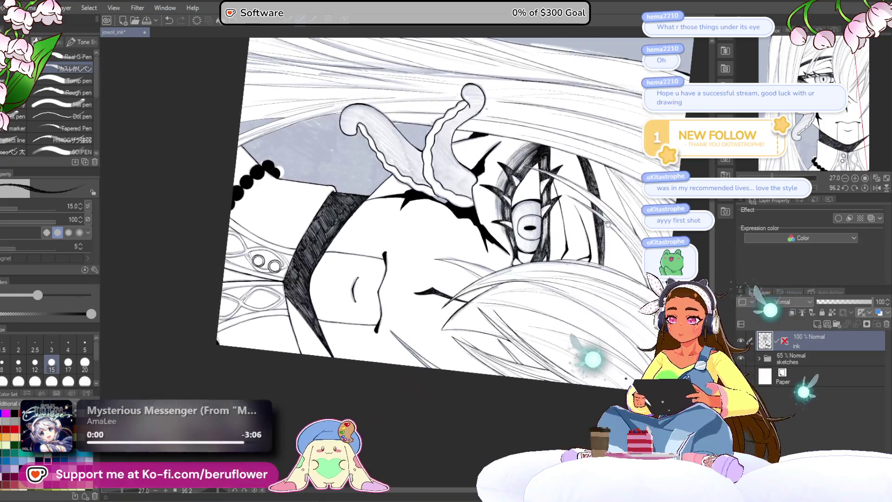
Reset rotation and hatch a dark shadow in the gap behind the dangling tongue
click(833, 187)
scroll(533, 228, up, 1)
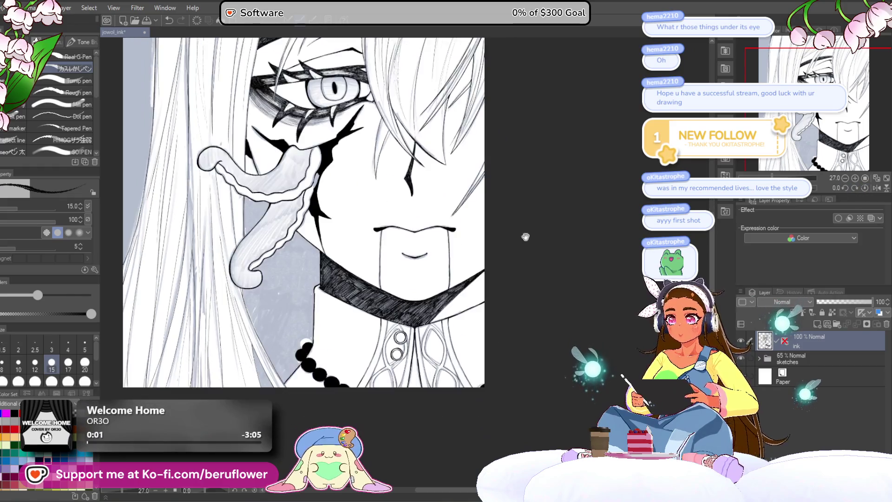
scroll(532, 228, up, 1)
scroll(532, 228, up, 1)
scroll(531, 228, up, 2)
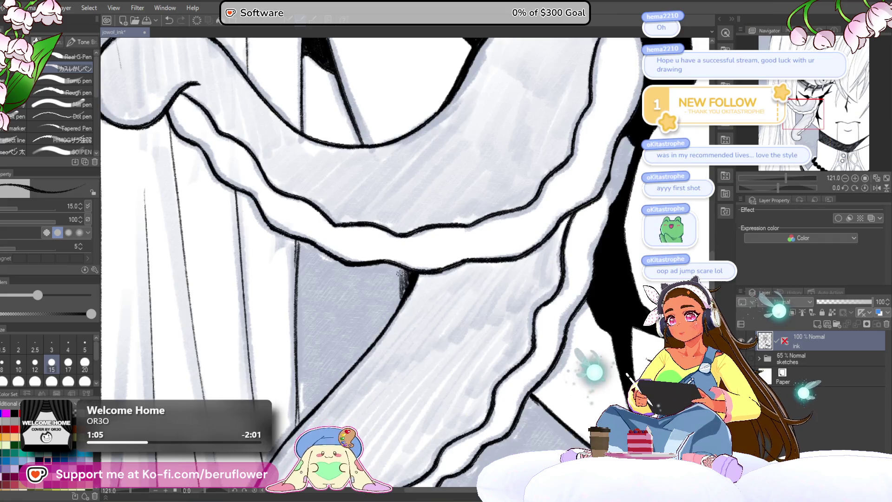
drag(396, 276, 388, 322)
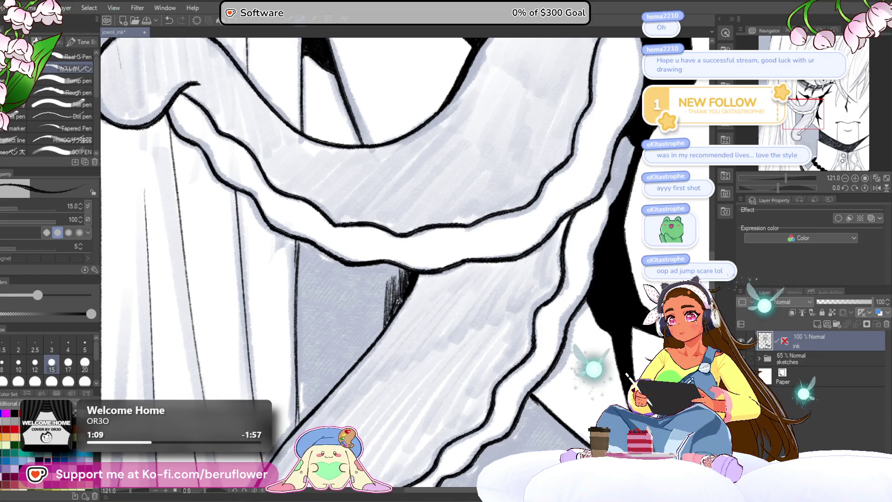
mouse_move(380, 333)
mouse_down()
mouse_move(386, 299)
mouse_move(361, 356)
mouse_up()
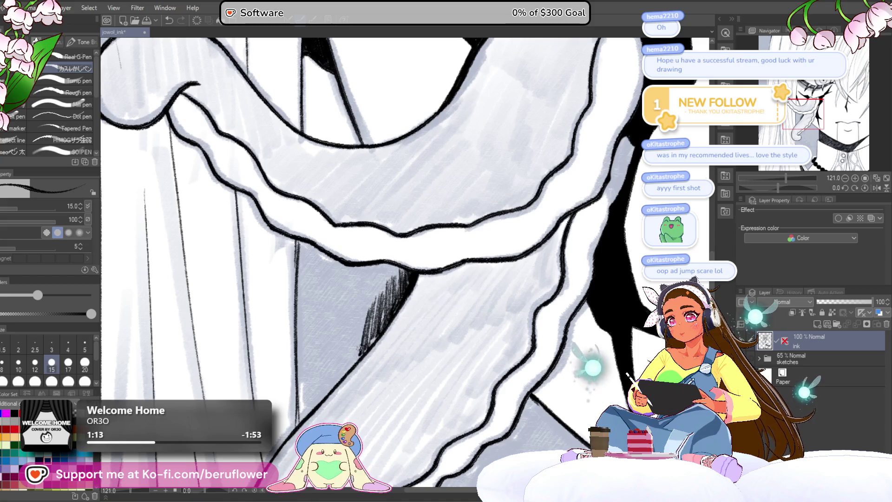
drag(361, 356, 348, 372)
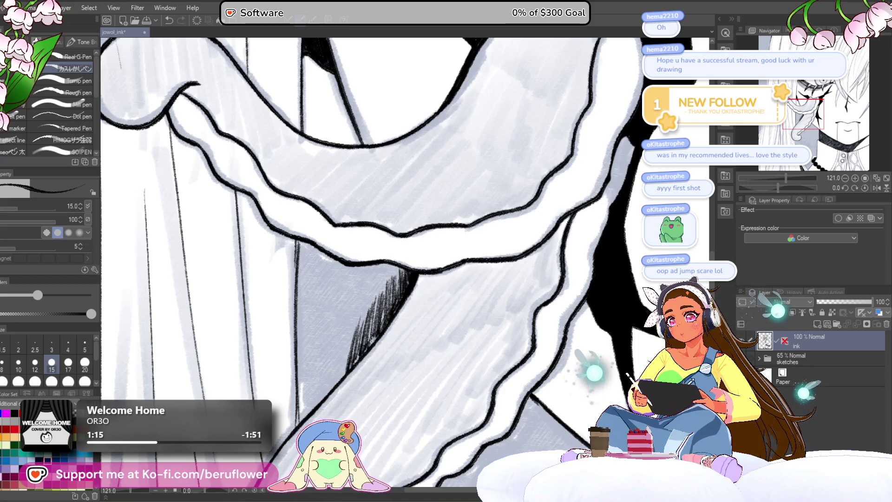
drag(356, 327, 328, 387)
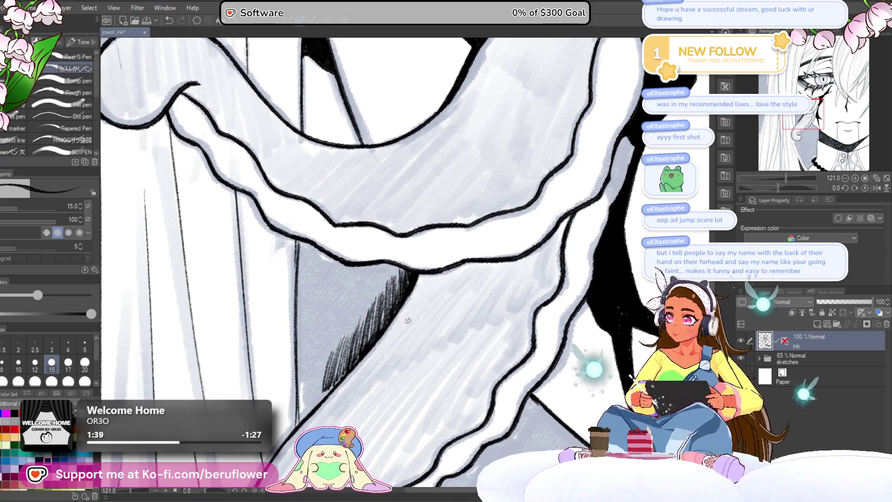
drag(365, 346, 407, 268)
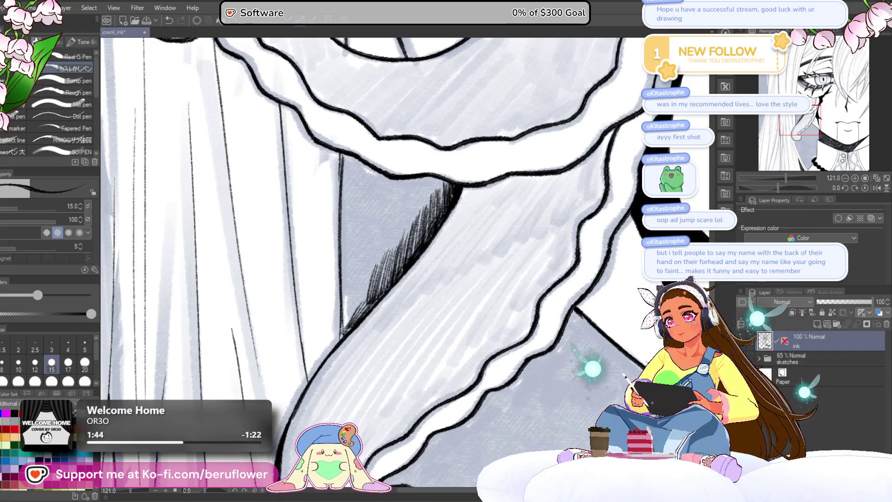
scroll(405, 258, down, 3)
scroll(391, 265, up, 3)
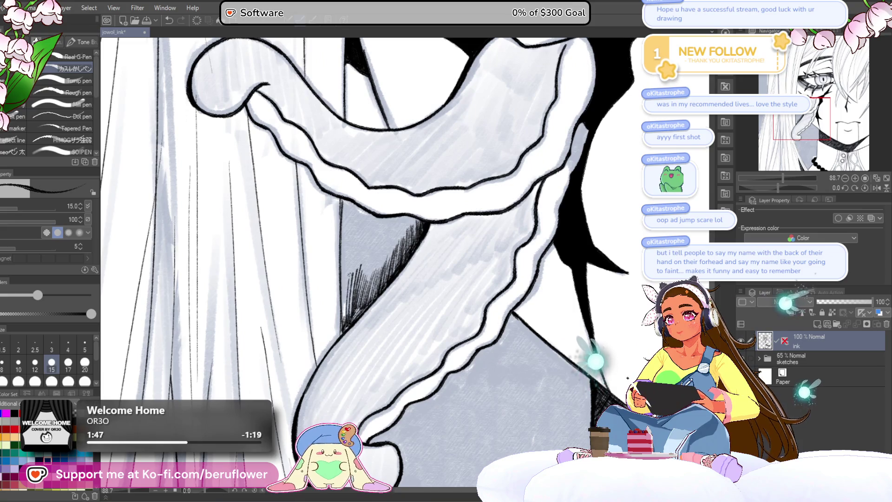
Hatch over the dark triangular shadow just below the collar line and ruffle
drag(387, 265, 383, 295)
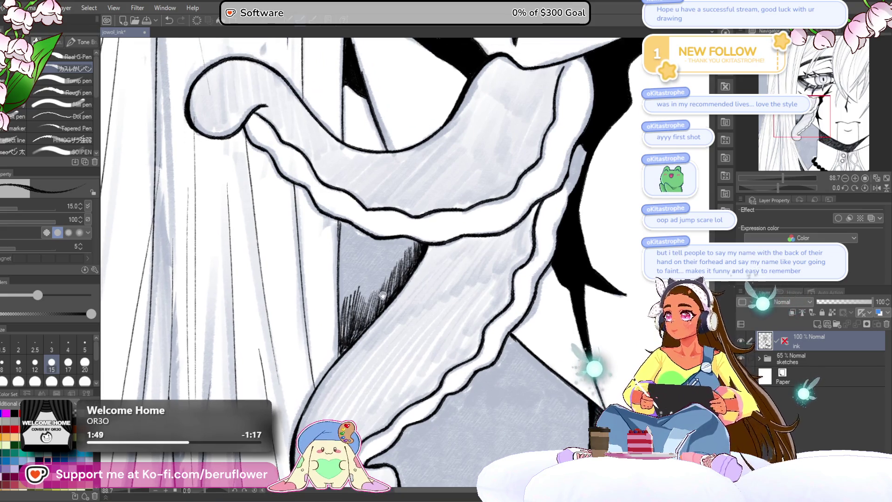
scroll(381, 263, up, 2)
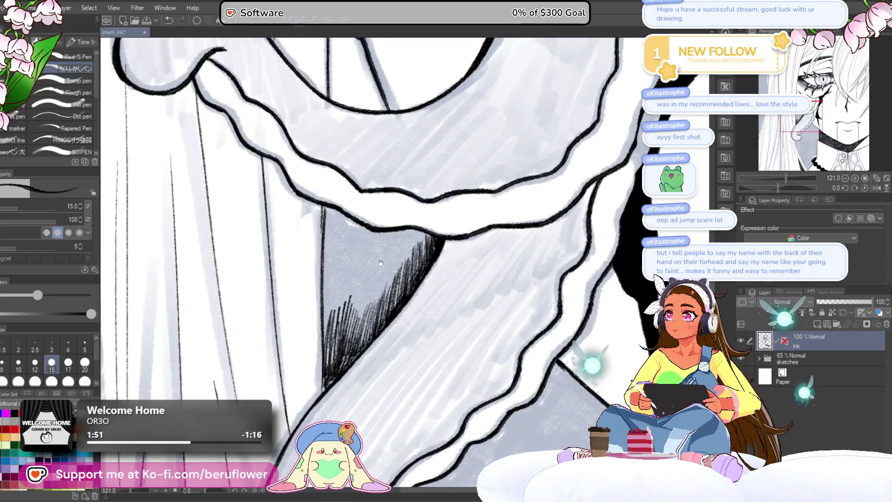
drag(423, 305, 428, 342)
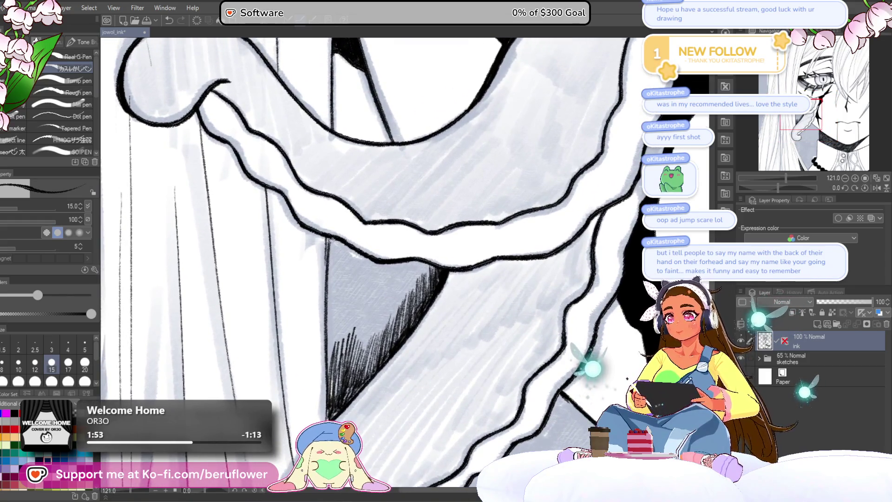
mouse_move(343, 242)
mouse_down()
mouse_move(362, 282)
mouse_move(360, 259)
mouse_move(360, 302)
mouse_up()
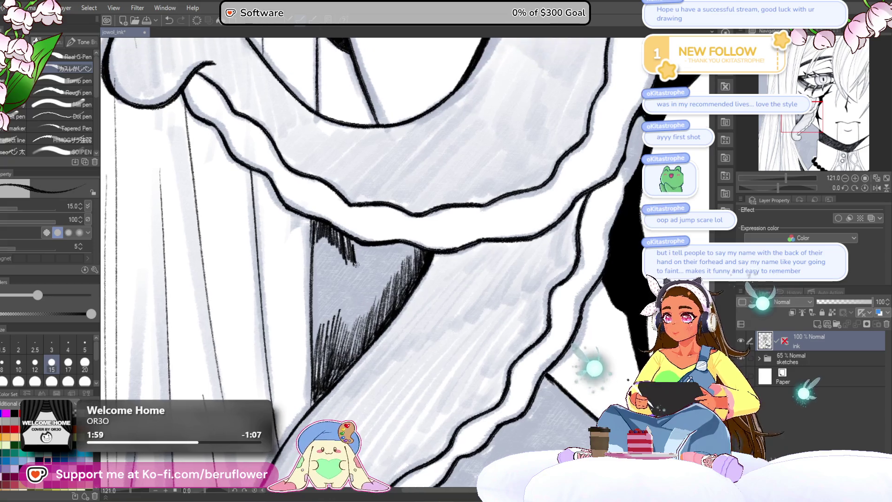
mouse_move(318, 223)
mouse_down()
mouse_move(314, 284)
mouse_move(330, 279)
mouse_up()
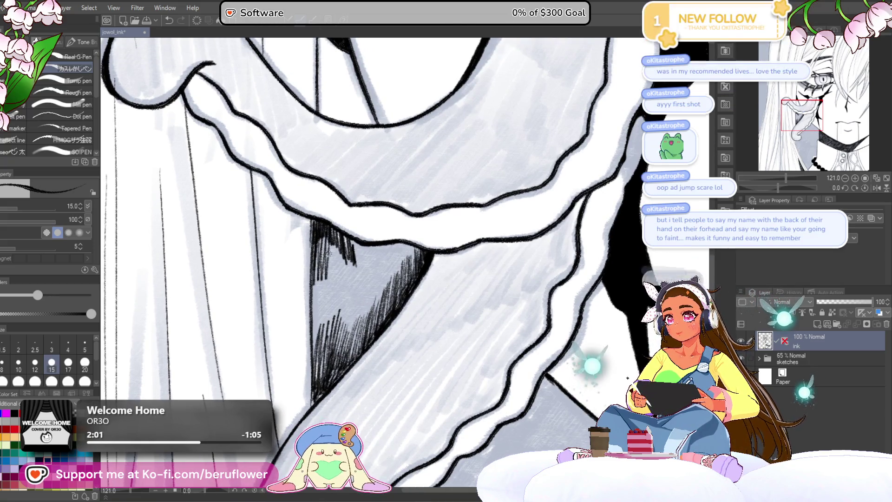
drag(322, 231, 320, 278)
drag(320, 247, 324, 277)
drag(347, 241, 332, 246)
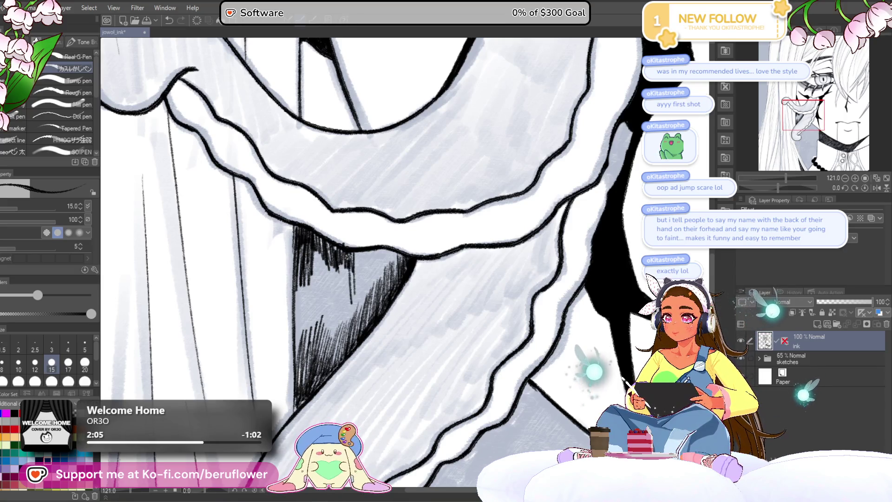
mouse_move(347, 265)
mouse_down()
mouse_move(340, 337)
mouse_move(330, 347)
mouse_up()
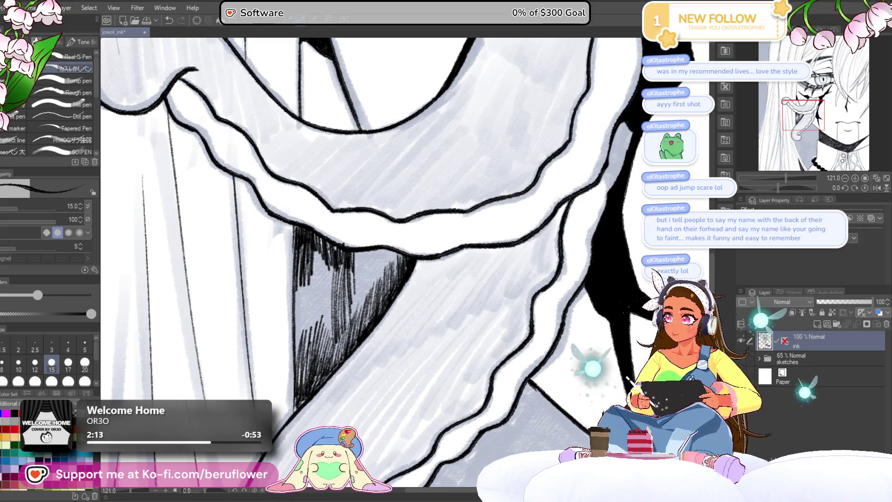
Extend the hatching across the left side of the collar shadow
drag(399, 352, 405, 360)
drag(339, 272, 329, 349)
mouse_move(328, 283)
mouse_down()
mouse_move(314, 353)
mouse_move(306, 354)
mouse_up()
drag(309, 295, 304, 374)
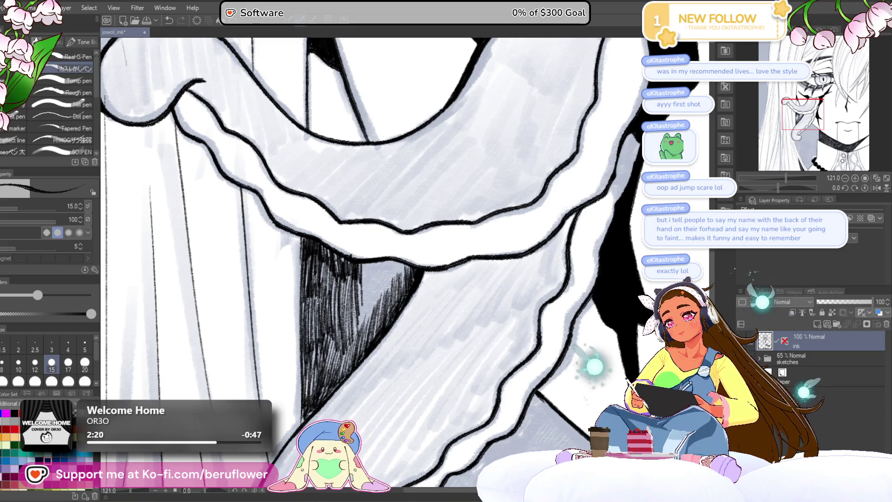
scroll(328, 326, down, 3)
scroll(349, 300, up, 2)
scroll(363, 282, up, 1)
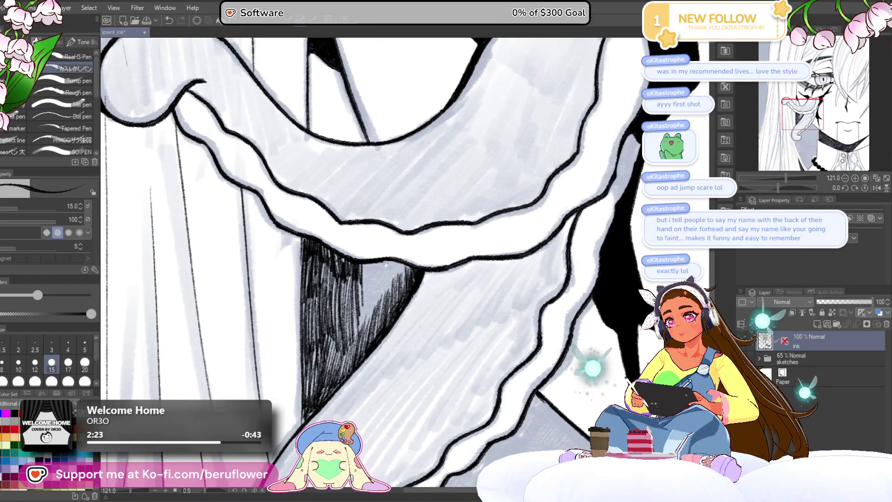
Fill the remaining shadow to near-solid black, then view the whole page
drag(380, 259, 352, 230)
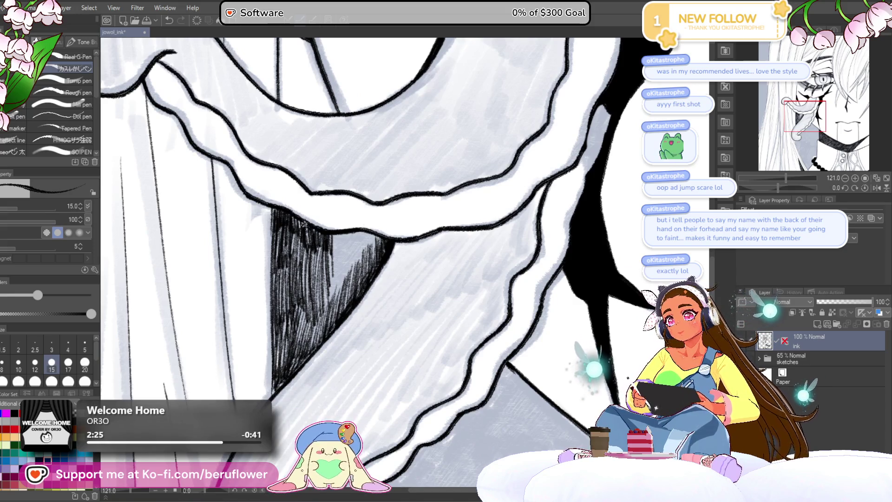
drag(382, 289, 382, 285)
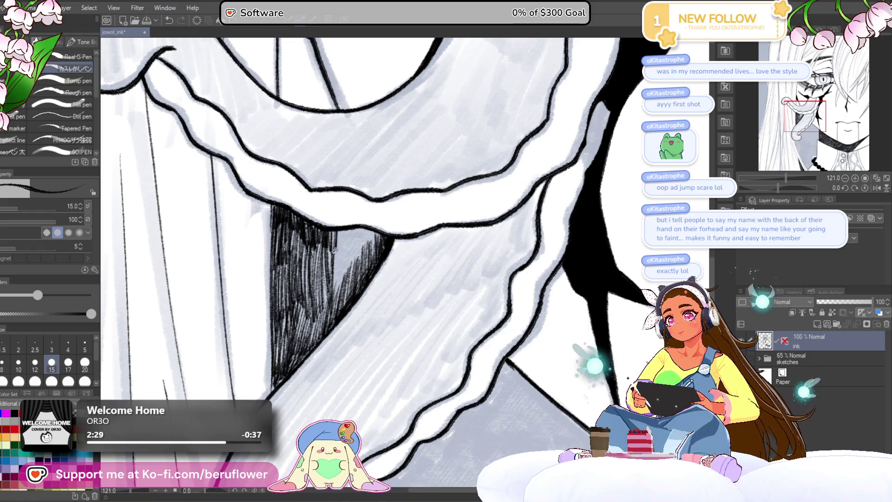
drag(338, 234, 345, 297)
mouse_move(356, 231)
mouse_down()
mouse_move(352, 279)
mouse_move(364, 267)
mouse_up()
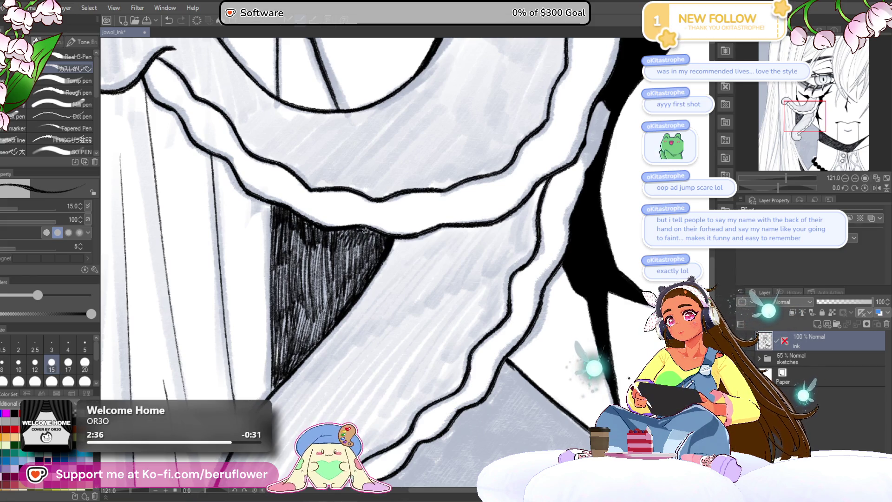
mouse_move(369, 233)
mouse_down()
mouse_move(357, 291)
mouse_move(337, 304)
mouse_up()
drag(337, 253, 325, 321)
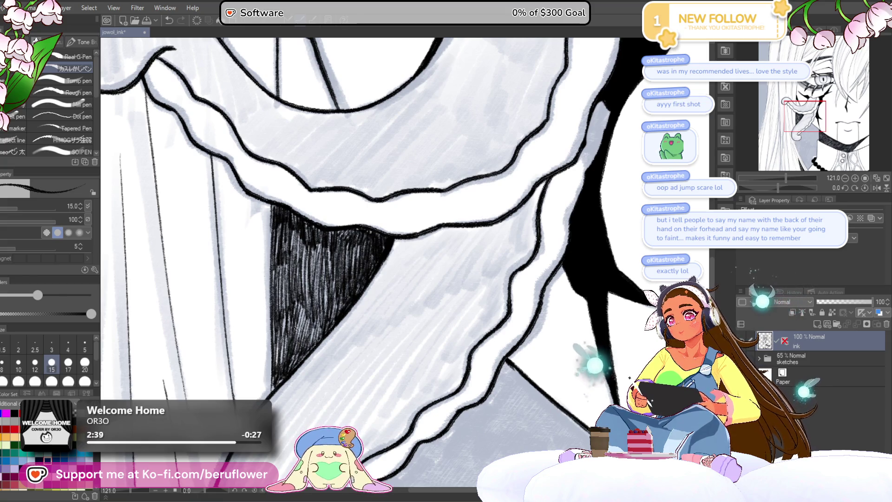
key(ctrl+0)
scroll(463, 297, up, 1)
scroll(463, 296, up, 1)
scroll(462, 296, up, 1)
scroll(386, 370, up, 1)
scroll(386, 371, up, 1)
scroll(377, 325, up, 1)
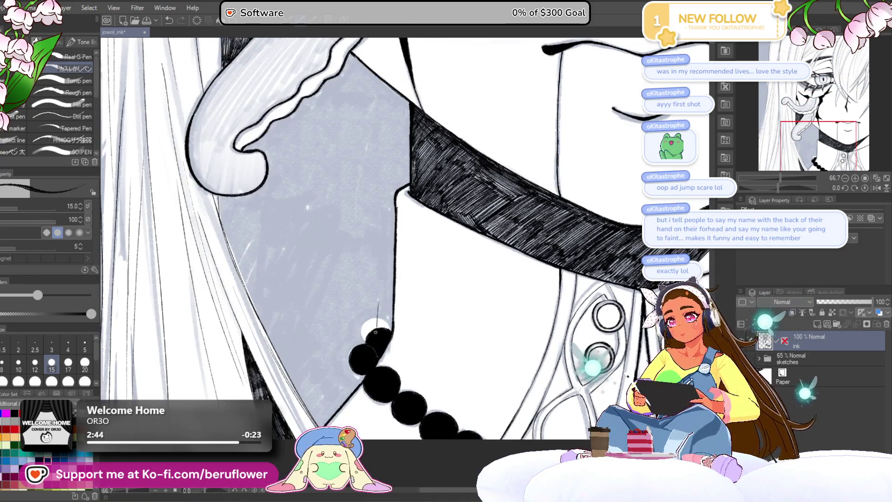
Lay a row of vertical hatch lines across the neck above the beads, widening toward the hair
drag(382, 288, 378, 327)
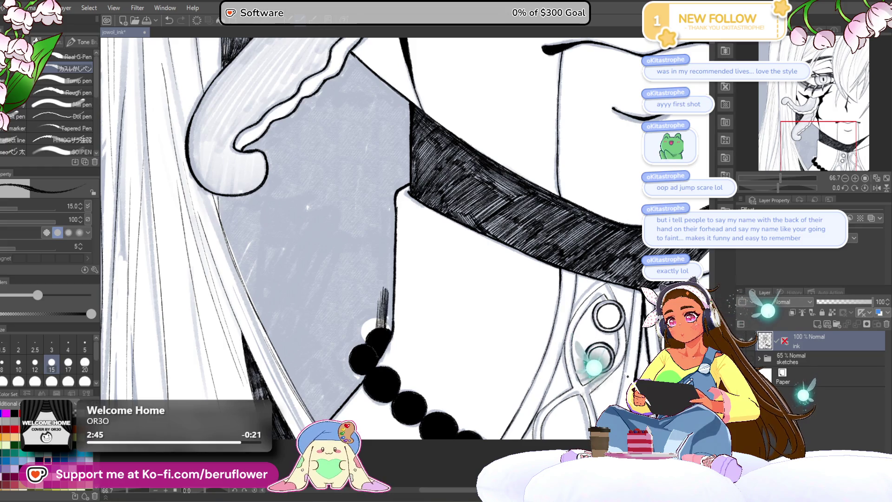
drag(396, 262, 365, 306)
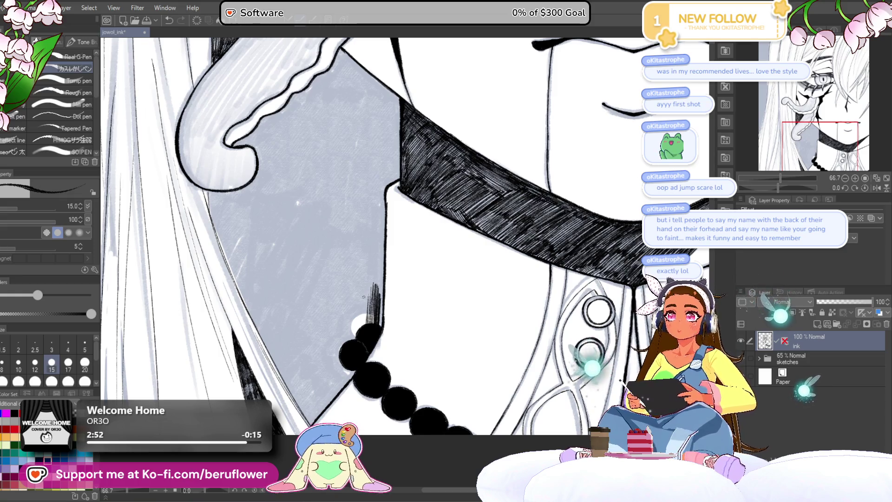
drag(385, 339, 381, 333)
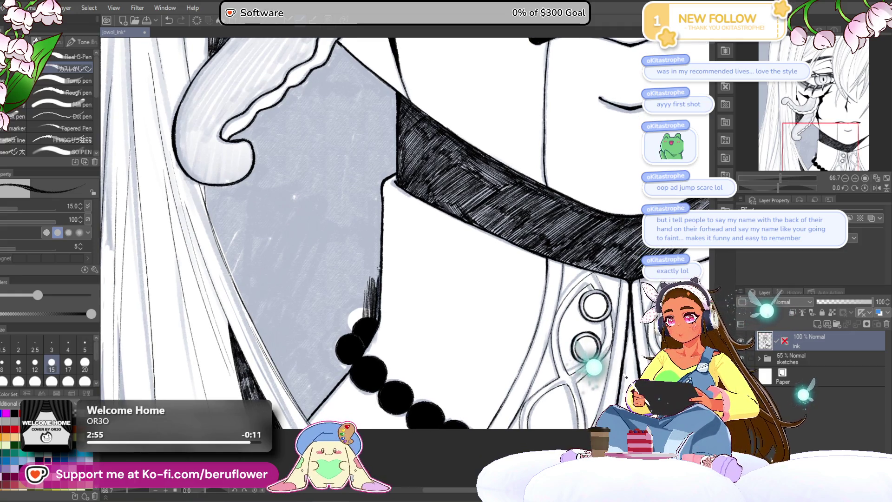
drag(367, 306, 371, 246)
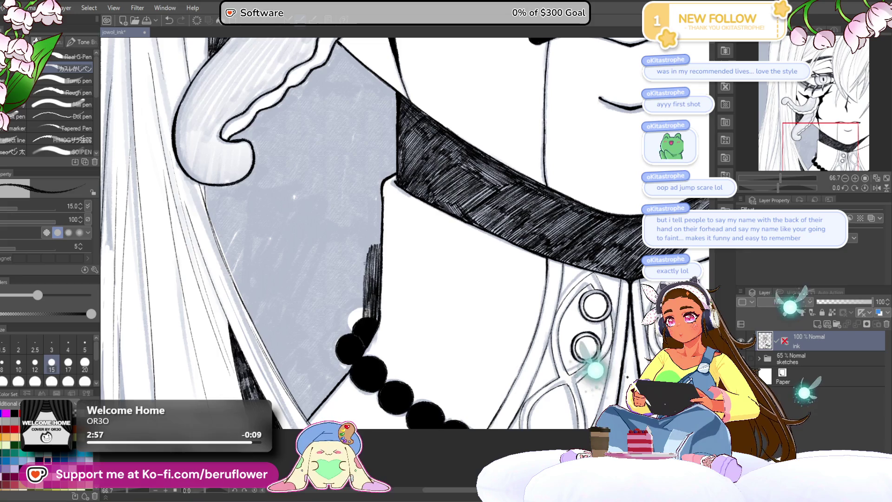
drag(354, 336, 355, 285)
drag(352, 332, 354, 280)
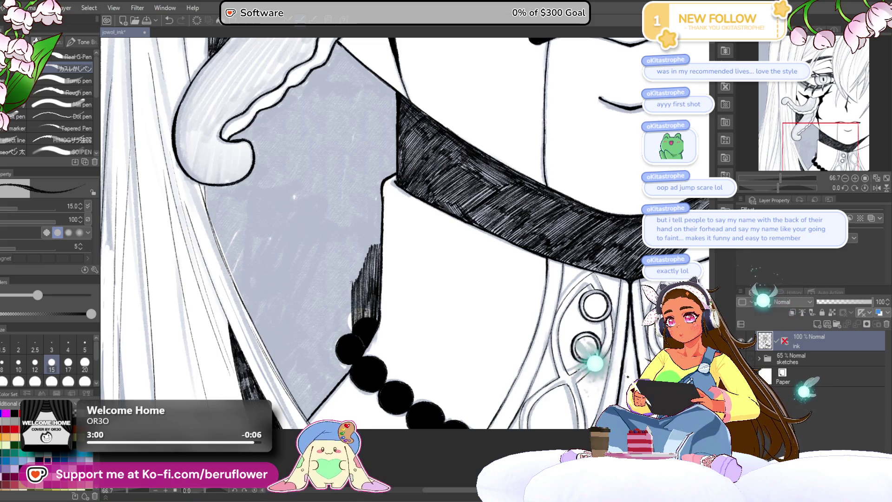
drag(342, 338, 343, 282)
drag(340, 338, 339, 285)
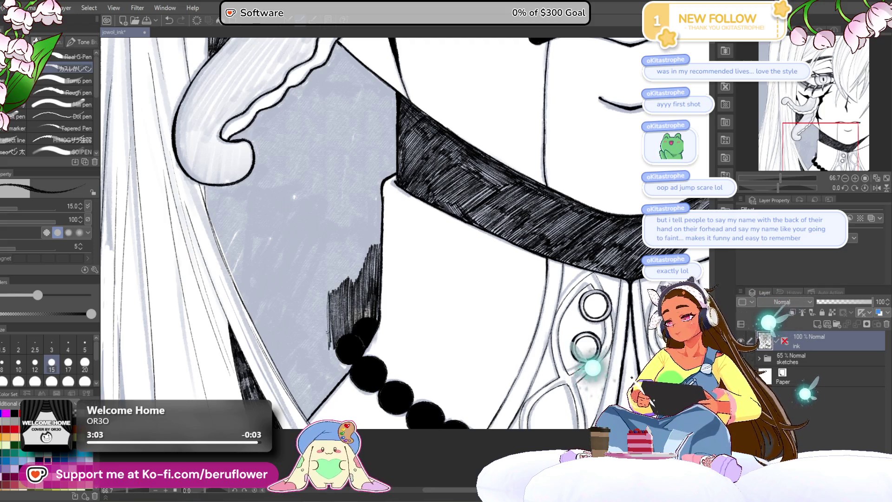
drag(327, 354, 328, 289)
drag(320, 362, 318, 294)
drag(312, 369, 314, 300)
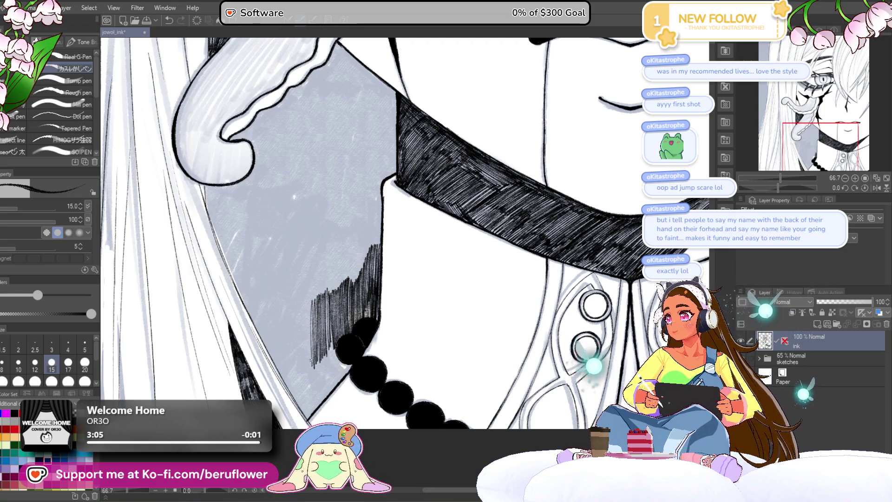
drag(299, 377, 300, 303)
drag(295, 377, 295, 308)
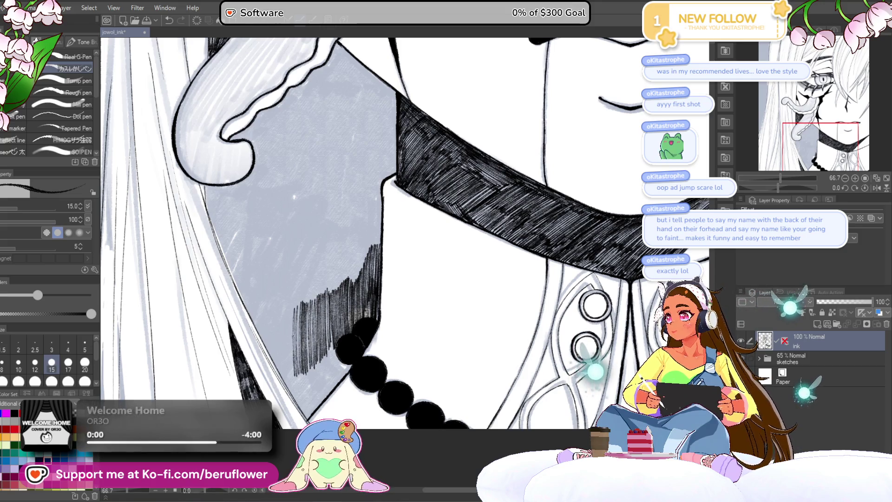
drag(287, 366, 288, 301)
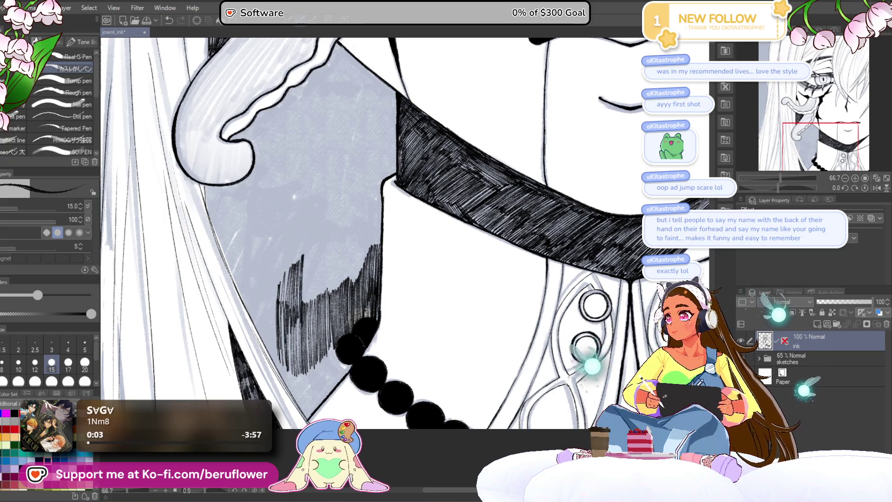
Carry the vertical hatching up the upper neck and darken the shadow beside the choker
drag(311, 320, 318, 244)
drag(315, 320, 321, 243)
mouse_move(322, 318)
mouse_down()
mouse_move(328, 237)
mouse_move(344, 228)
mouse_up()
drag(343, 297, 352, 209)
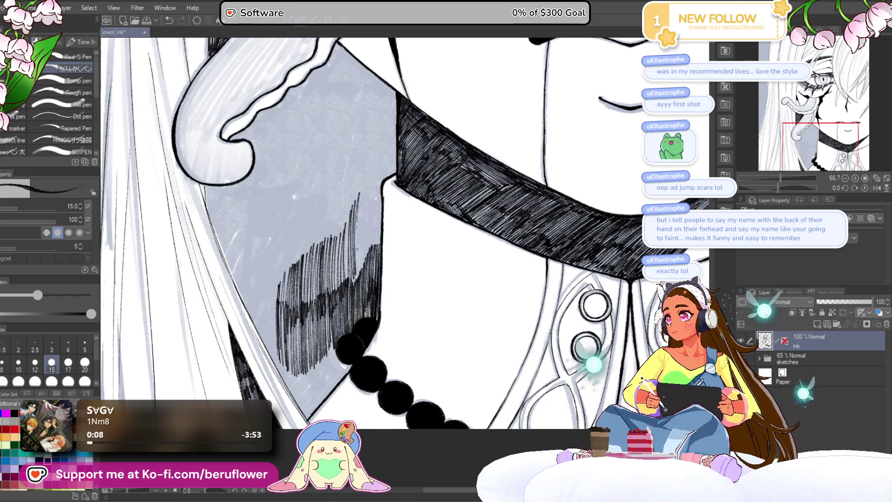
drag(362, 268, 369, 188)
drag(368, 264, 373, 189)
drag(378, 221, 373, 148)
drag(381, 216, 377, 144)
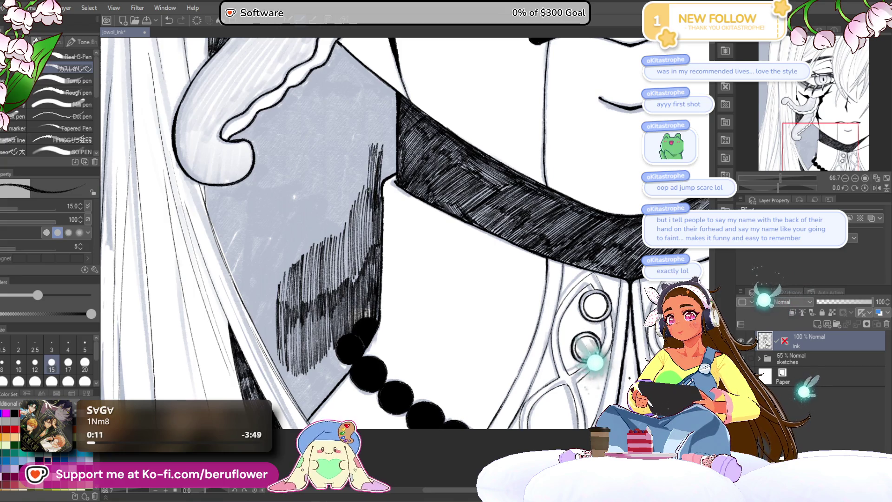
drag(363, 221, 367, 144)
drag(346, 230, 353, 149)
Add another band of neck hatching sweeping leftward toward the hair
drag(339, 254, 342, 159)
drag(333, 254, 336, 168)
drag(322, 267, 326, 201)
drag(317, 266, 314, 207)
mouse_move(304, 270)
mouse_down()
mouse_move(308, 209)
mouse_move(294, 214)
mouse_up()
drag(288, 273, 290, 205)
drag(279, 289, 284, 211)
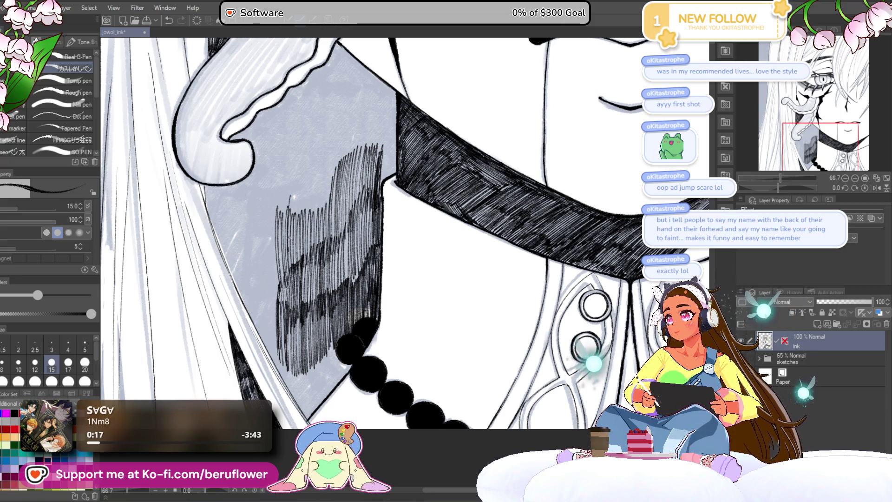
drag(333, 243, 336, 161)
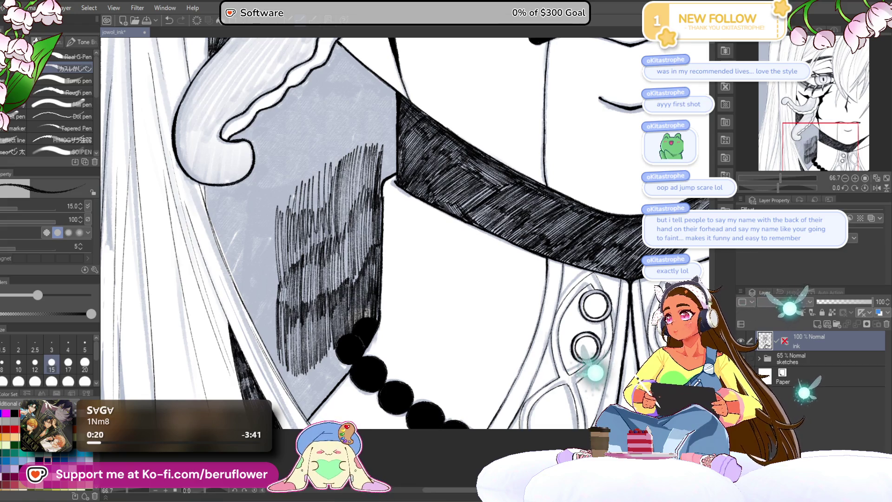
Shade the grey edge along and just below the bead necklace with short hatches
drag(391, 279, 398, 224)
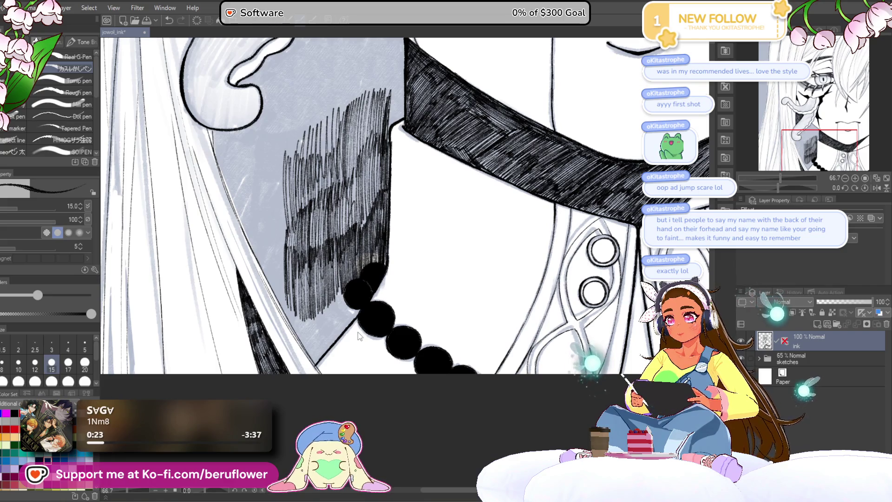
drag(348, 323, 357, 311)
drag(329, 349, 354, 314)
mouse_move(331, 347)
mouse_down()
mouse_move(353, 308)
mouse_move(345, 282)
mouse_up()
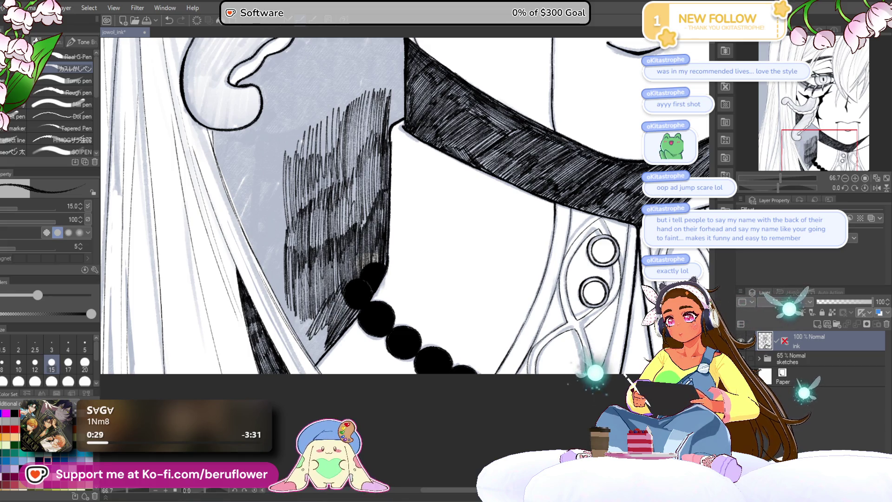
drag(315, 354, 348, 306)
drag(313, 356, 322, 315)
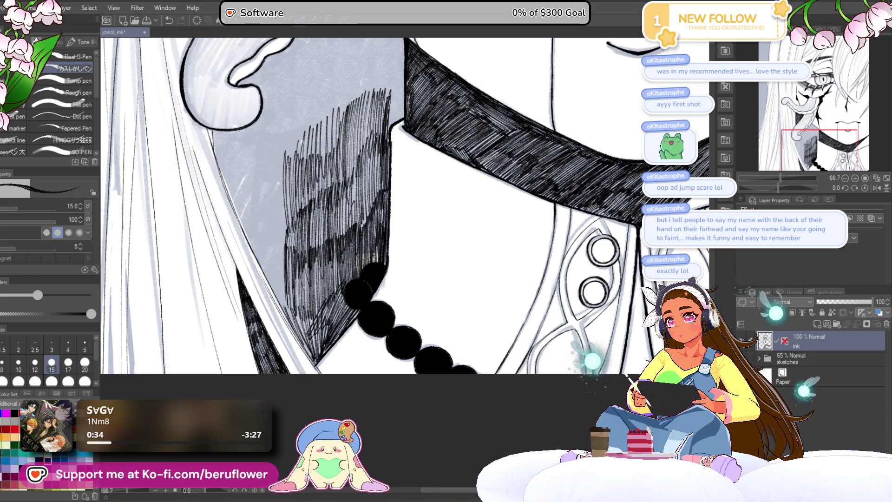
drag(317, 355, 330, 327)
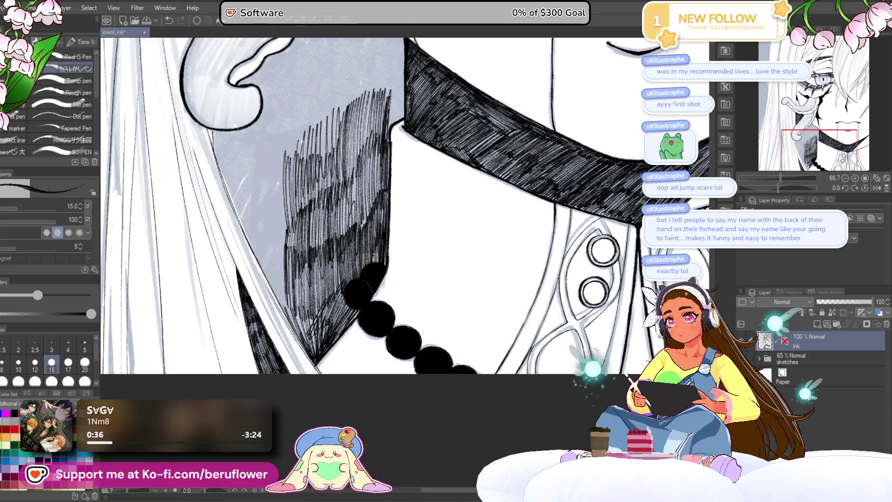
scroll(405, 265, up, 2)
scroll(405, 265, up, 2)
scroll(404, 265, up, 2)
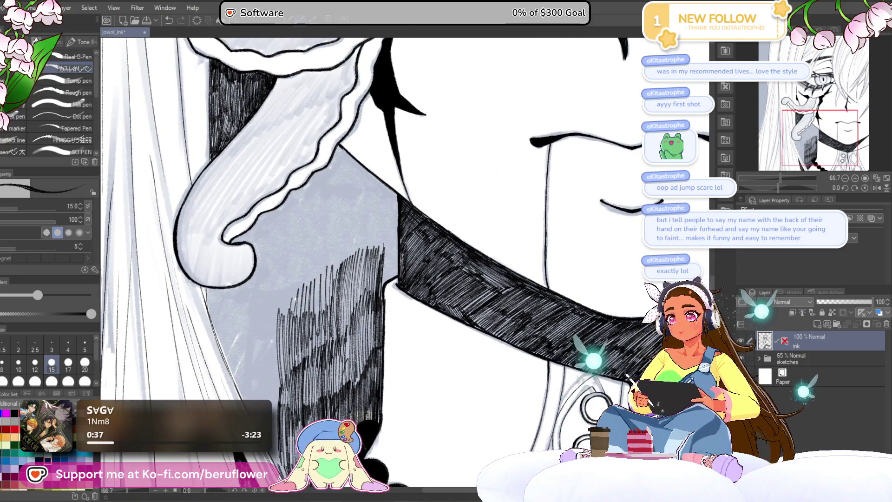
Add vertical hatching under the ear and enlarge the hatching brush one preset
drag(391, 270, 392, 234)
drag(386, 292, 396, 228)
drag(385, 271, 386, 218)
drag(383, 277, 380, 216)
scroll(359, 222, up, 1)
key(bracketright)
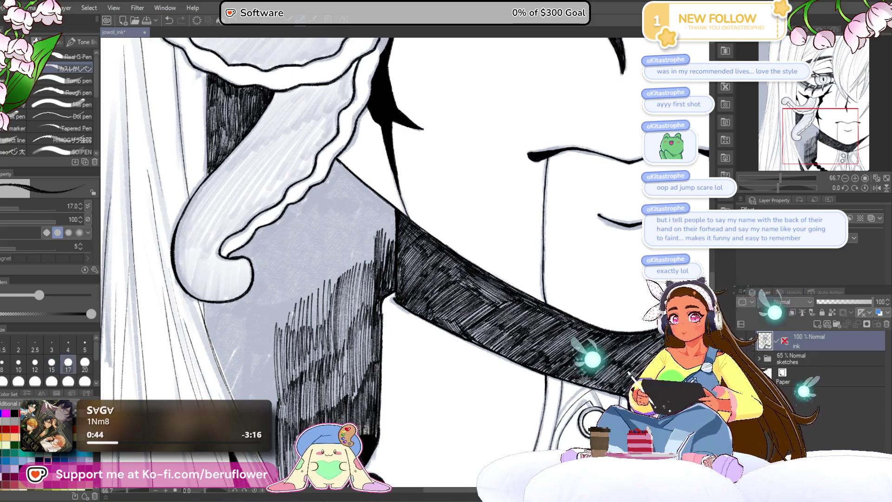